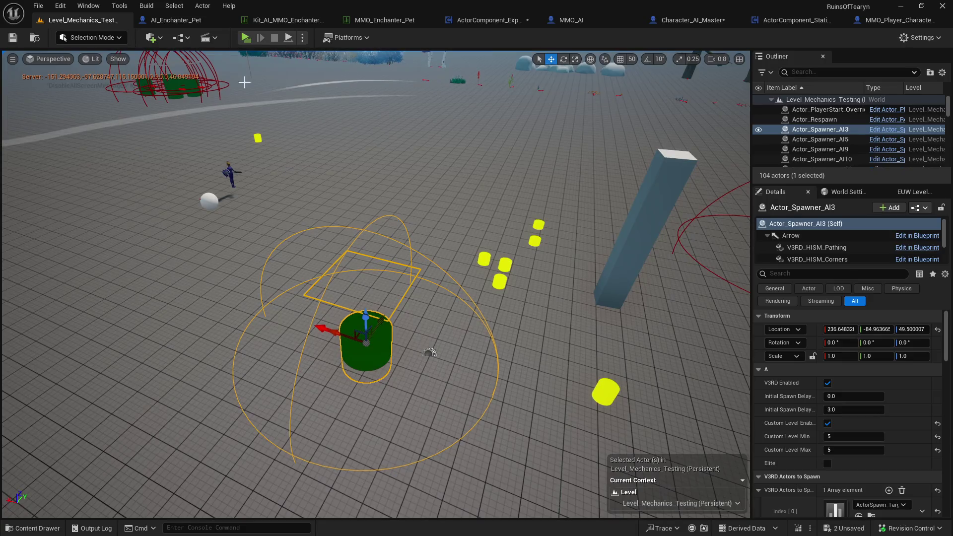
Play-test the level by targeting the Target Dummy and casting Enchant Weapons, then stop the session
left_click(246, 38)
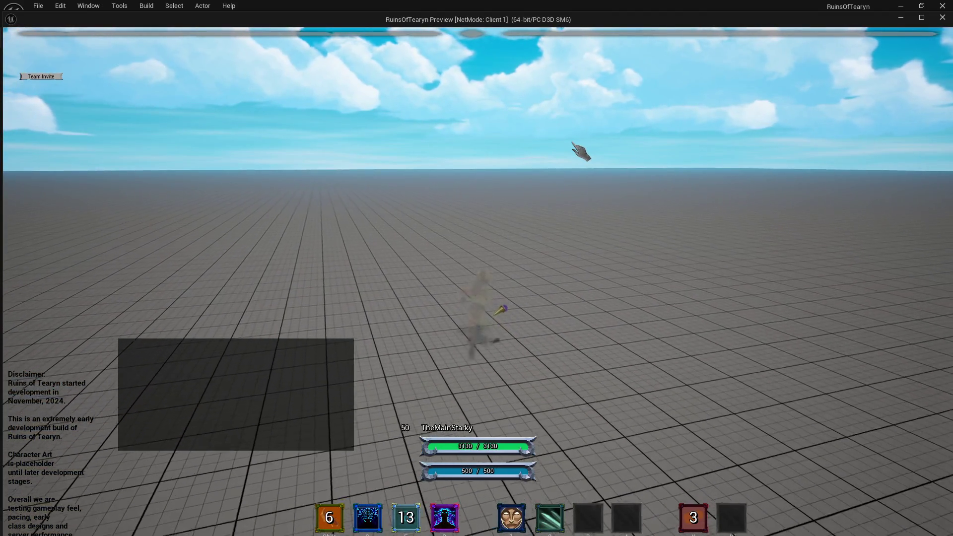
mouse_move(575, 144)
left_mouse_down()
mouse_move(546, 169)
mouse_move(440, 184)
left_mouse_up()
key("Tab")
key("shift")
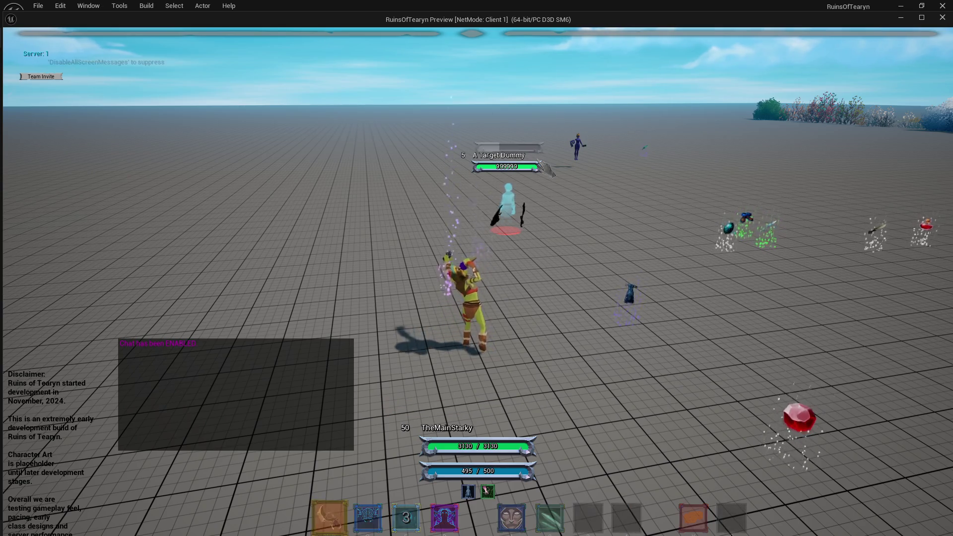
key("w")
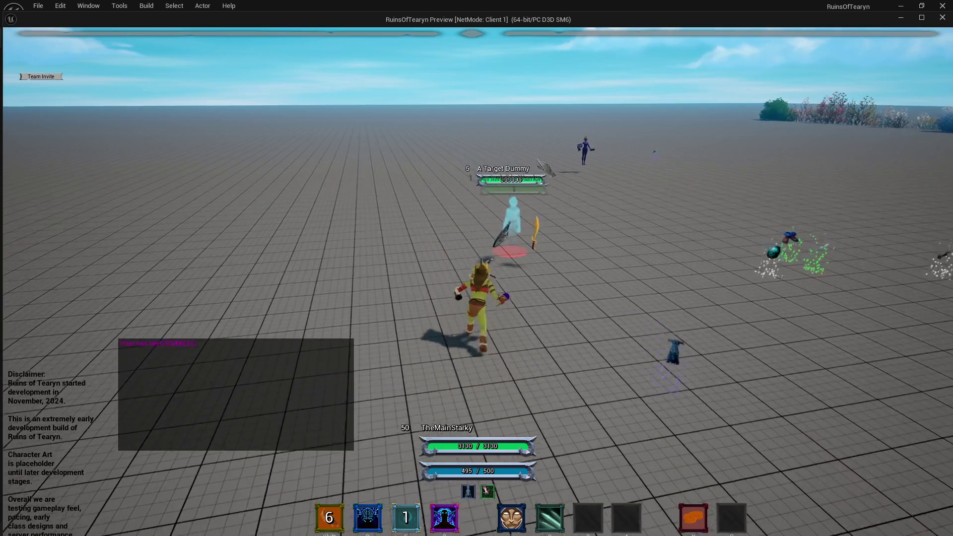
key("d")
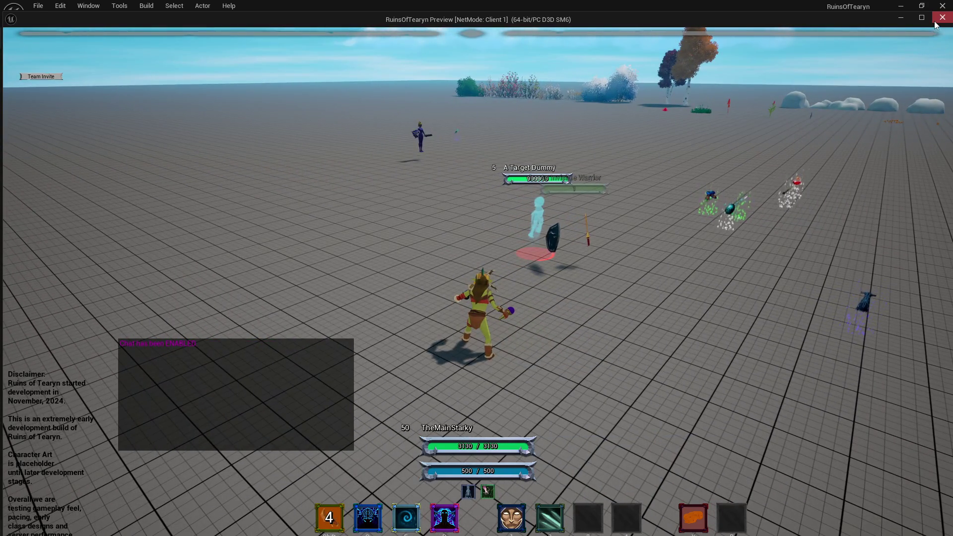
left_click(935, 23)
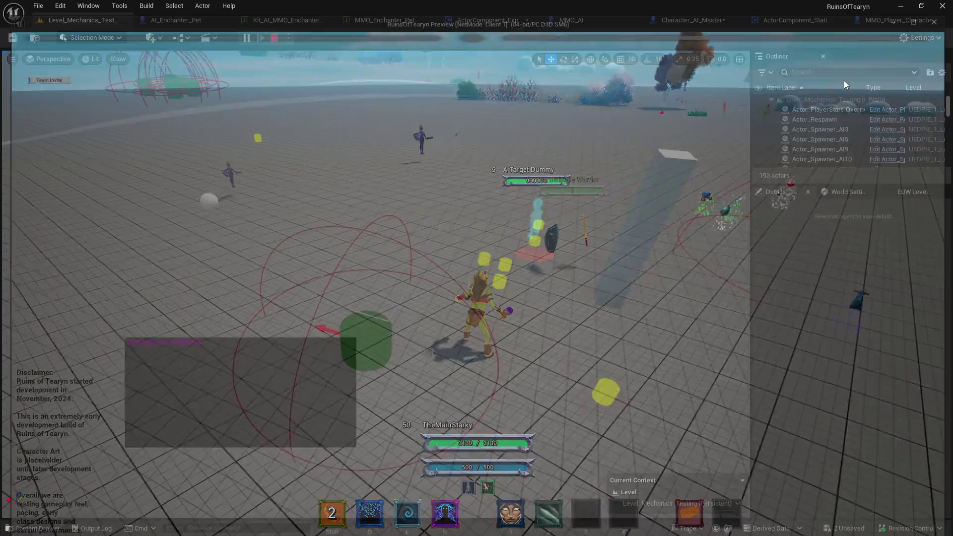
Add a 2.0-second Delay after AI_Enchanter_Pet's authority check and start a new play test
left_click(526, 20)
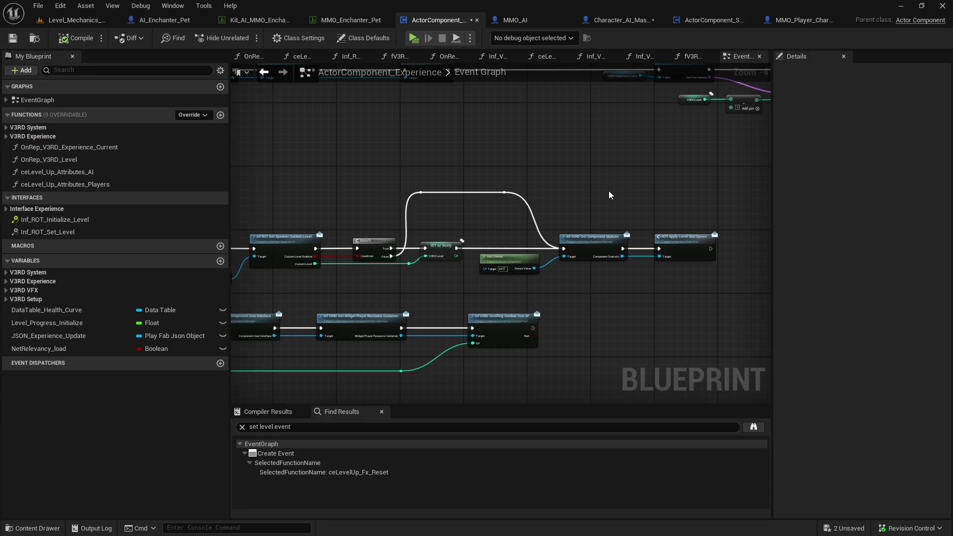
left_click(189, 21)
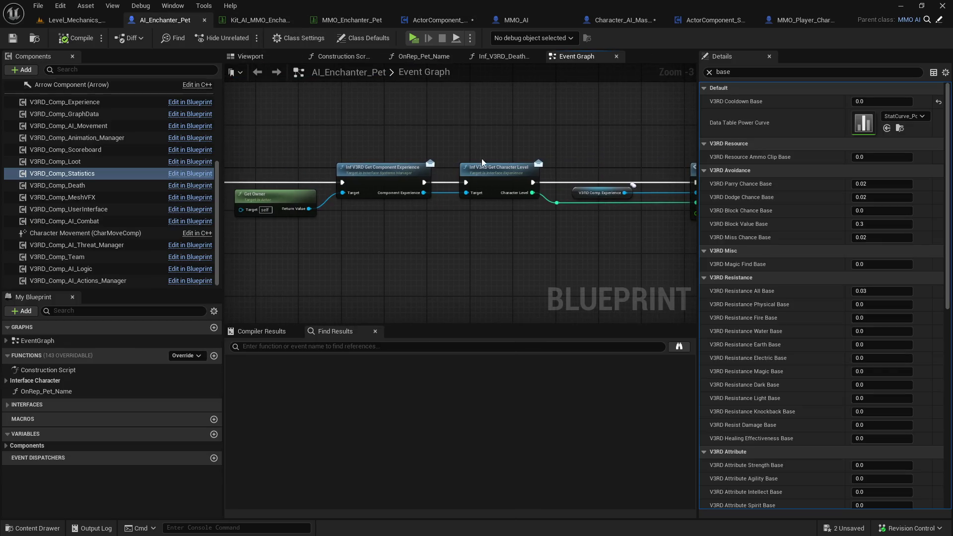
mouse_move(493, 172)
left_mouse_down()
mouse_move(347, 159)
mouse_move(436, 162)
mouse_move(465, 132)
left_mouse_up()
type("delay")
key("Return")
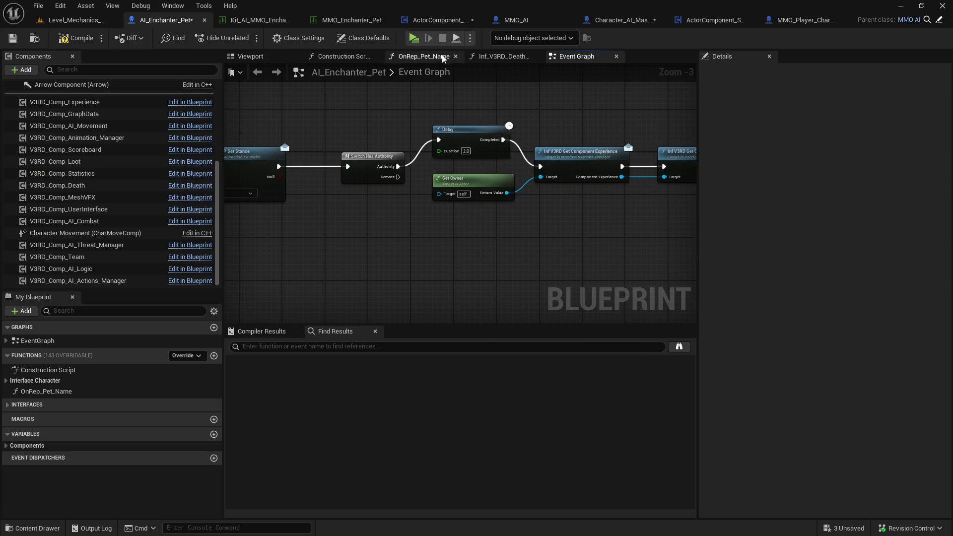
left_click(420, 39)
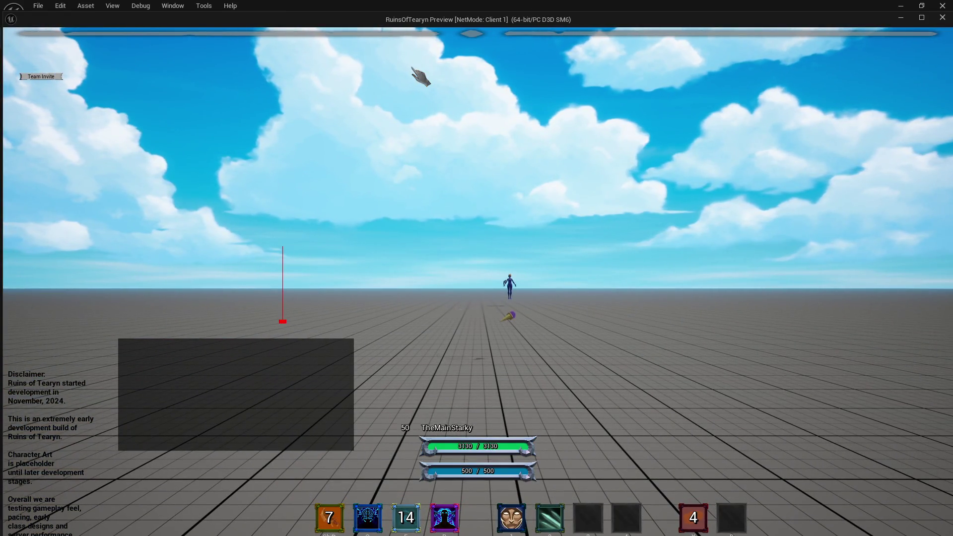
Cast Enchant Weapons and another ability on the Target Dummy, then press Escape to stop play
mouse_move(549, 206)
left_mouse_down()
mouse_move(583, 171)
mouse_move(514, 163)
mouse_move(585, 187)
left_mouse_up()
key("2")
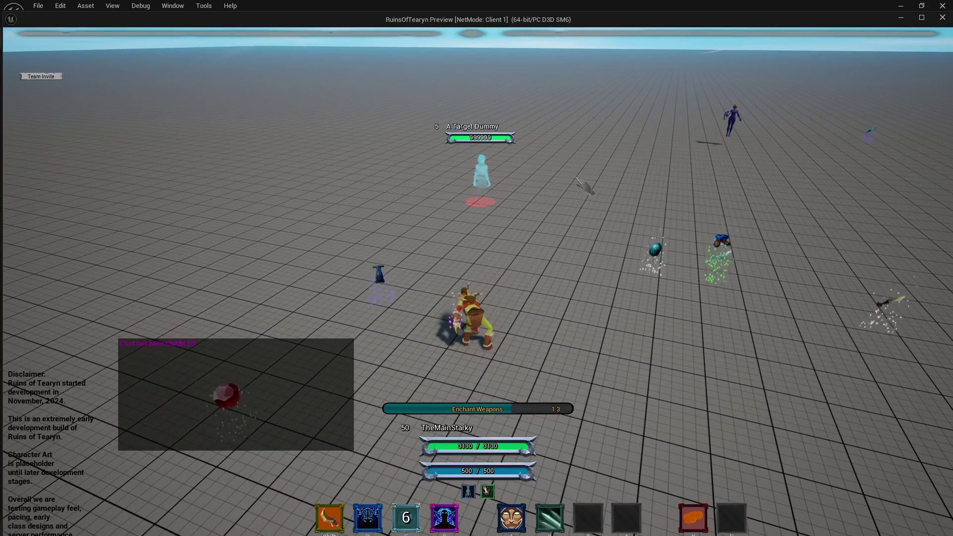
key("shift")
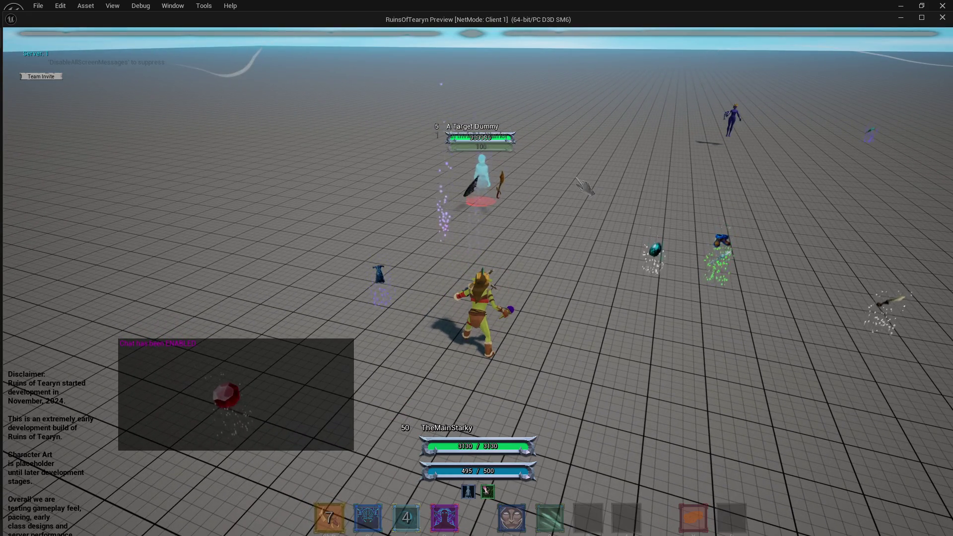
mouse_move(584, 187)
left_mouse_down()
mouse_move(675, 191)
mouse_move(616, 189)
mouse_move(888, 46)
left_mouse_up()
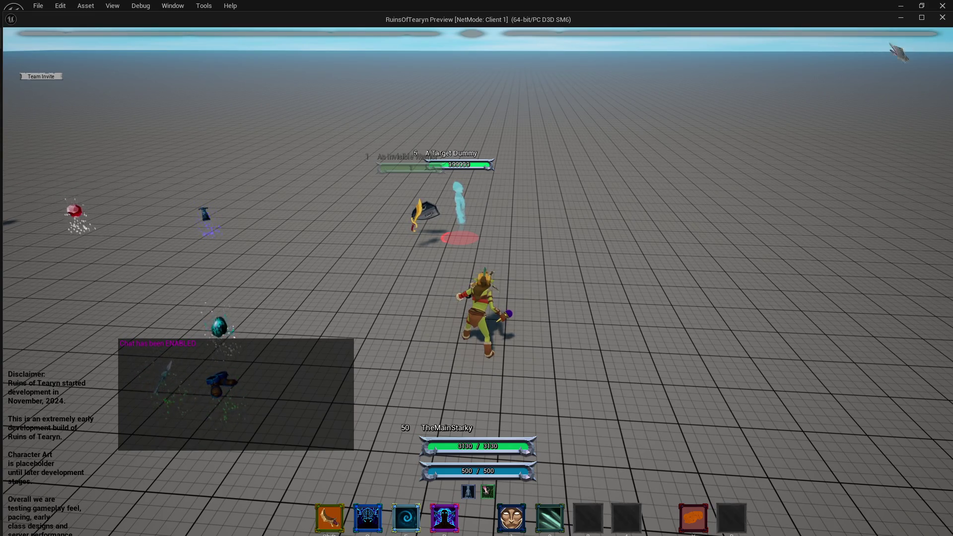
key("w")
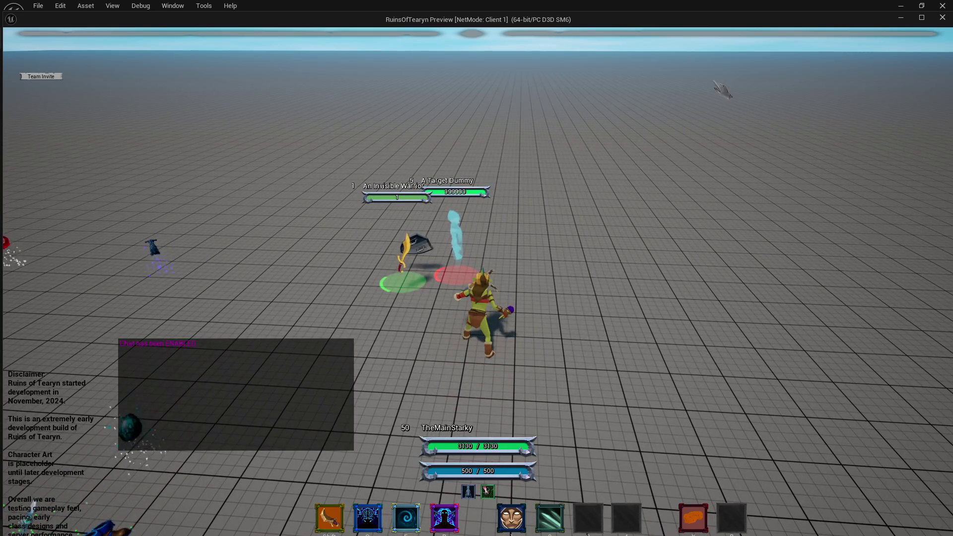
key("Escape")
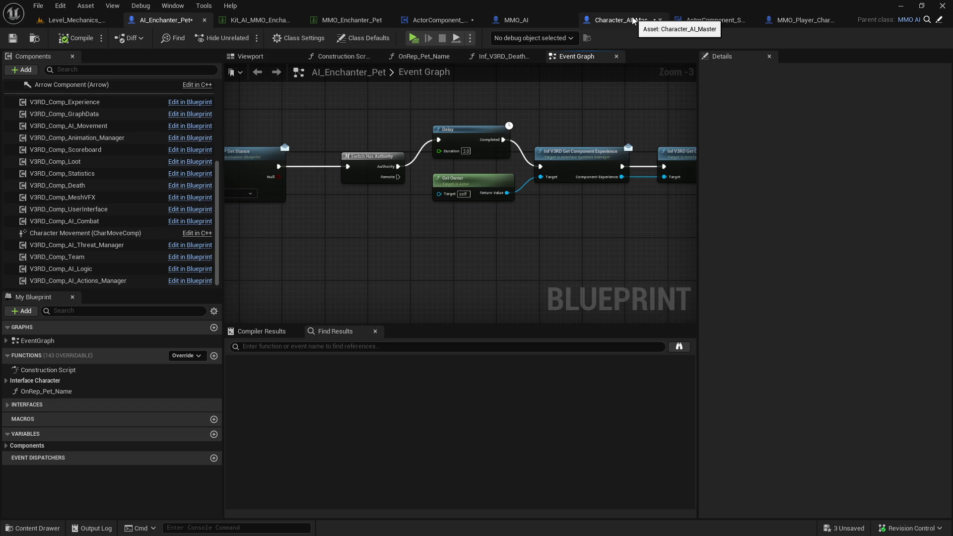
left_click(685, 23)
scroll(425, 238, "down", 4)
scroll(426, 240, "up", 8)
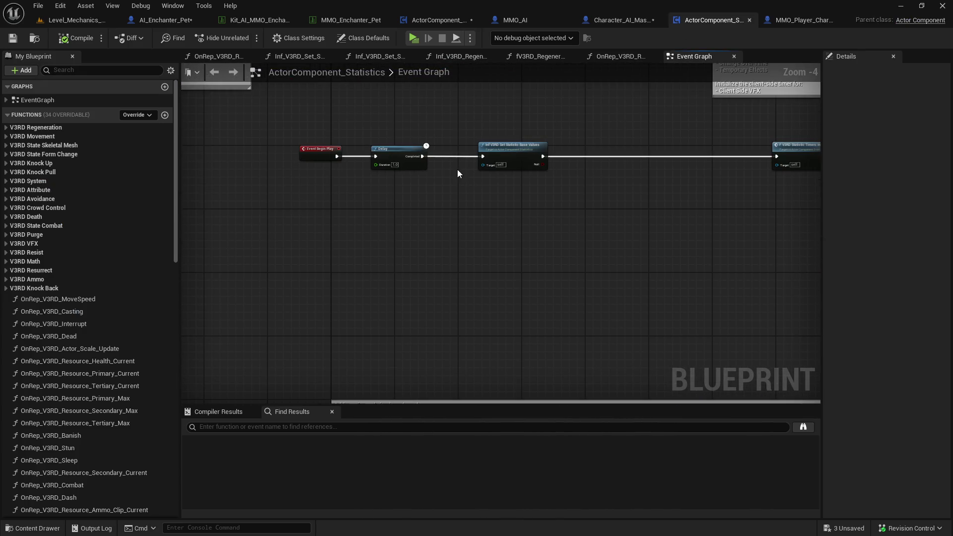
left_click_drag(646, 194, 535, 208)
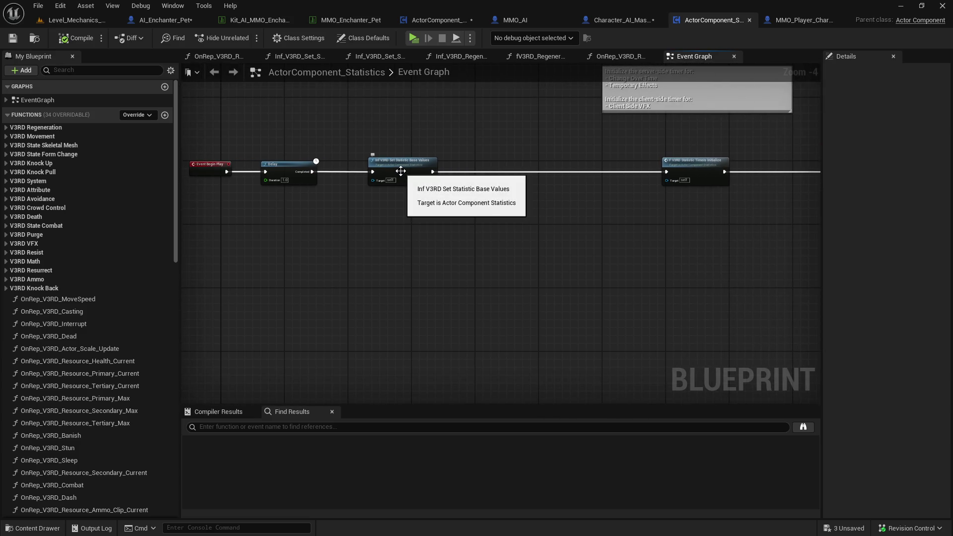
left_click_drag(729, 219, 255, 245)
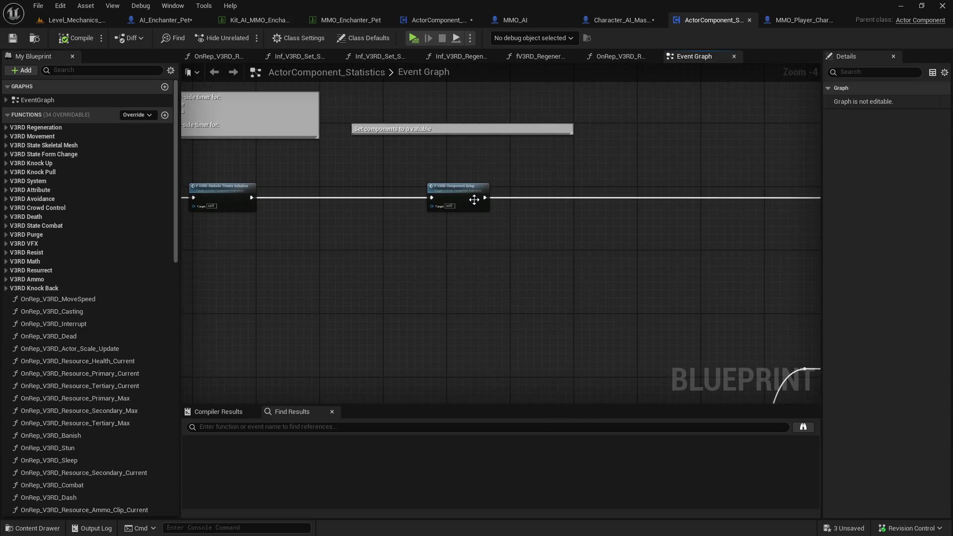
left_click_drag(474, 201, 257, 219)
left_click_drag(685, 215, 197, 227)
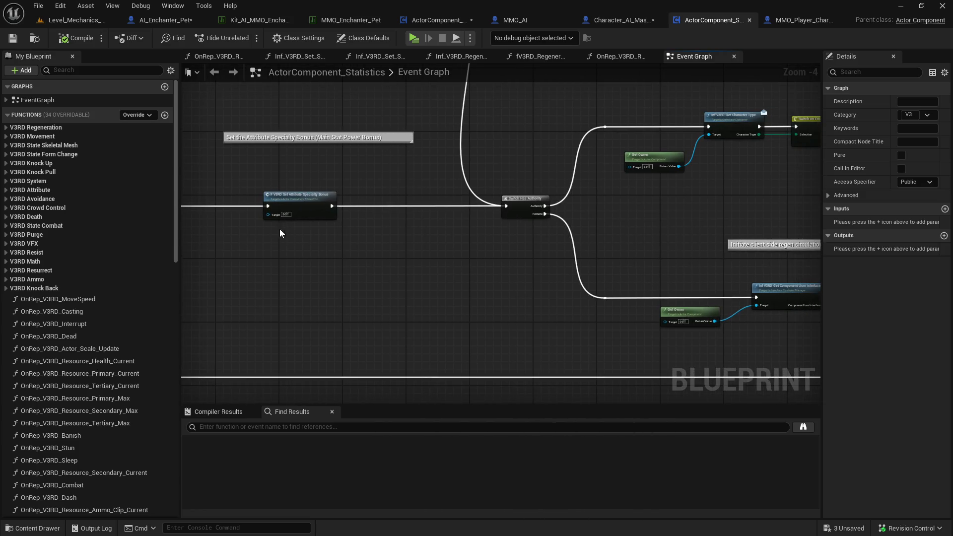
left_click(321, 213)
mouse_move(676, 249)
left_mouse_down()
mouse_move(430, 273)
mouse_move(422, 256)
mouse_move(345, 319)
mouse_move(332, 317)
mouse_move(278, 209)
mouse_move(436, 190)
mouse_move(343, 292)
mouse_move(334, 330)
left_mouse_up()
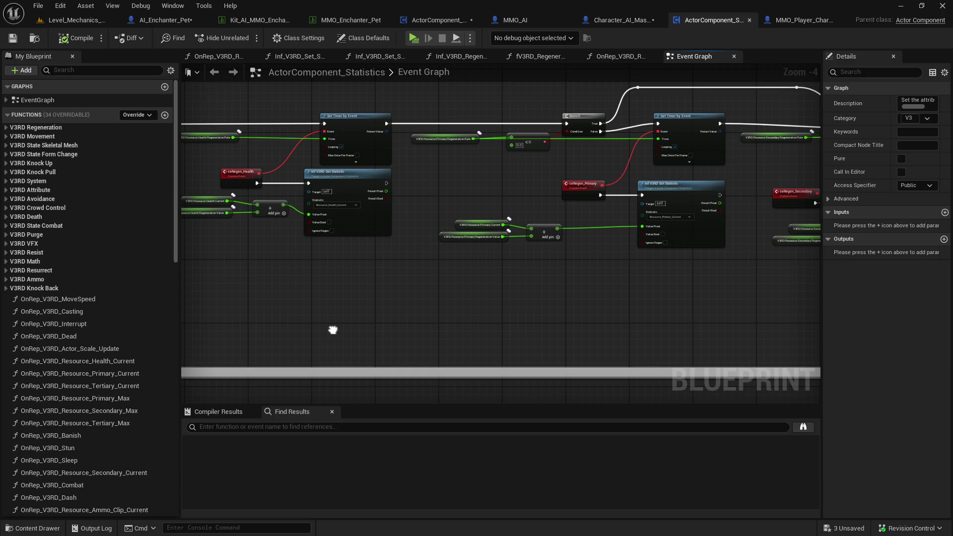
scroll(333, 334, "down", 2)
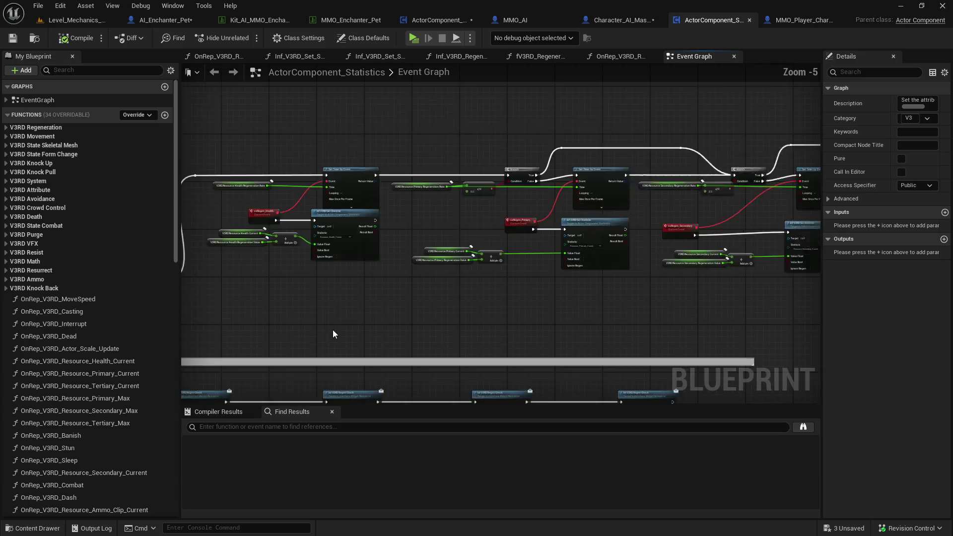
left_click_drag(394, 327, 376, 278)
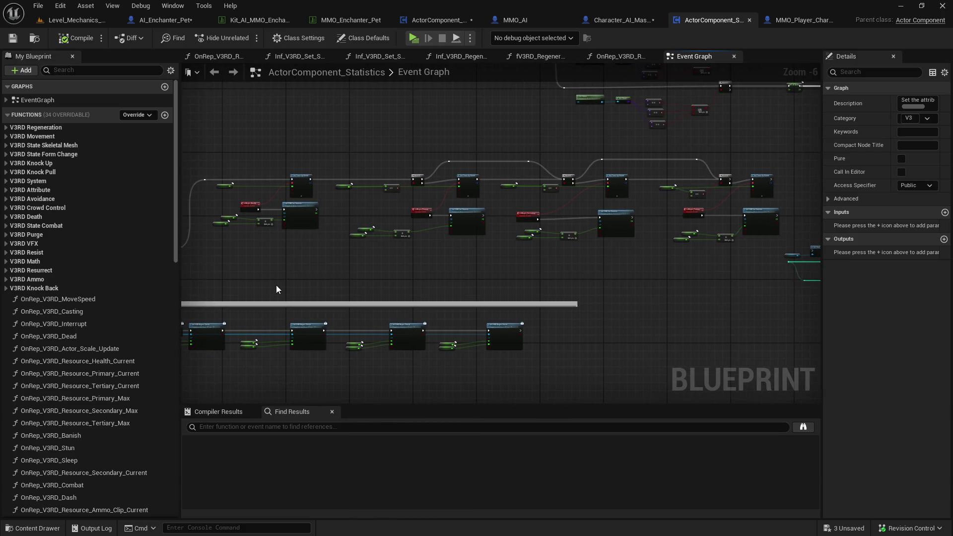
left_click_drag(277, 289, 417, 256)
scroll(334, 240, "up", 2)
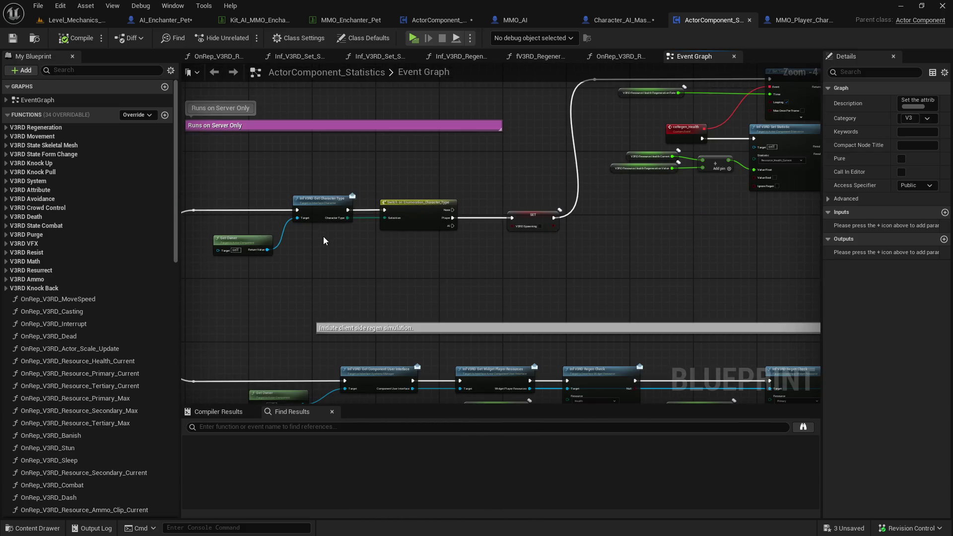
mouse_move(491, 261)
left_mouse_down()
mouse_move(261, 169)
mouse_move(0, 181)
left_mouse_up()
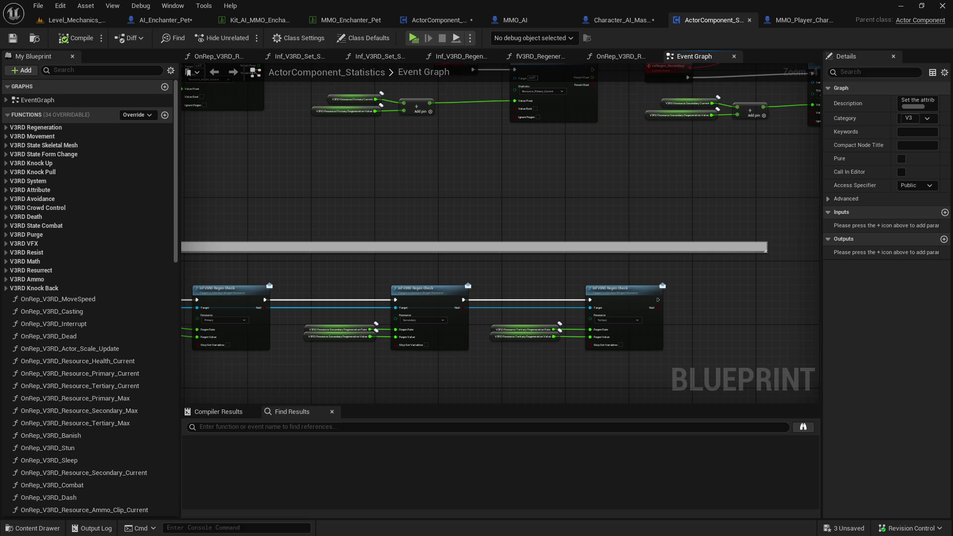
left_click_drag(662, 281, 296, 361)
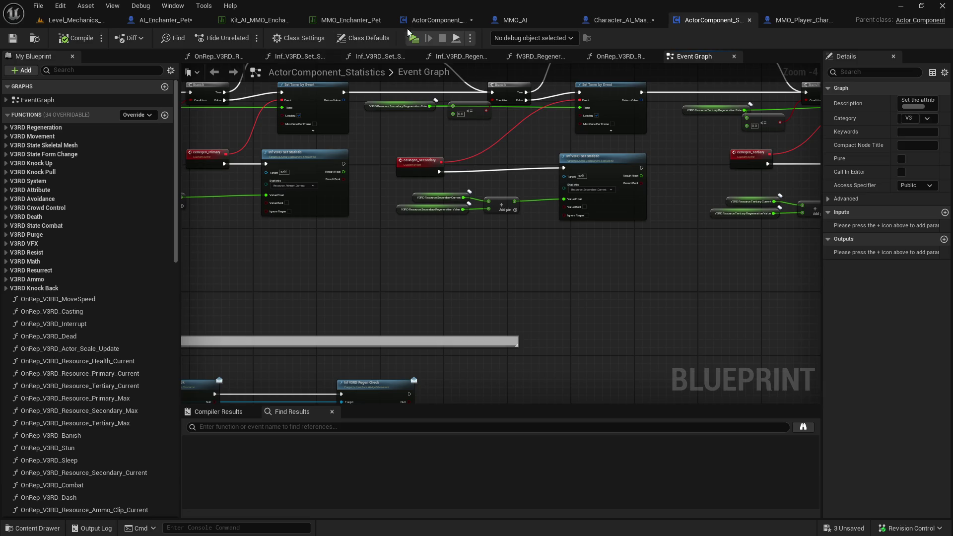
left_click(192, 23)
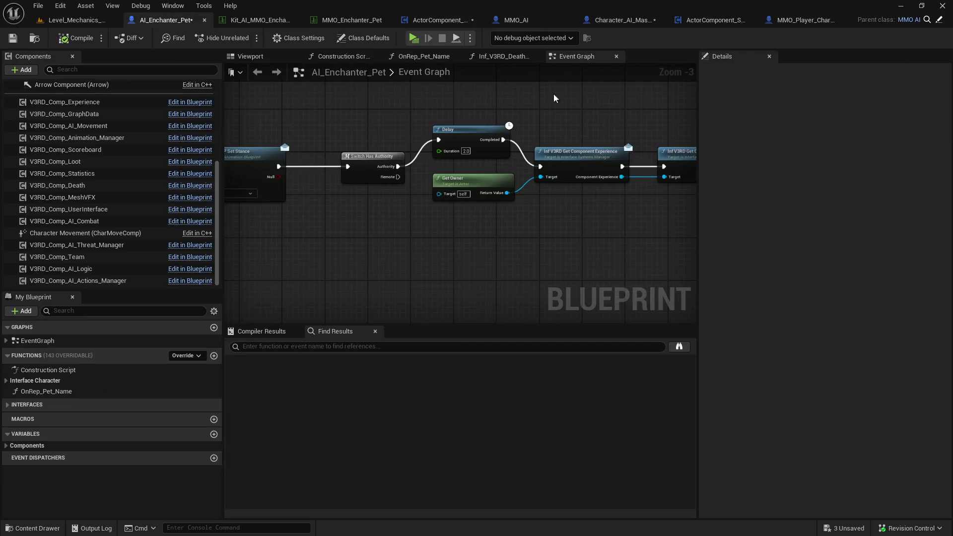
Filter the pet blueprint's class default properties for 'kit'
left_click_drag(303, 156, 308, 192)
scroll(218, 91, "up", 5)
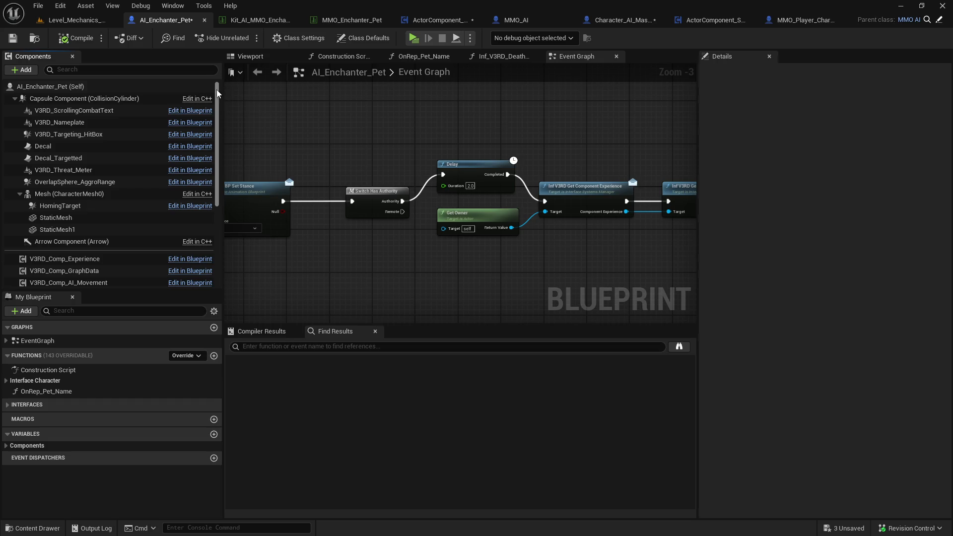
left_click(217, 89)
left_click(800, 73)
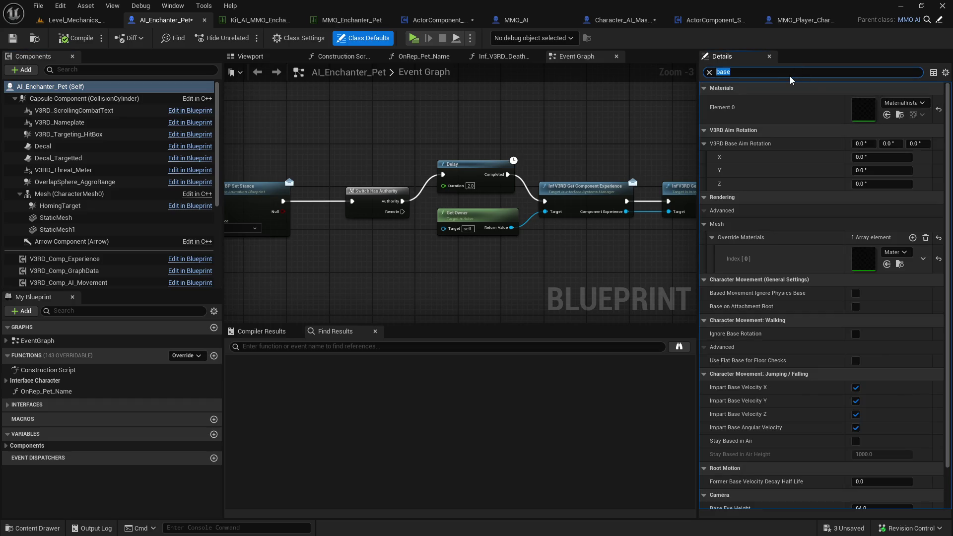
type("kit")
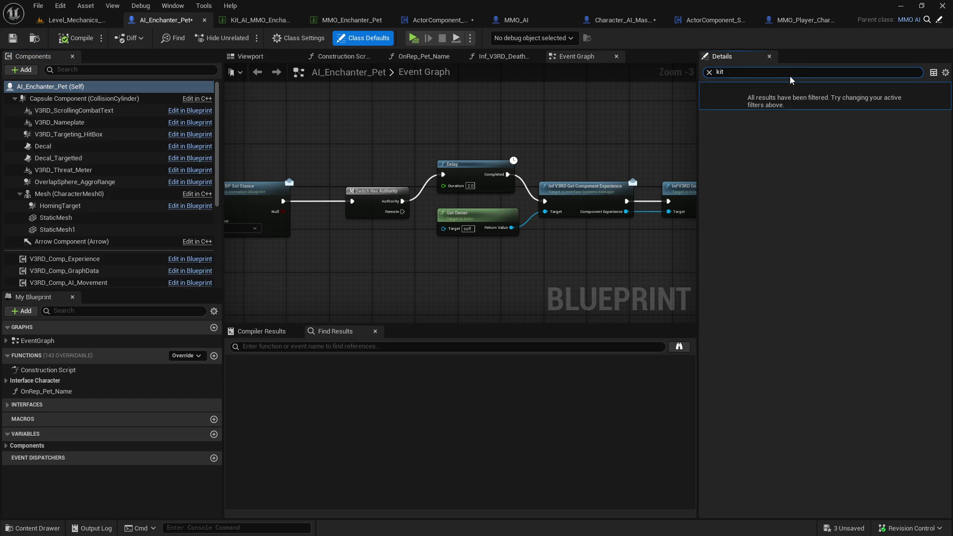
scroll(138, 273, "down", 4)
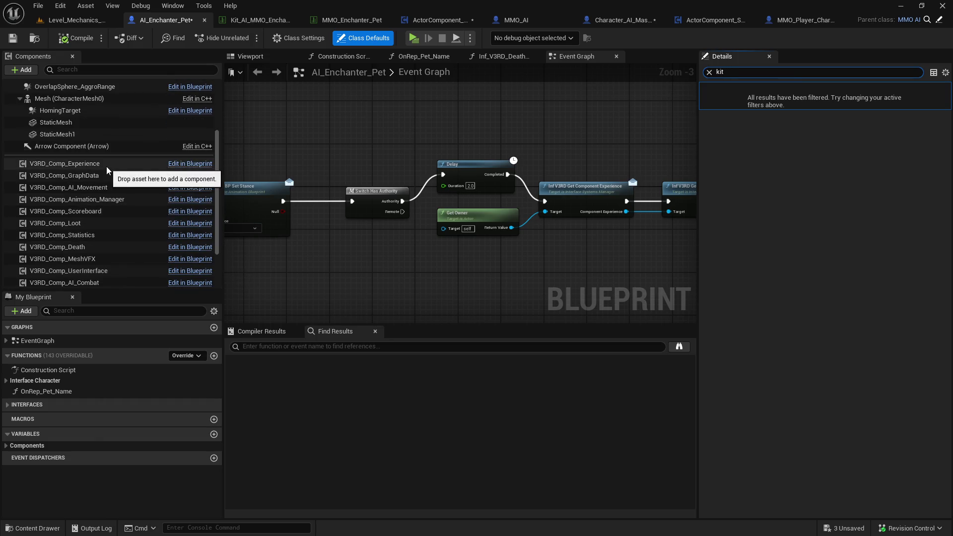
scroll(118, 210, "down", 3)
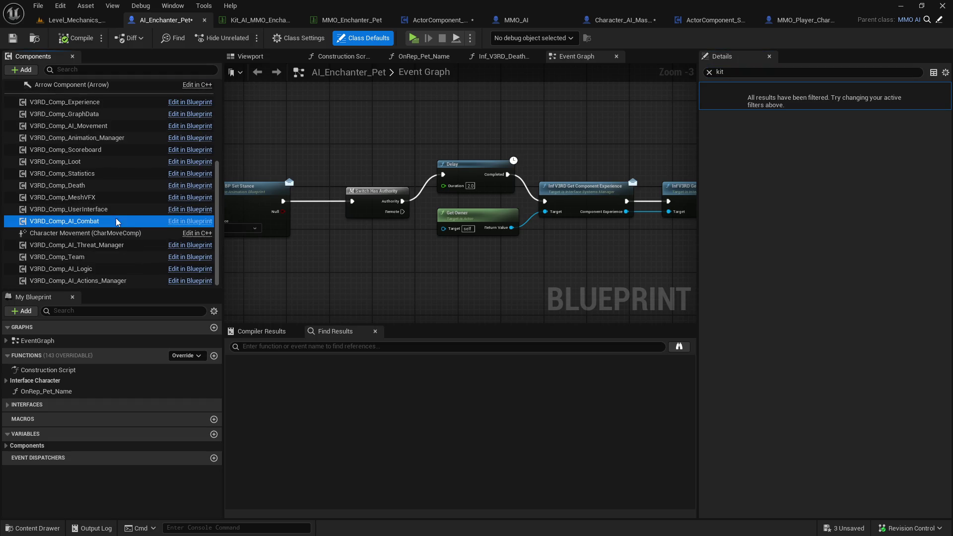
Browse from V3RD_Comp_AI_Actions_Manager's V3RD Action Kit Default to Kit_AI_MMO_Enchanter_Pet in content
left_click(115, 221)
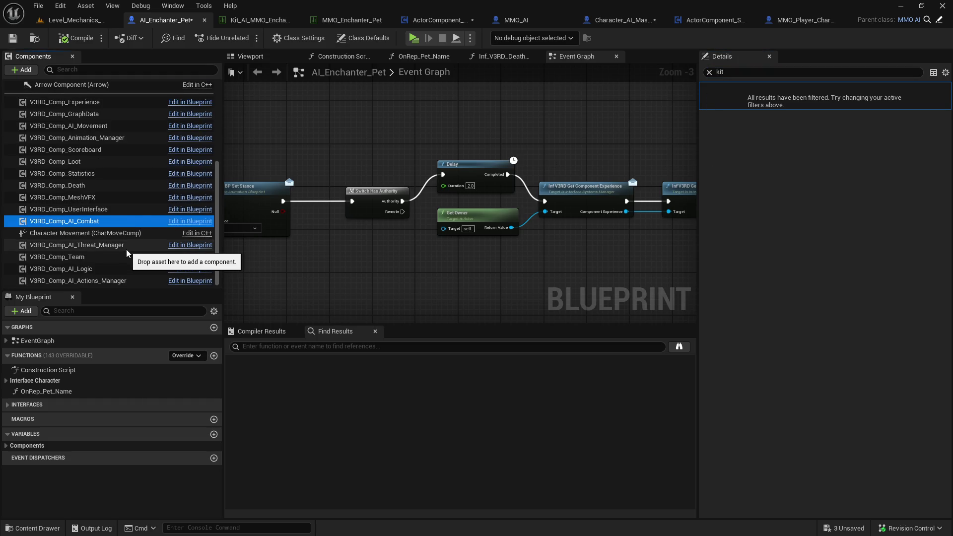
left_click(114, 281)
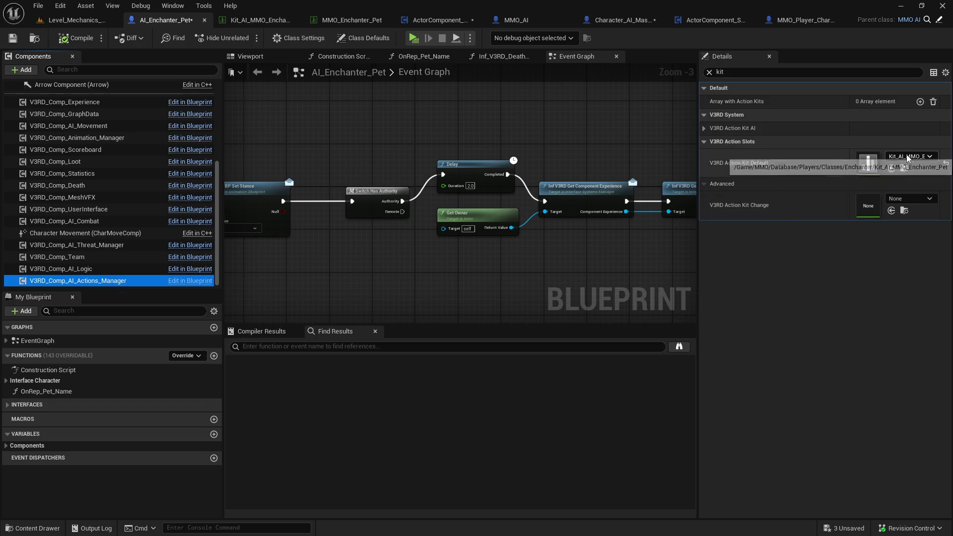
left_click(905, 169)
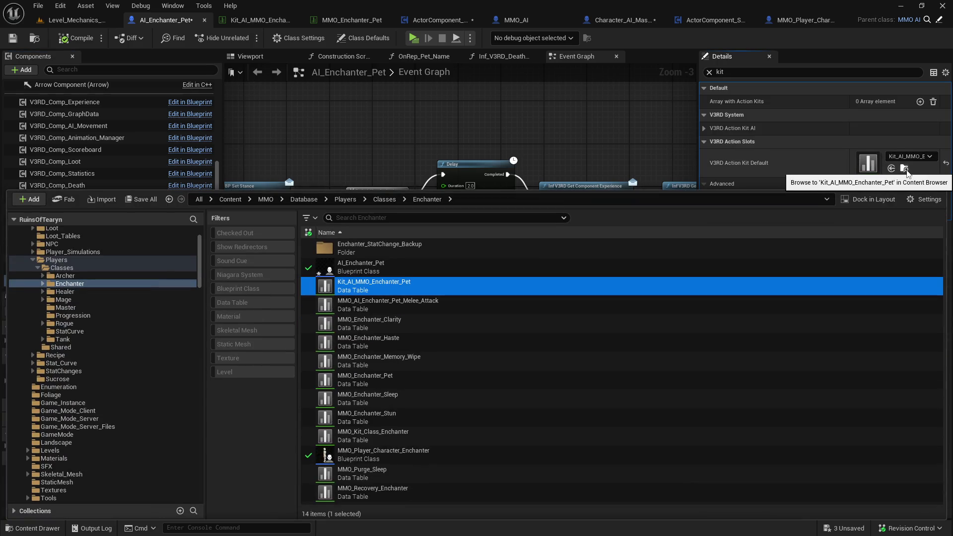
Open Kit_AI_MMO_Enchanter_Pet, then its MMO_AI_Enchanter_Pet_Melee_Attack data table
double_click(381, 284)
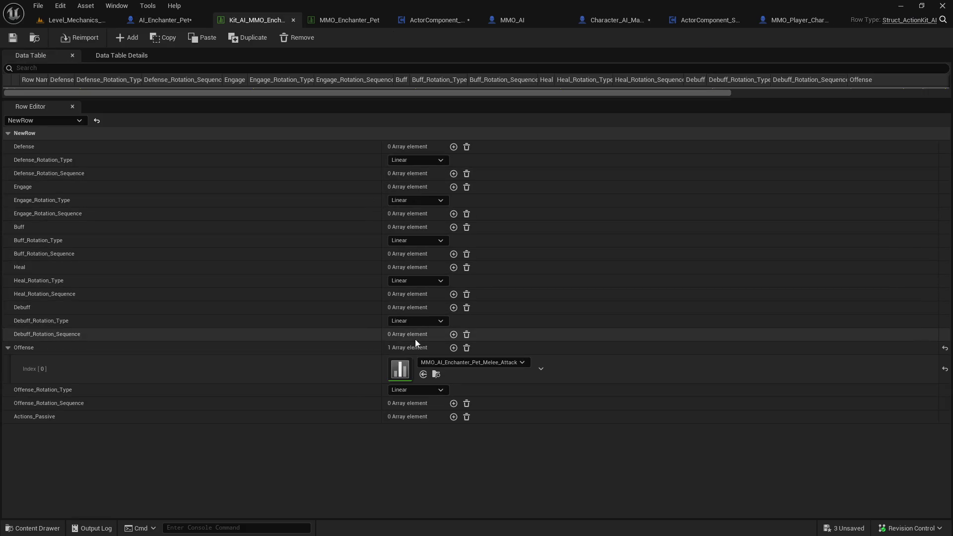
left_click(437, 374)
double_click(437, 372)
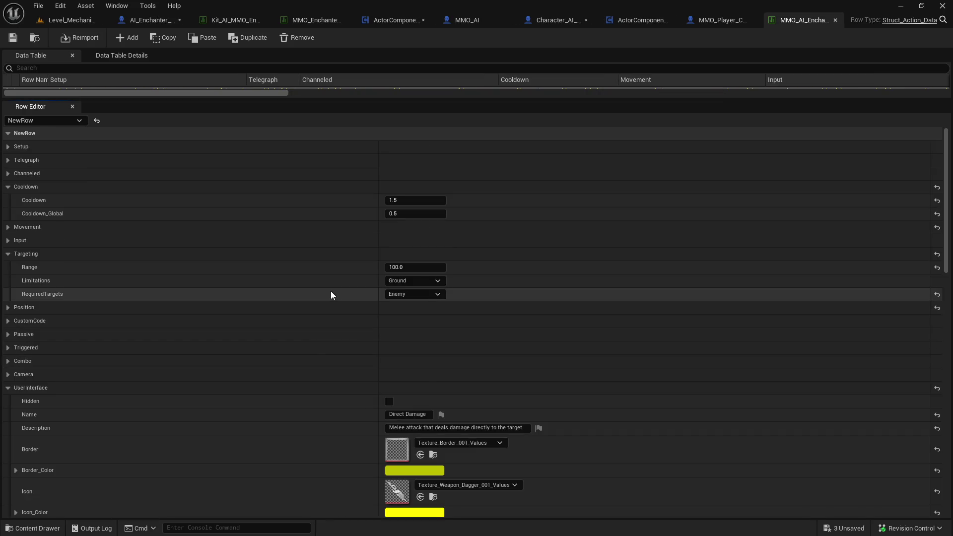
Scroll the melee attack row, expanding and collapsing Setup and Targetting, then close the table
scroll(329, 293, "down", 5)
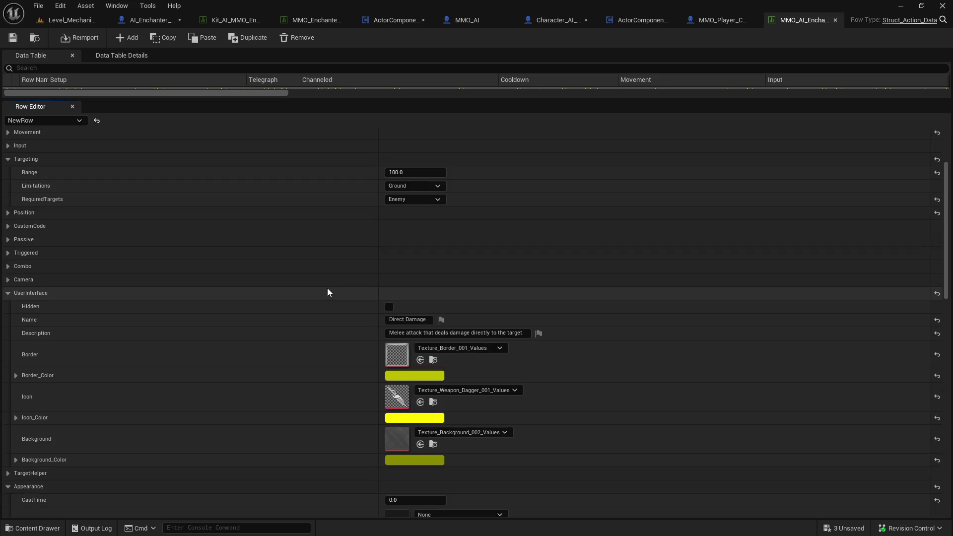
scroll(328, 292, "down", 5)
scroll(326, 287, "down", 5)
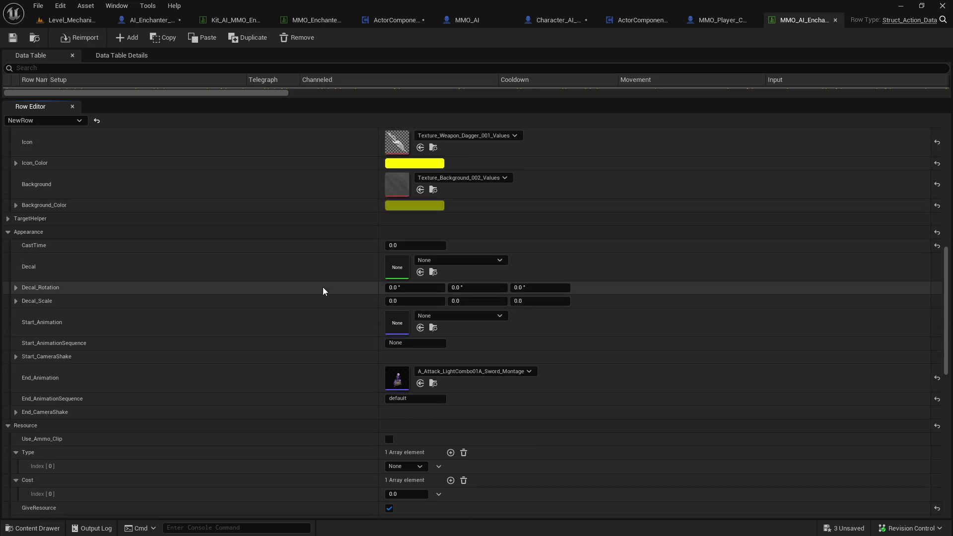
scroll(323, 287, "down", 5)
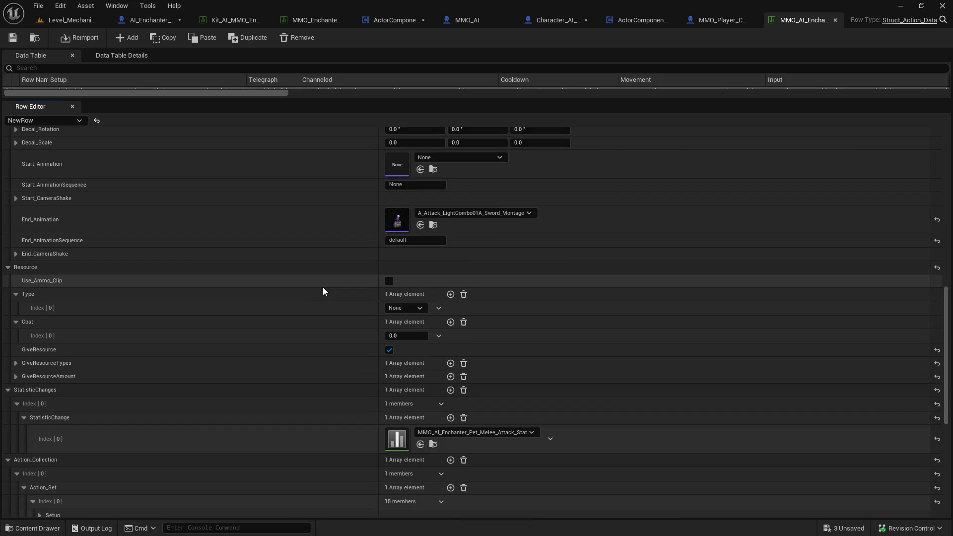
scroll(323, 288, "down", 2)
scroll(323, 288, "down", 5)
scroll(248, 296, "down", 1)
left_click(40, 257)
left_click(40, 257)
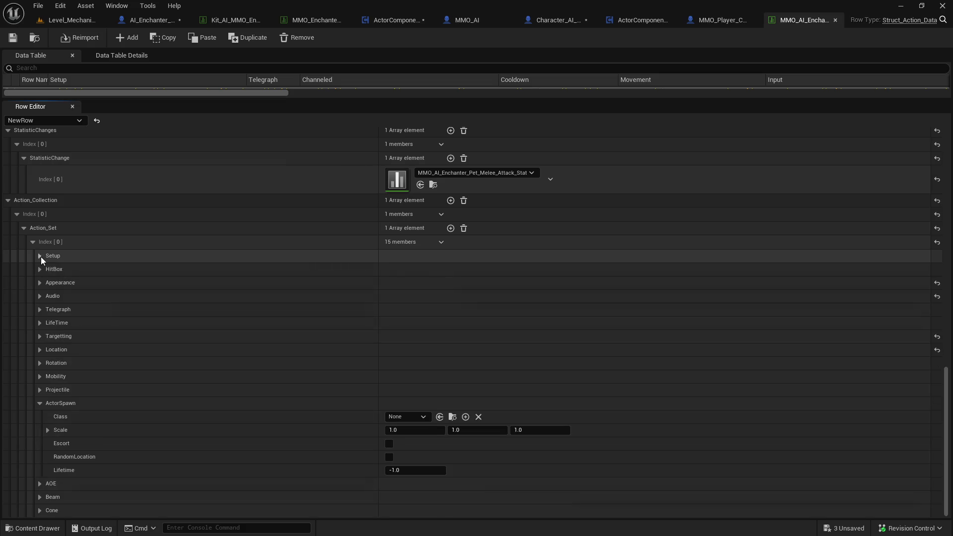
left_click(39, 336)
left_click(40, 336)
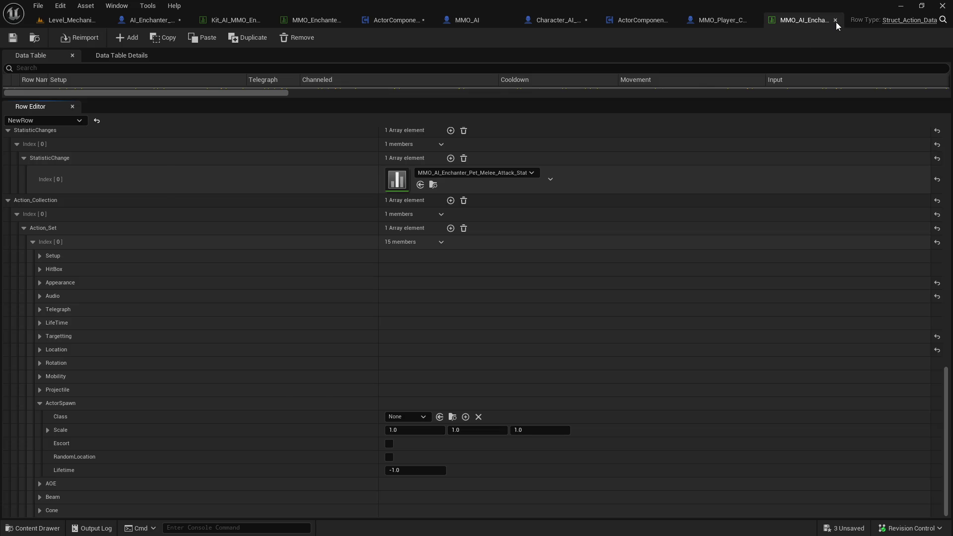
left_click(835, 20)
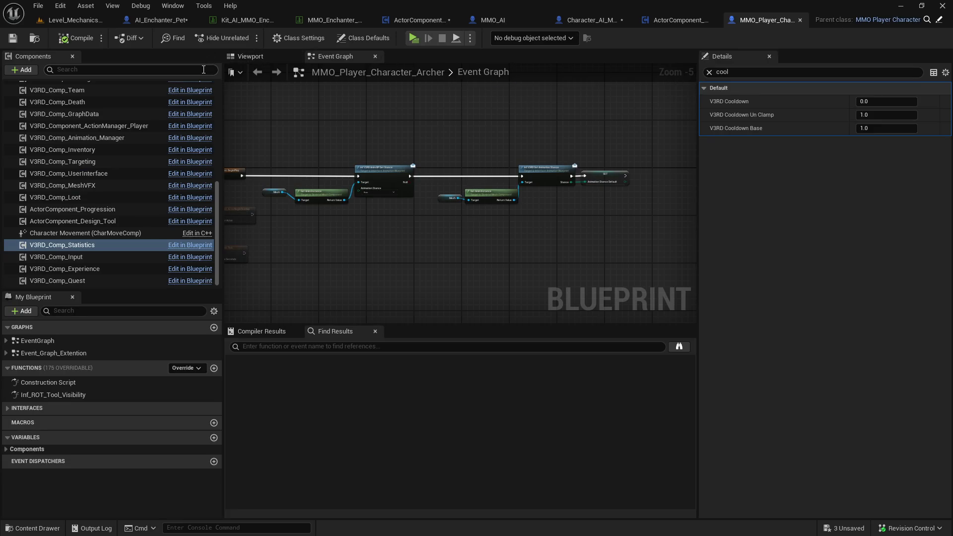
Pan the Archer graph to view disabled nodes, then move on through Character_AI_Master to ActorComponent_Statistics
mouse_move(394, 121)
left_mouse_down()
mouse_move(466, 111)
mouse_move(495, 152)
left_mouse_up()
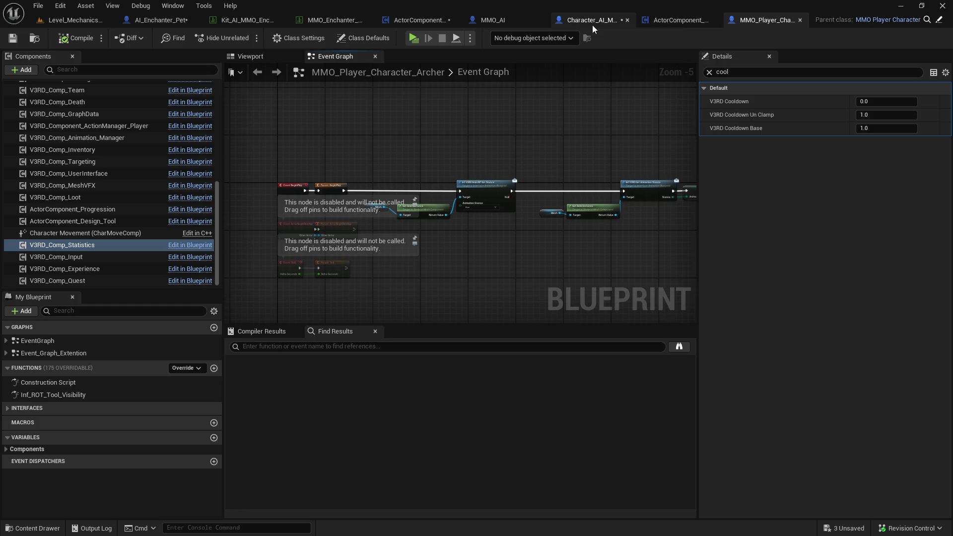
left_click(592, 25)
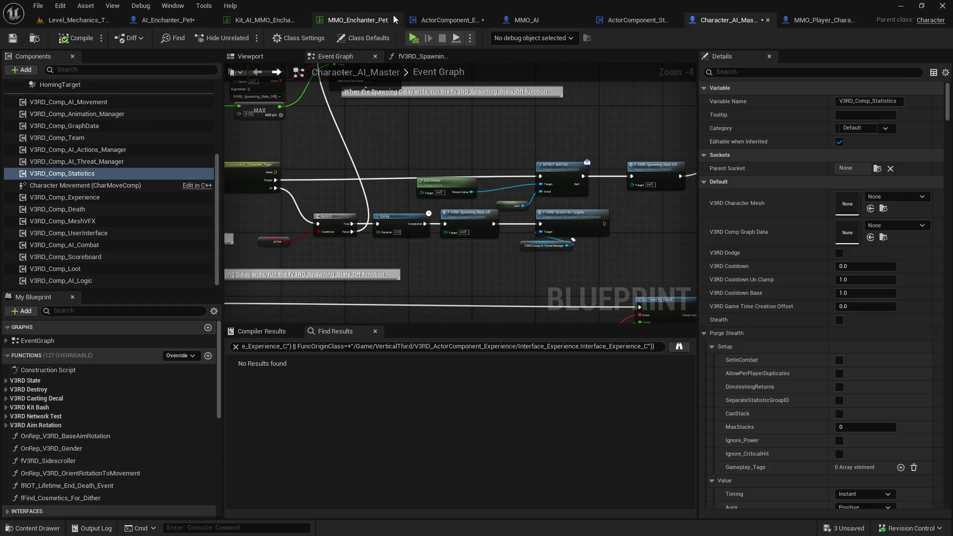
left_click(641, 24)
Center the Is Valid check, hang a Hello Print String off Is Not Valid, and play-test
scroll(514, 187, "down", 5)
mouse_move(515, 187)
left_mouse_down()
mouse_move(520, 209)
mouse_move(555, 166)
left_mouse_up()
scroll(368, 207, "up", 6)
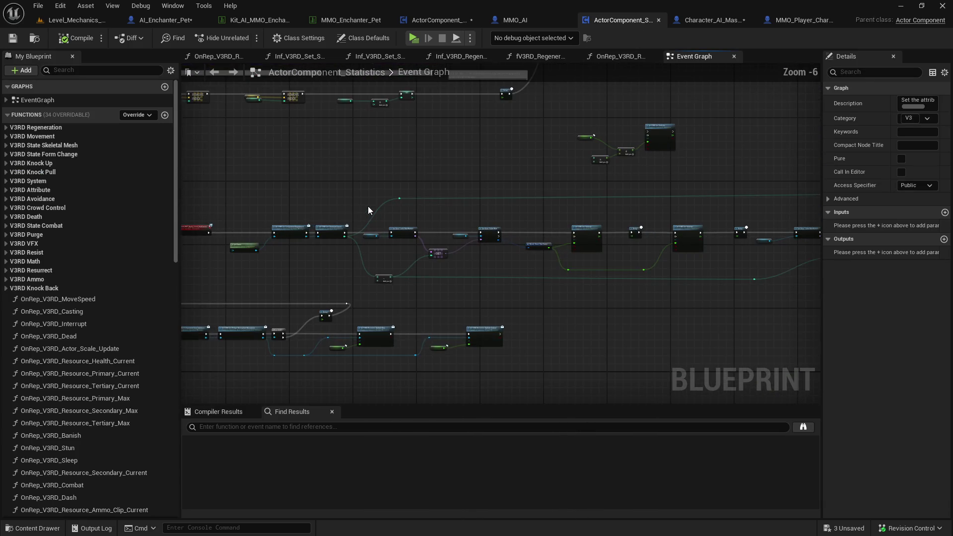
left_click_drag(392, 194, 245, 165)
scroll(517, 175, "up", 4)
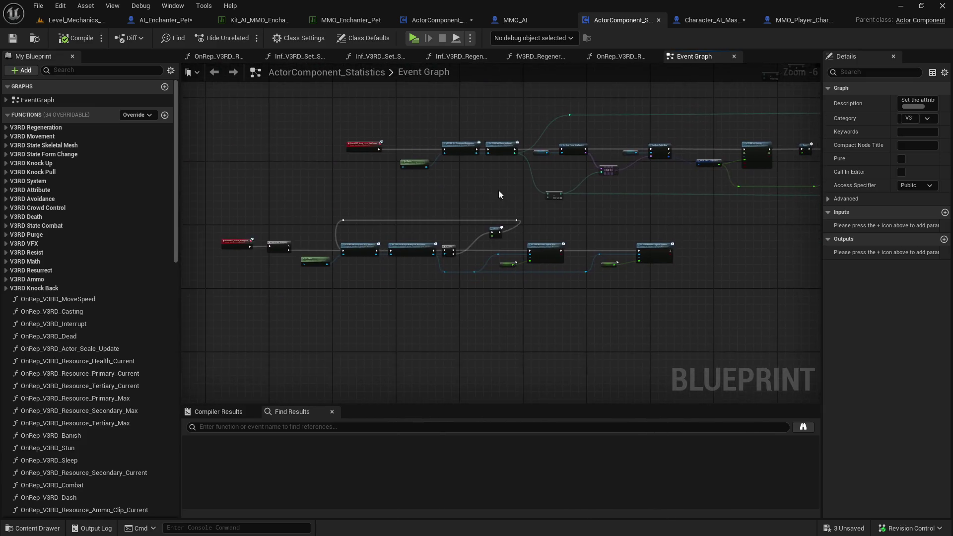
mouse_move(332, 268)
left_mouse_down()
mouse_move(524, 241)
mouse_move(368, 267)
mouse_move(296, 266)
left_mouse_up()
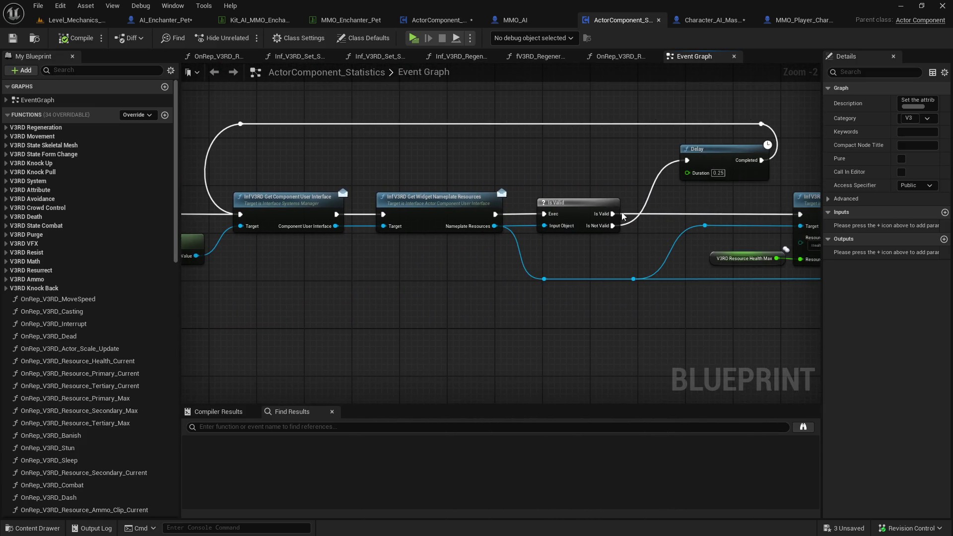
left_click_drag(614, 226, 617, 165)
type("print")
key("Return")
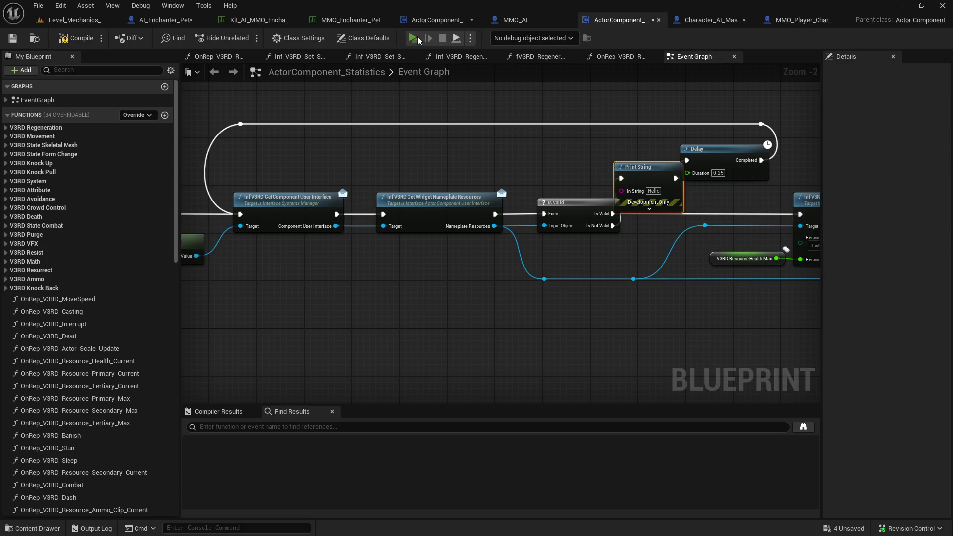
left_click(418, 37)
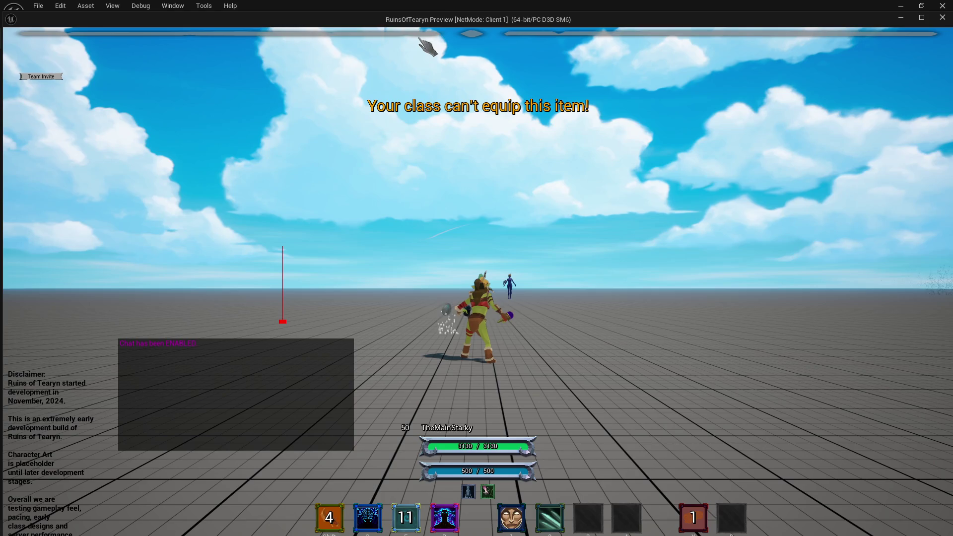
Run to and click the Target Dummy in the play test, then close the preview window
left_click_drag(428, 47, 427, 227)
key("w")
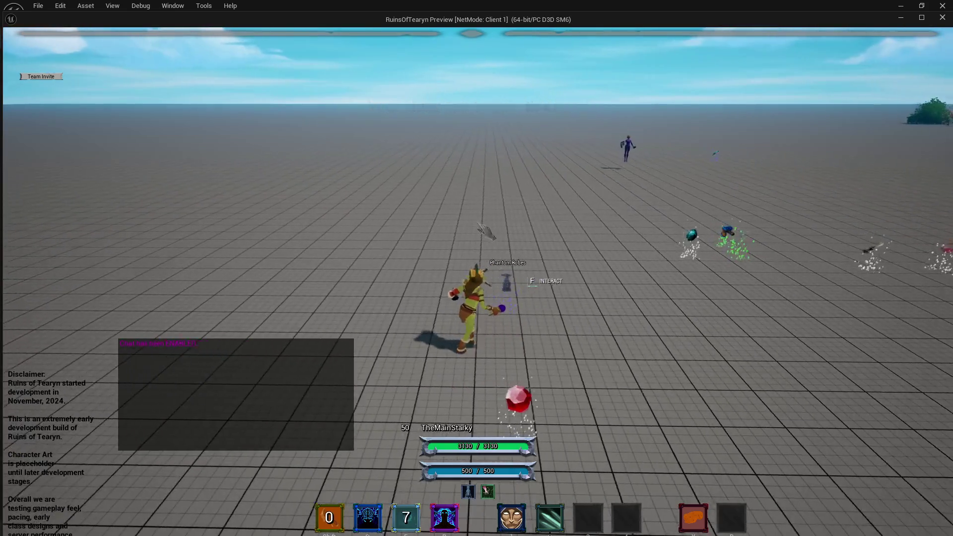
left_click(556, 226)
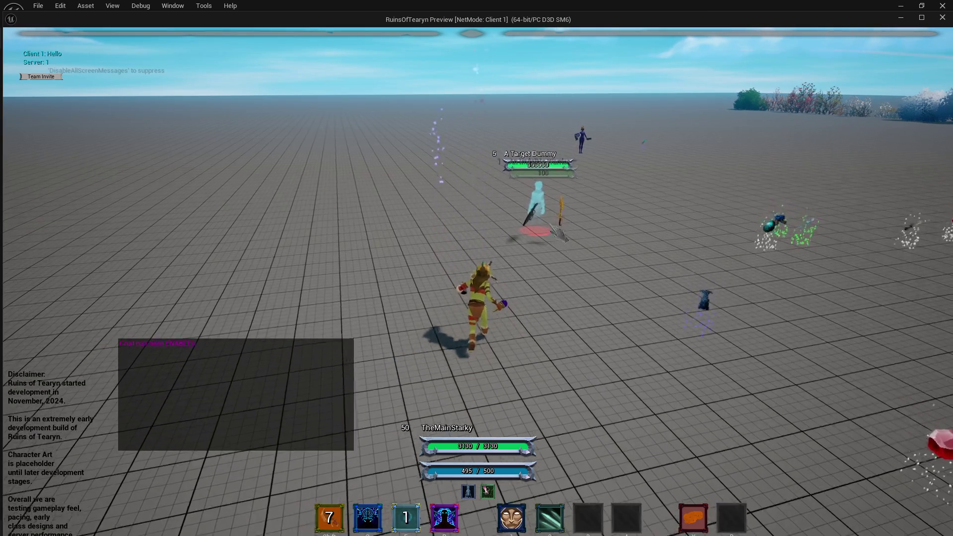
mouse_move(559, 233)
left_mouse_down()
mouse_move(705, 233)
mouse_move(540, 233)
left_mouse_up()
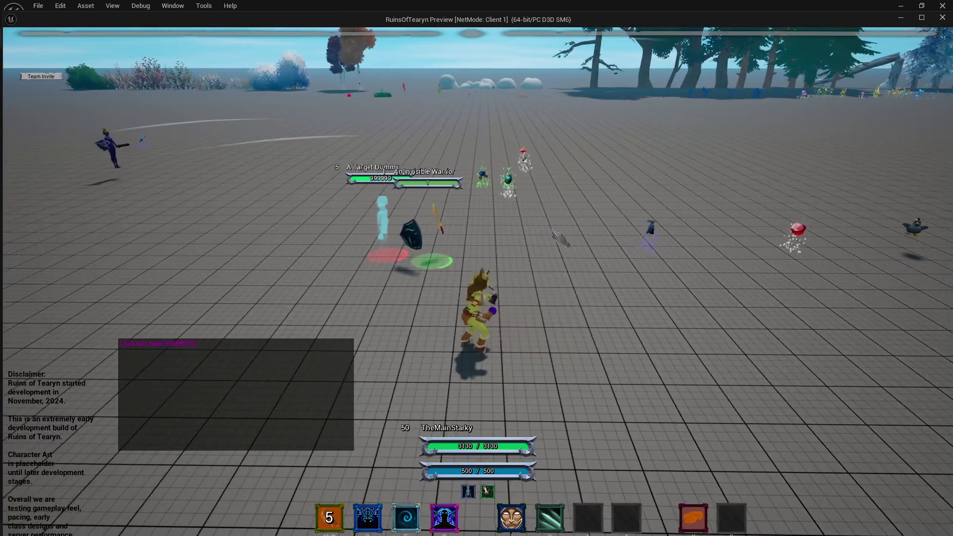
key("a")
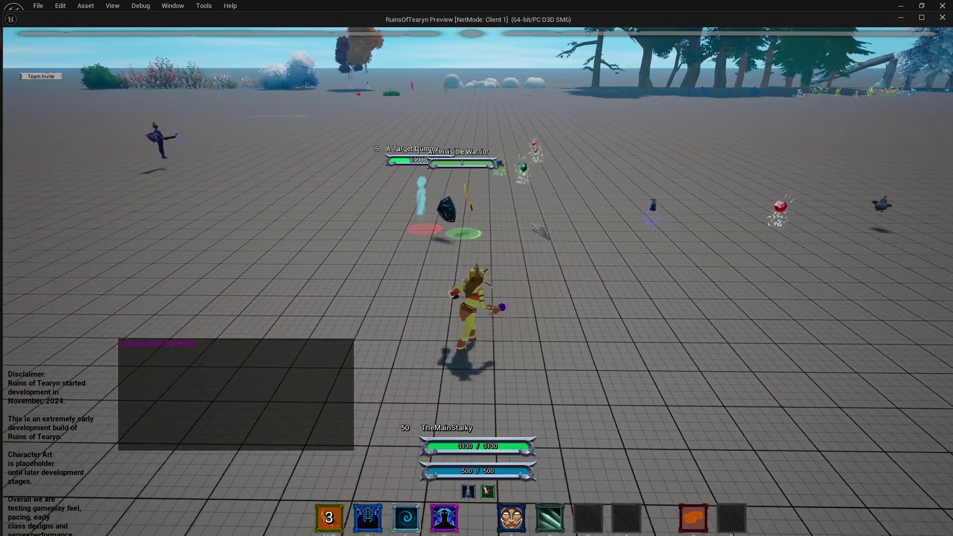
left_click(942, 17)
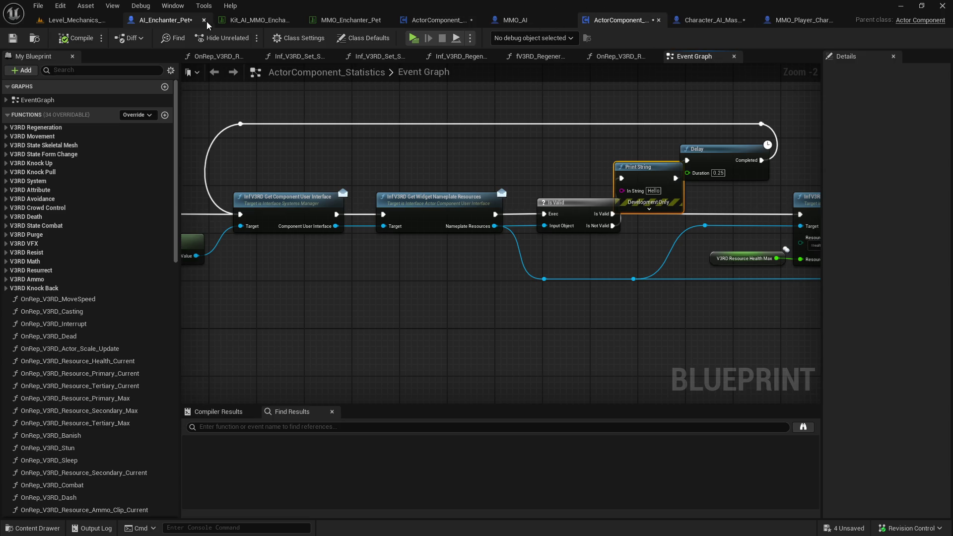
Set V3RD Level to 5 on AI_Enchanter_Pet's V3RD_Comp_Experience and launch another play test
left_click(171, 20)
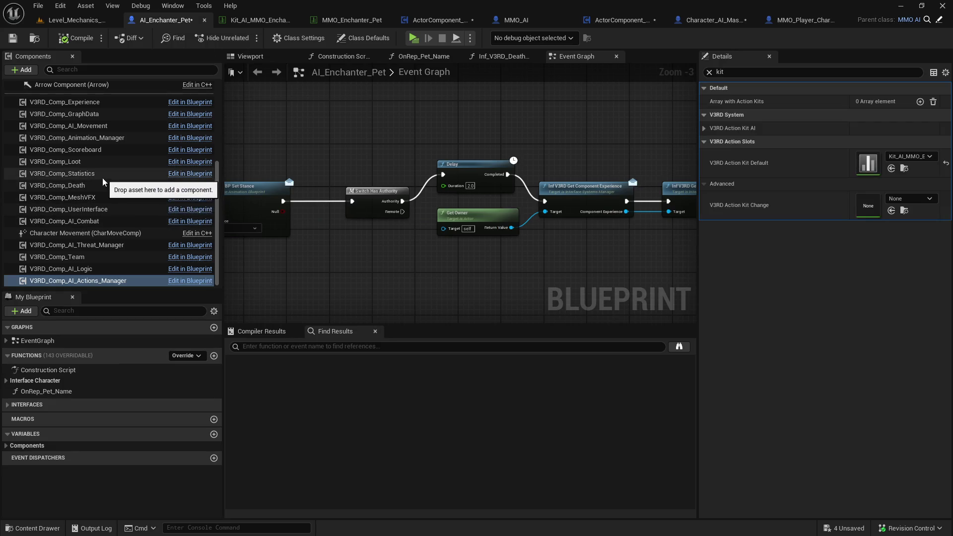
left_click(111, 102)
left_click(709, 72)
type("le")
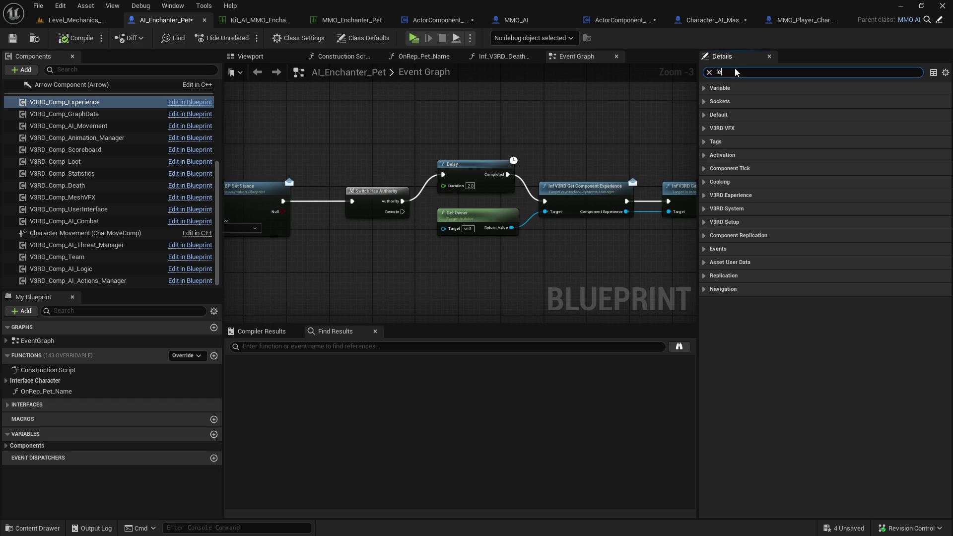
type("vel")
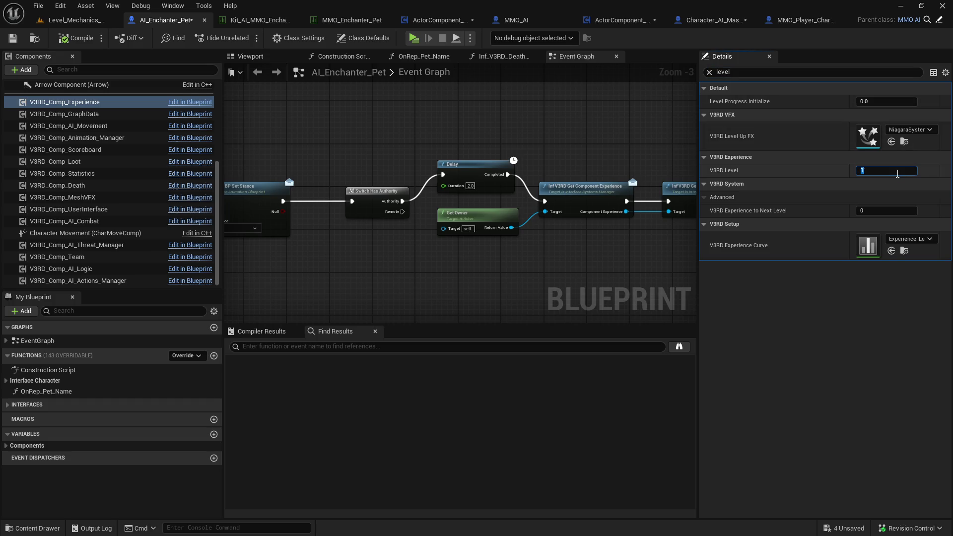
type("5")
key("Return")
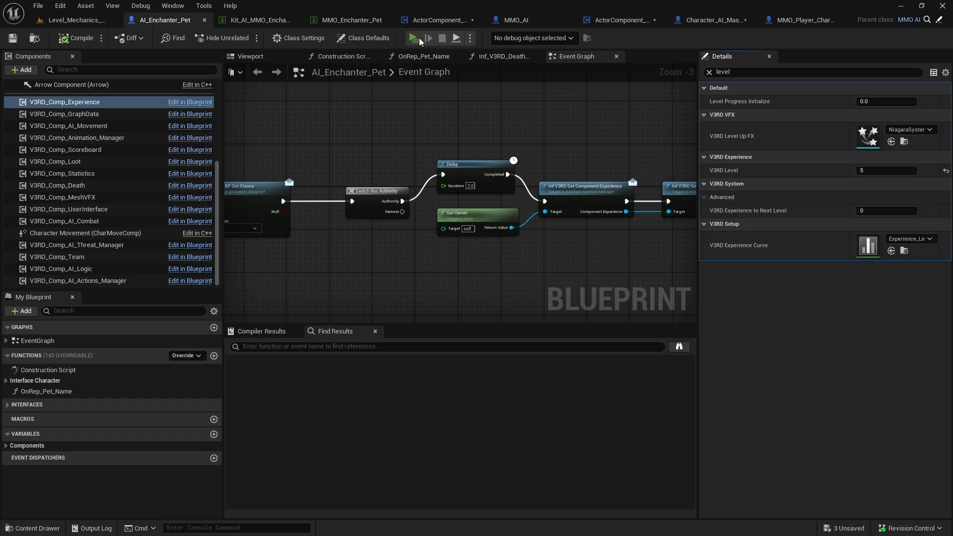
left_click(417, 39)
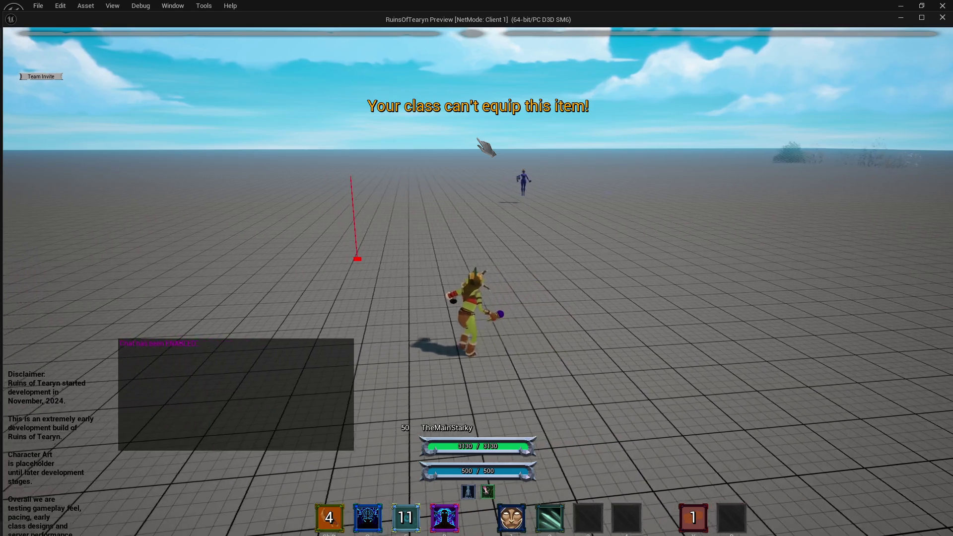
Run and look around in the play test, then close the RuinsOfTearyn Preview window
key("w")
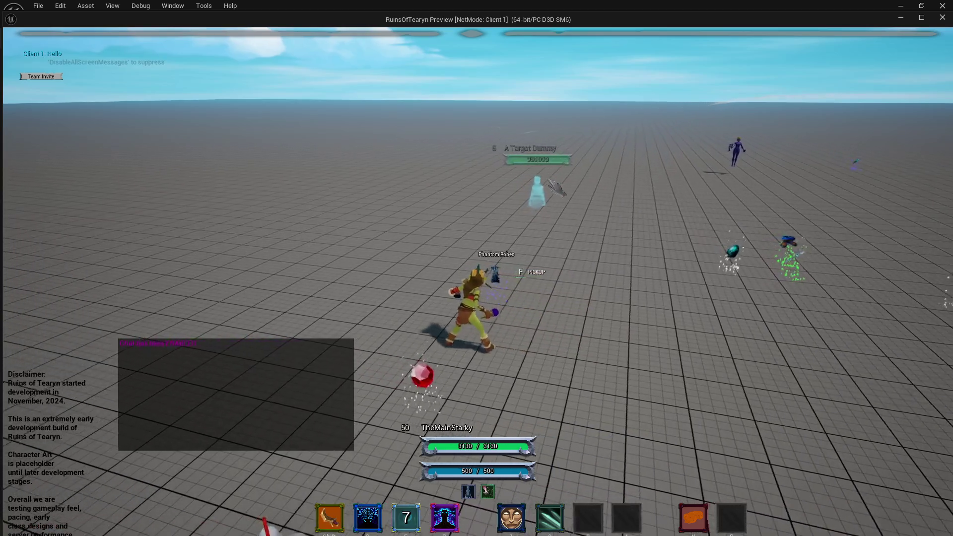
left_click_drag(560, 194, 560, 194)
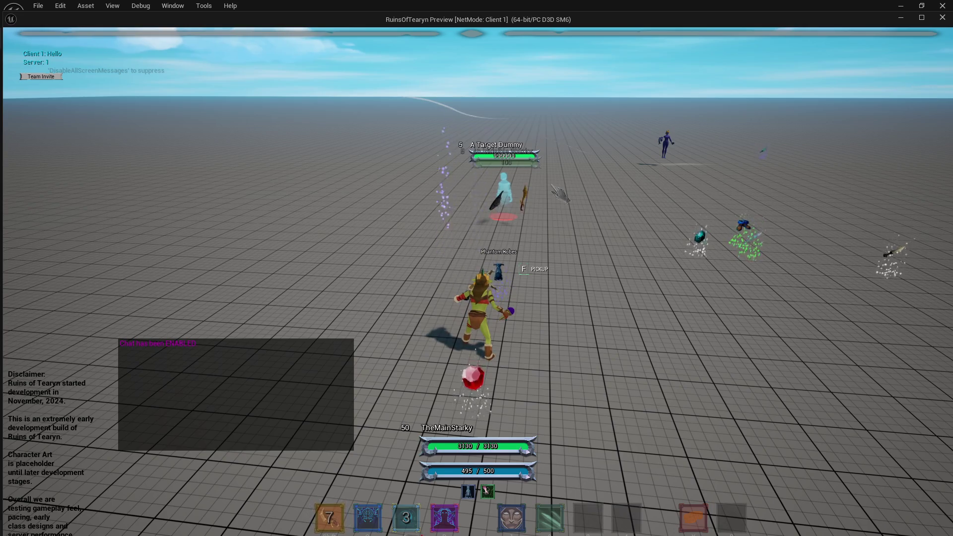
left_click_drag(560, 194, 560, 194)
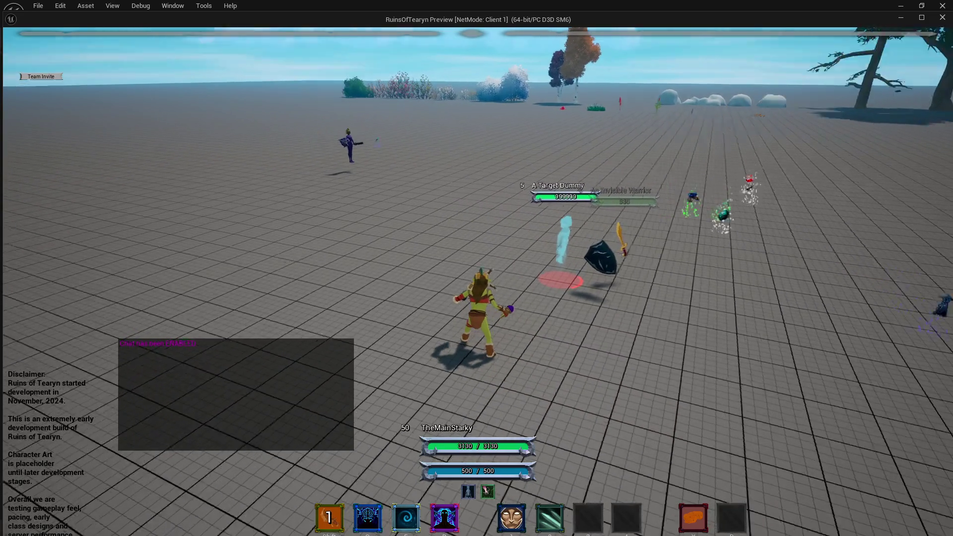
left_click_drag(568, 412, 568, 412)
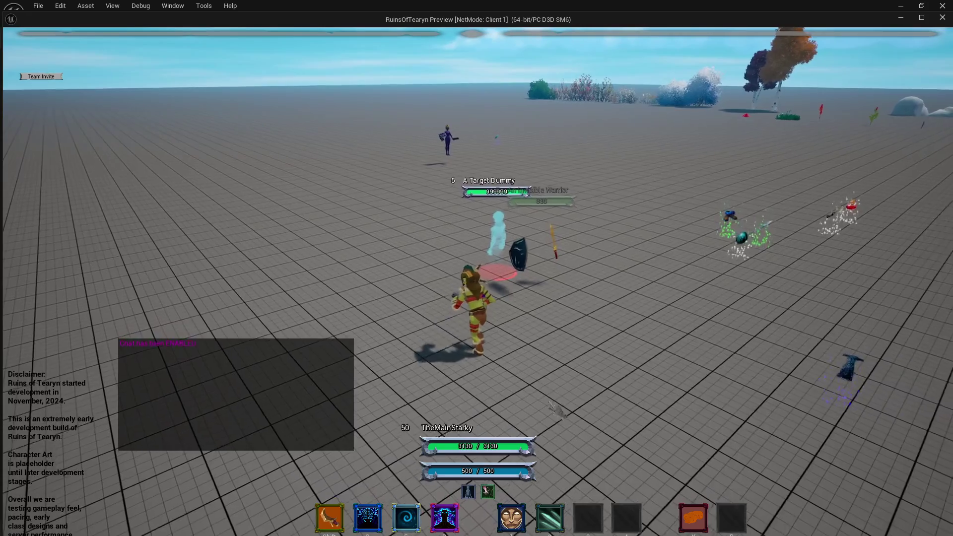
key("d")
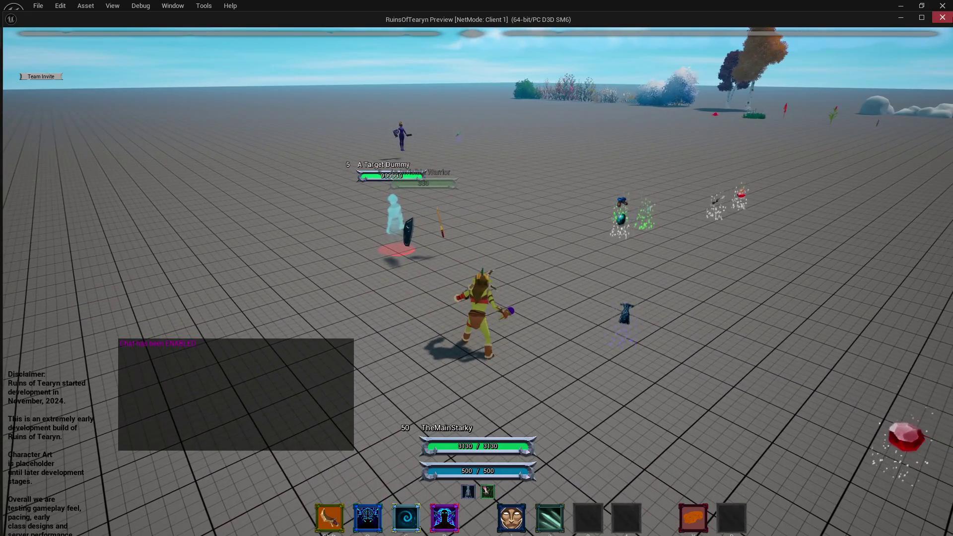
left_click(943, 18)
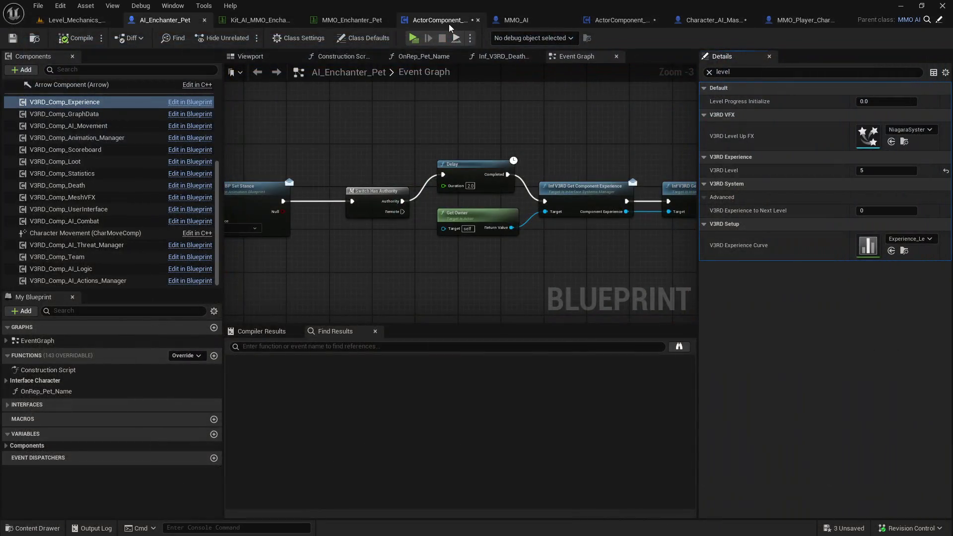
In Character_AI_Master, add a Print String node with text 'xczxczc' off the Branch's False output
left_click(734, 24)
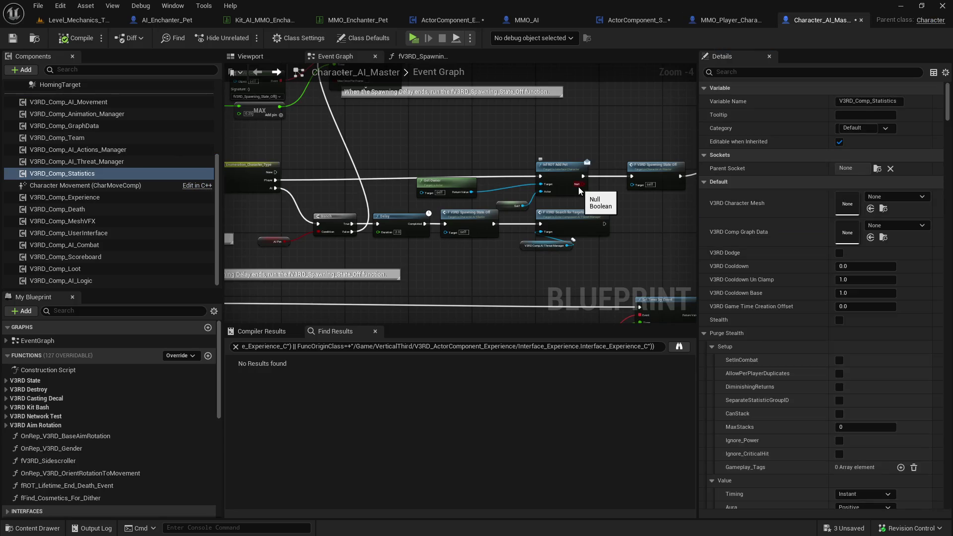
mouse_move(366, 179)
left_mouse_down()
mouse_move(359, 222)
mouse_move(380, 194)
left_mouse_up()
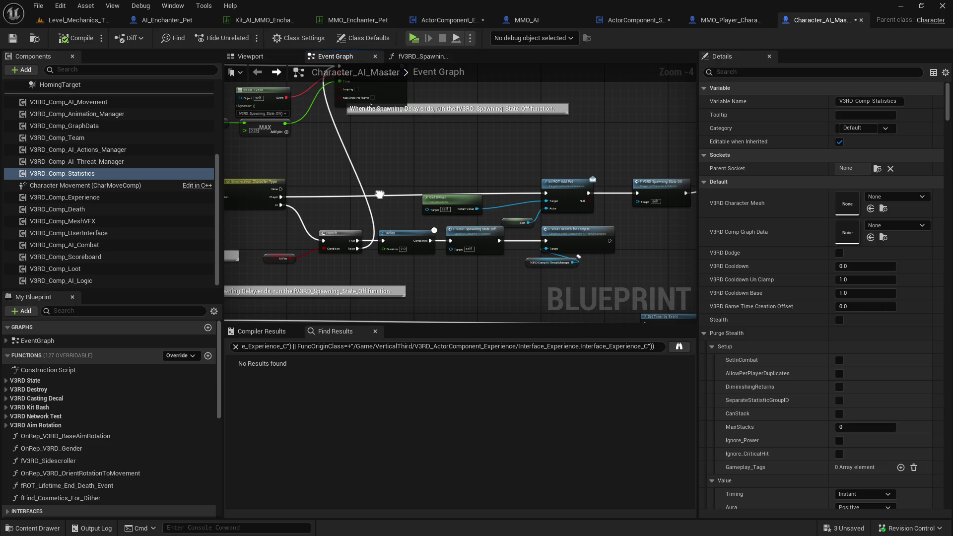
left_click_drag(356, 247, 374, 138)
type("print string")
key("Return")
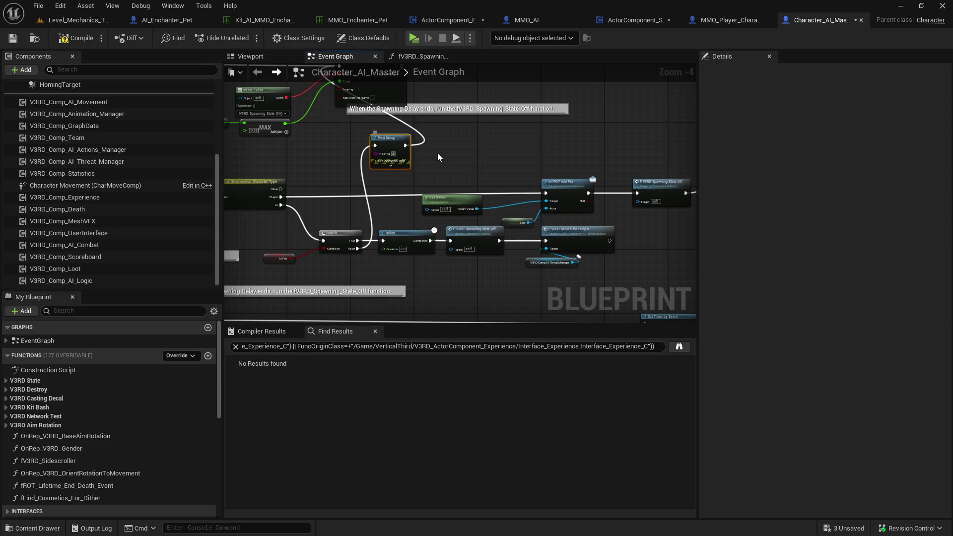
type("xczxczc")
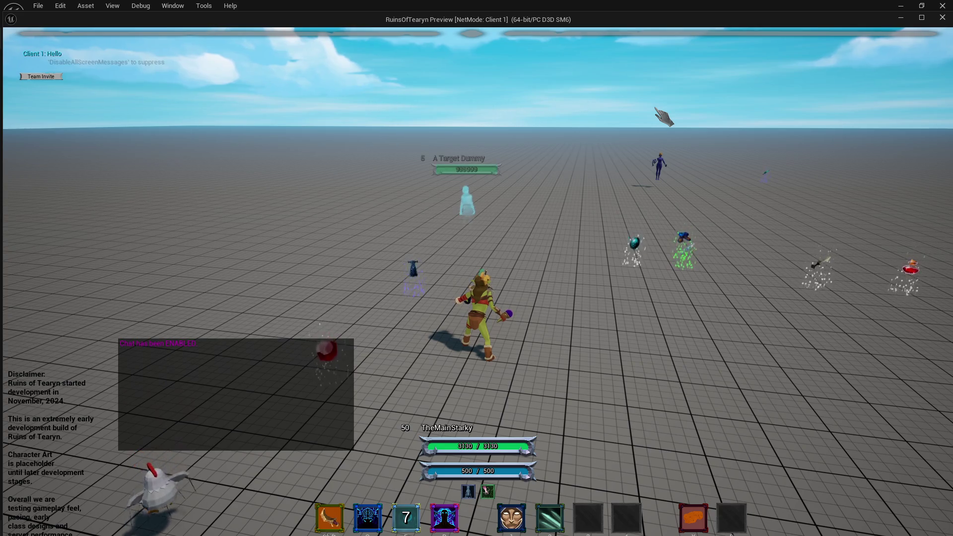
Cast Enchant Weapons with X and Shift in the play-test, then close the preview
key("x")
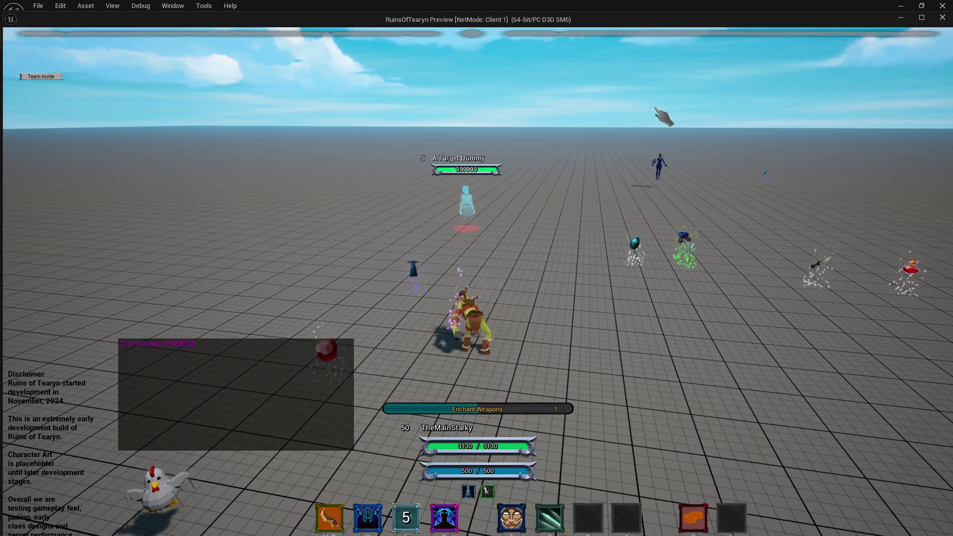
key("shift")
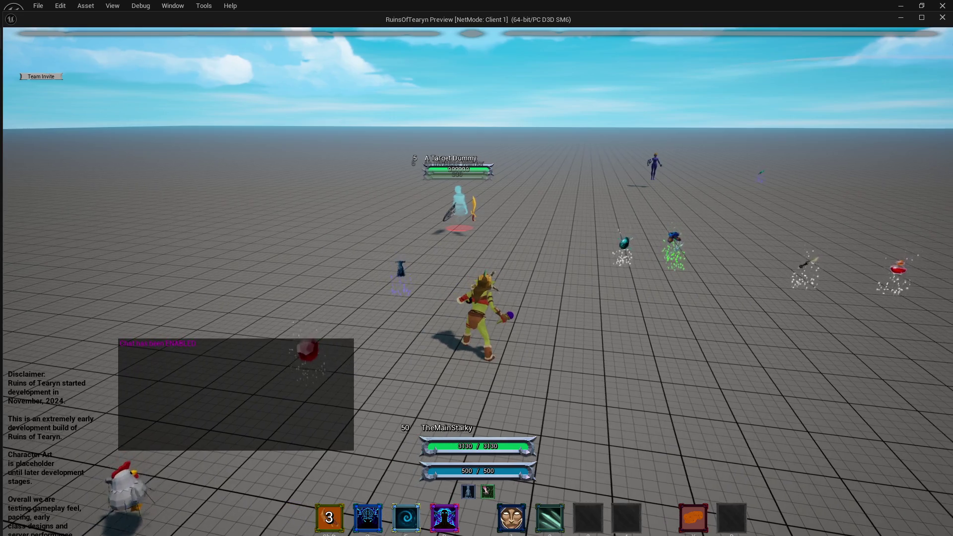
left_click(942, 19)
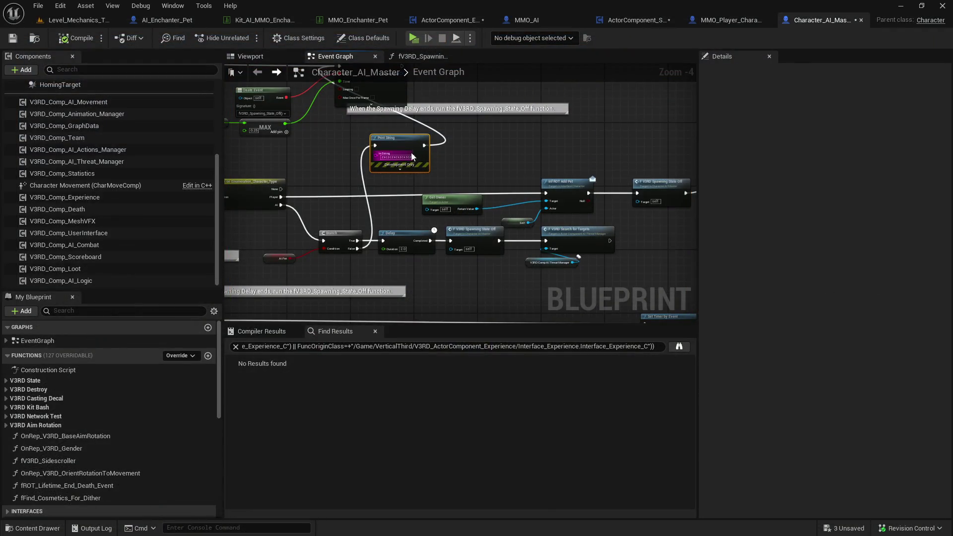
Restore the Print String node, wire the Switch's Player output into it, and start a play-test
key("Delete")
left_click_drag(347, 182, 418, 218)
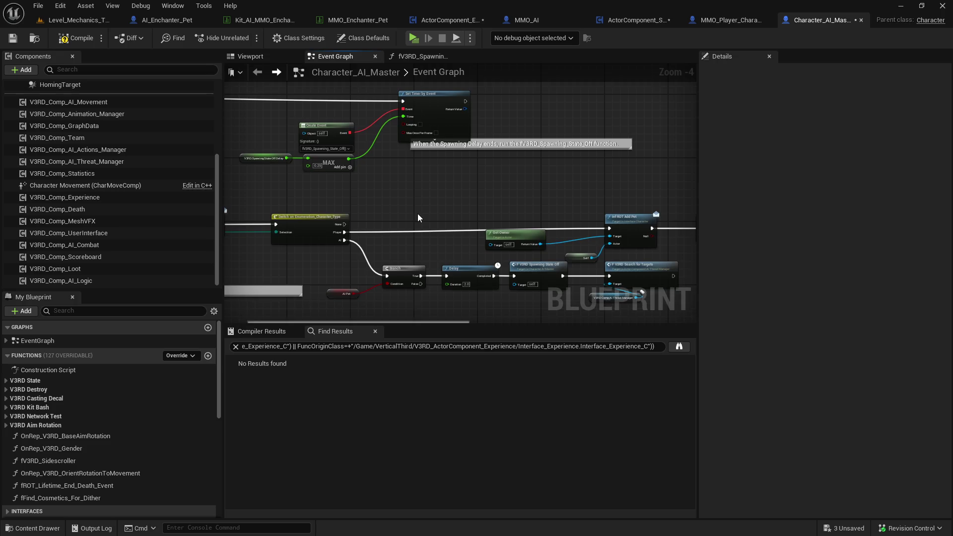
key("ctrl+z")
mouse_move(421, 284)
left_mouse_down()
mouse_move(437, 117)
mouse_move(403, 105)
mouse_move(420, 284)
left_mouse_up()
left_click_drag(465, 211, 430, 203)
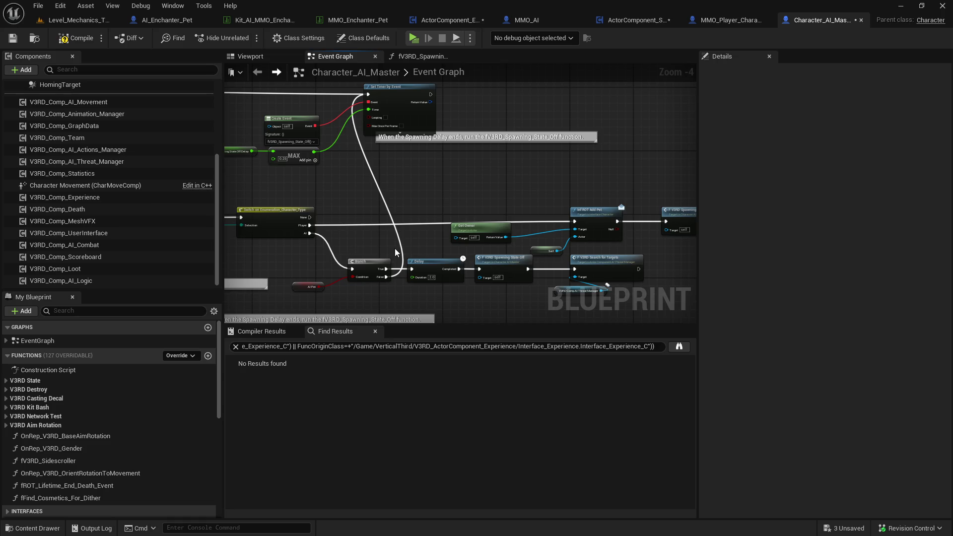
left_click_drag(395, 252, 402, 231)
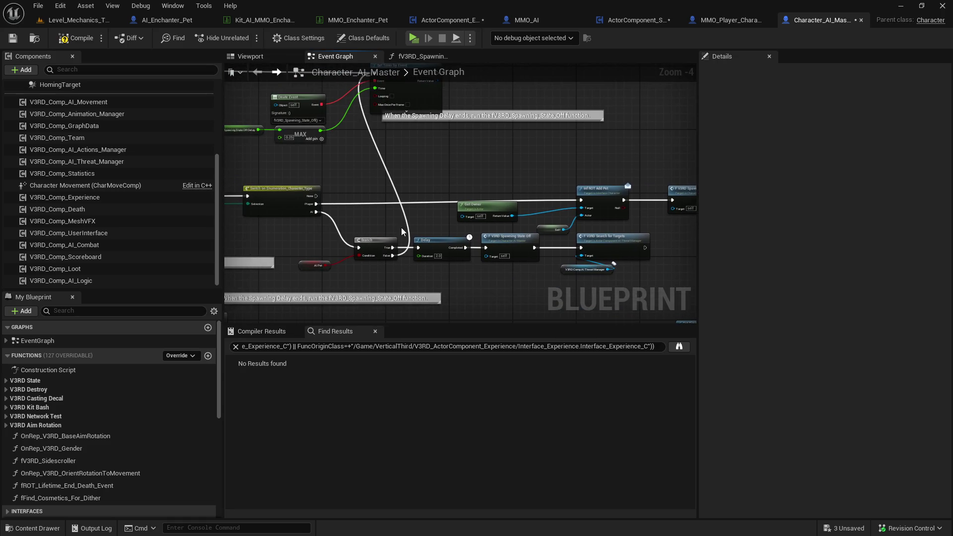
left_click_drag(316, 204, 414, 159)
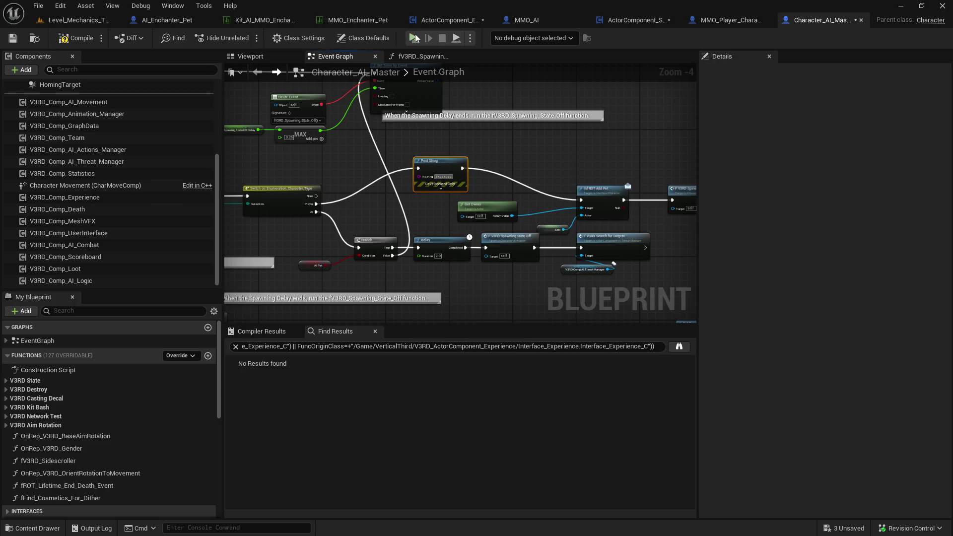
key("alt+p")
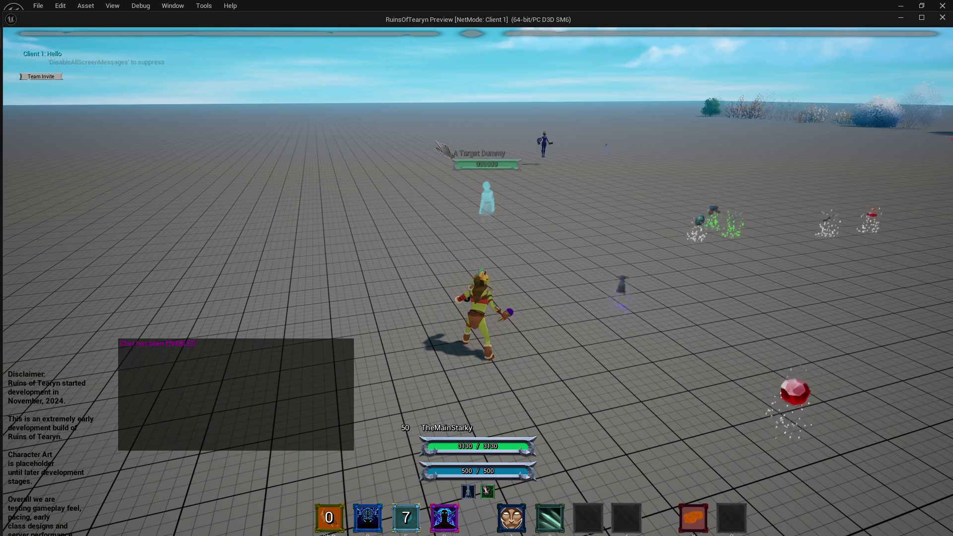
Target the Target Dummy, cast Enchant Weapons with key 2, and close the preview
left_click(492, 201)
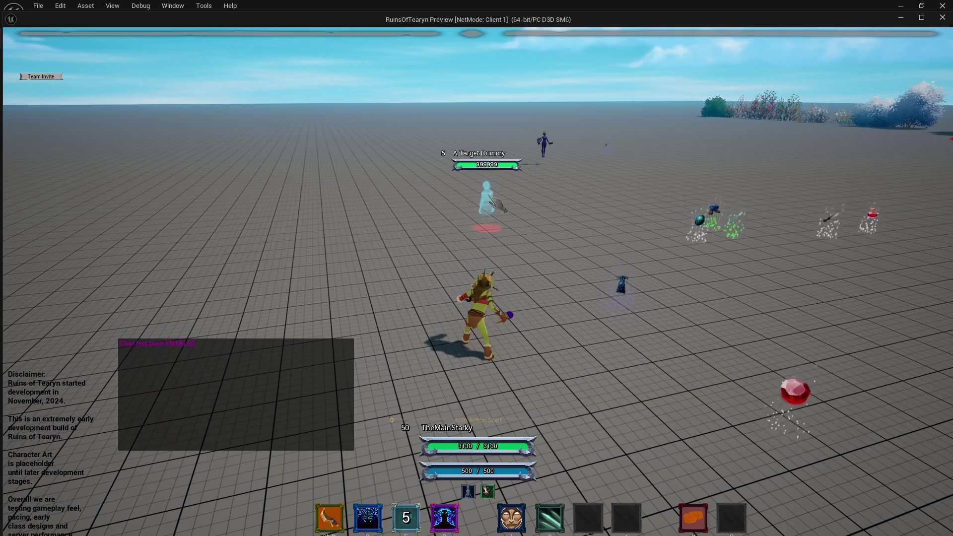
key("2")
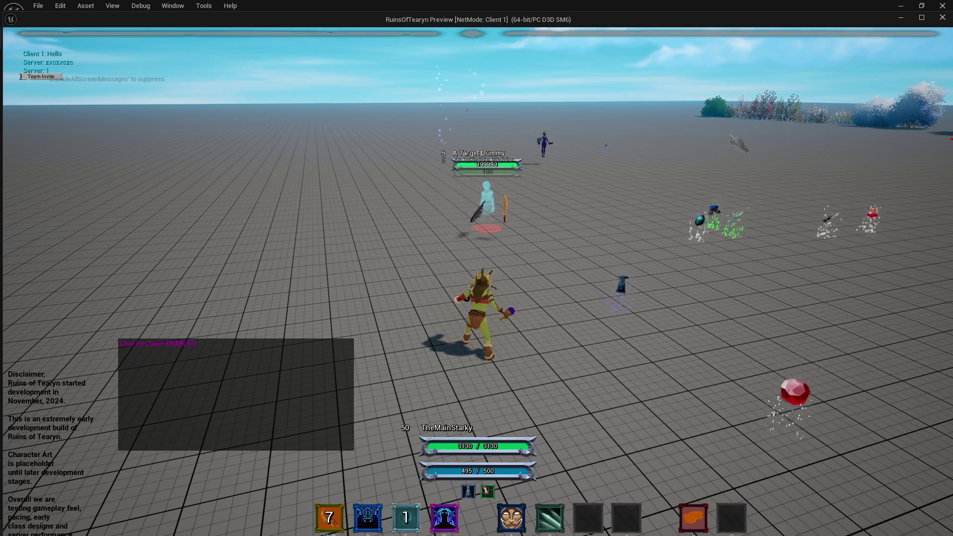
left_click(938, 22)
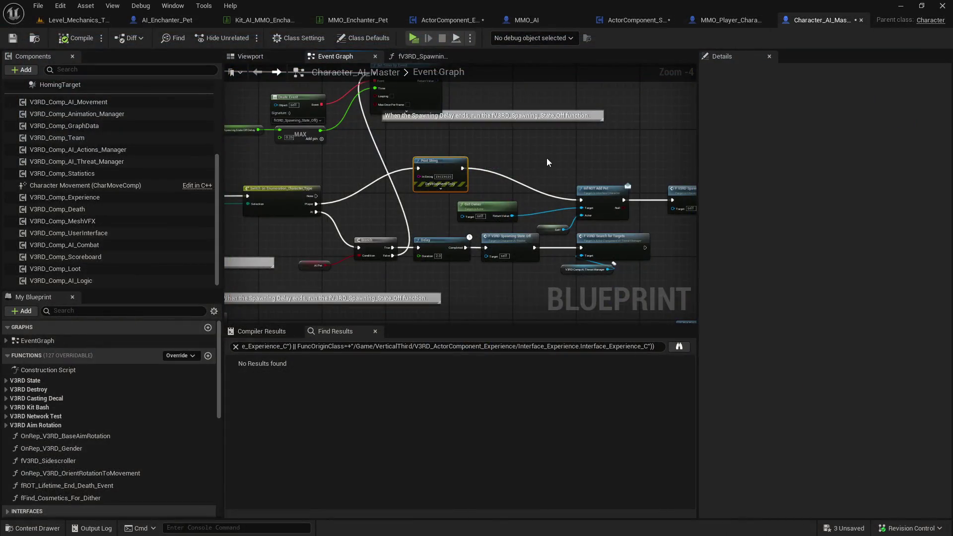
Wire the Switch's Player output directly to Add Pet and delete the Print String node
left_click_drag(312, 204, 581, 200)
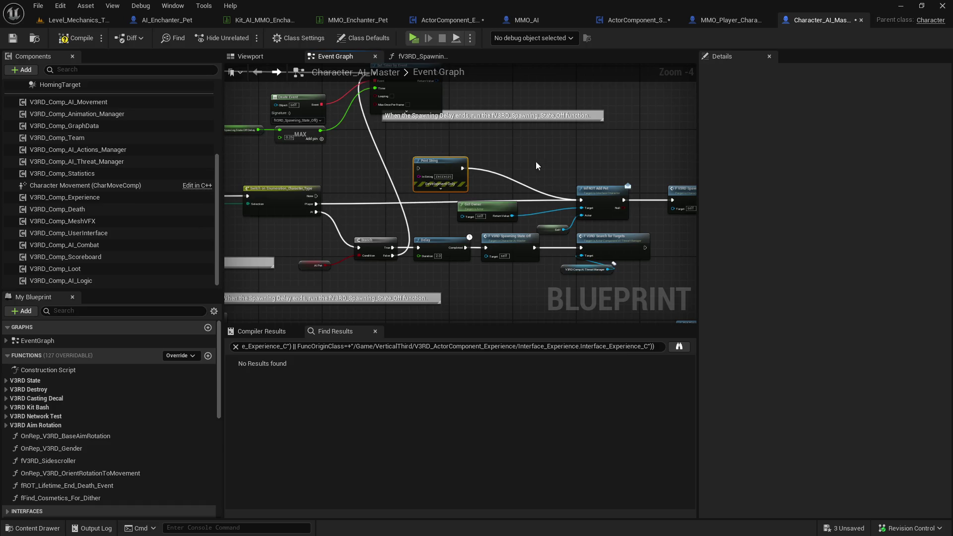
left_click_drag(431, 180, 433, 178)
key("Delete")
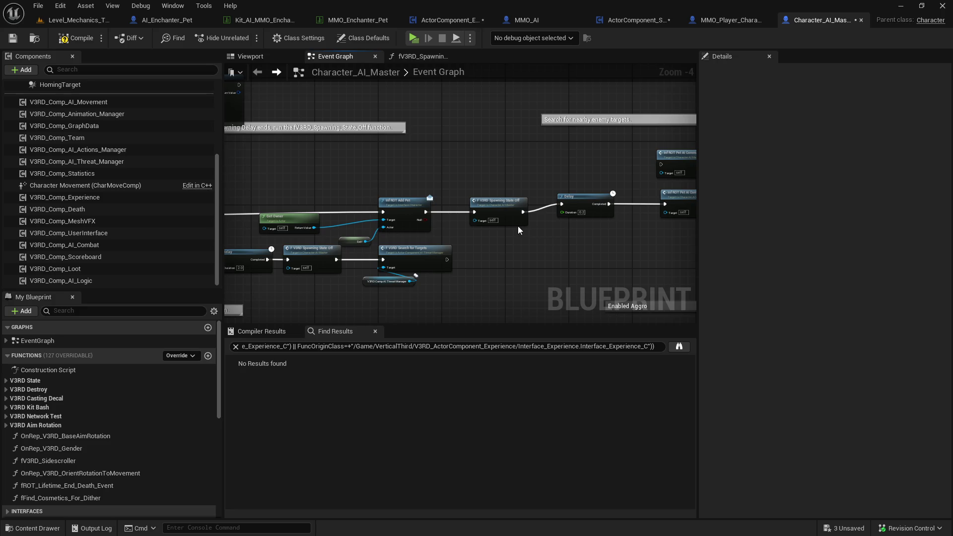
Tick Pet on the SET node, move it below the chain, and connect Command Attack to UI Visibility
left_click_drag(555, 240, 361, 213)
left_click(362, 213)
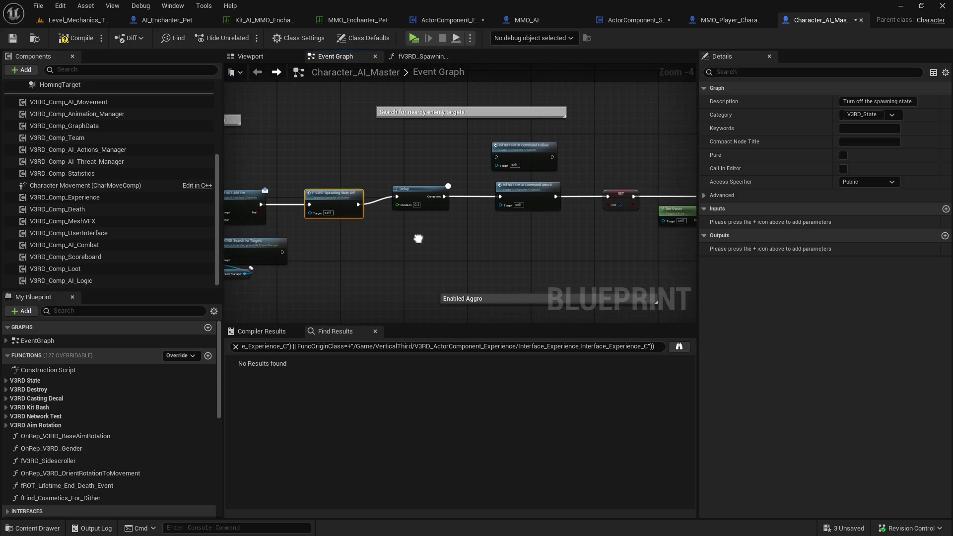
mouse_move(541, 216)
left_mouse_down()
mouse_move(375, 222)
mouse_move(373, 210)
left_mouse_up()
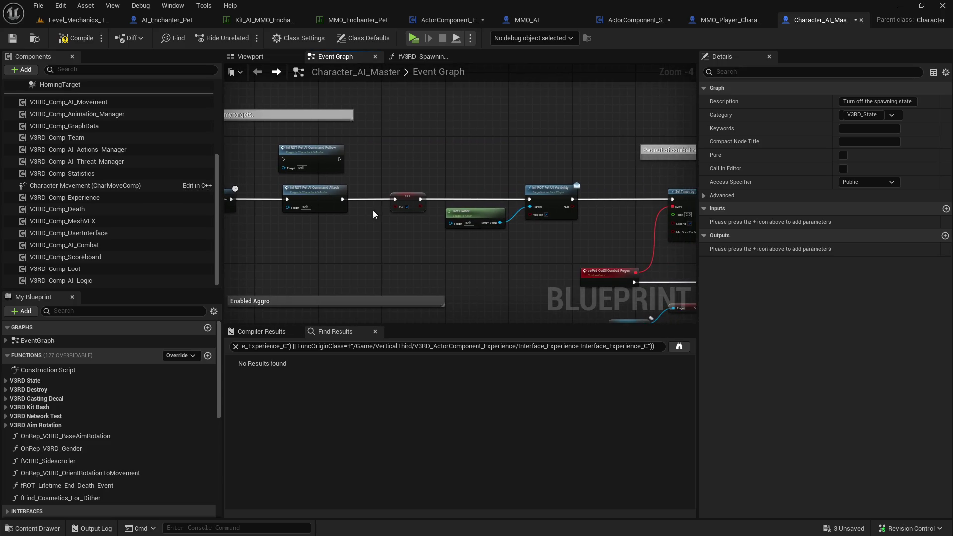
left_click(407, 195)
left_click_drag(472, 255, 355, 236)
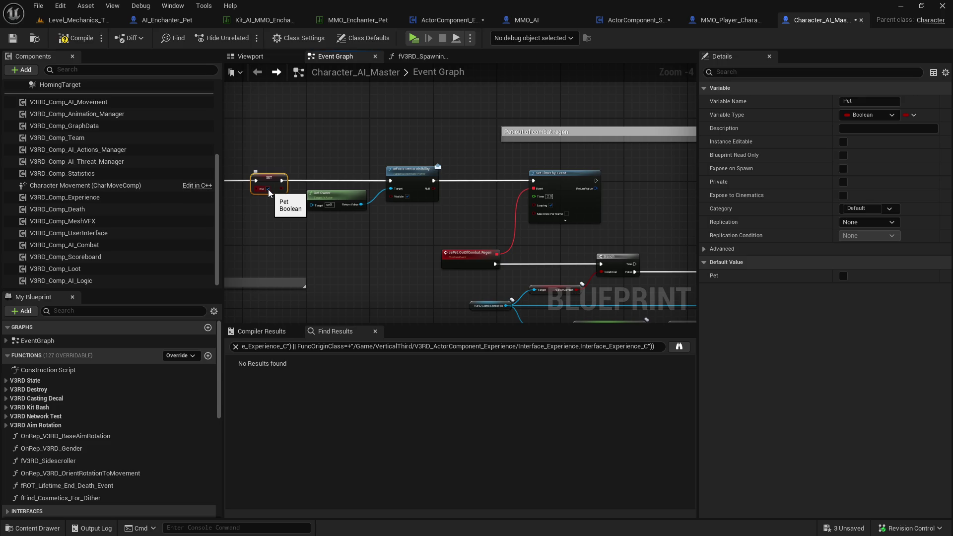
left_click_drag(256, 227, 403, 237)
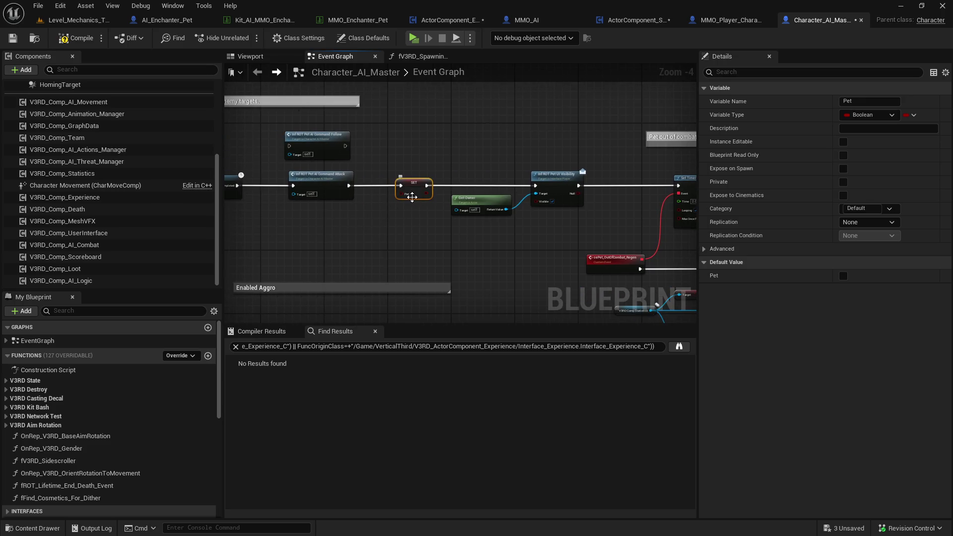
left_click(413, 194)
left_click_drag(416, 181, 400, 231)
mouse_move(348, 187)
left_mouse_down()
mouse_move(547, 186)
mouse_move(537, 186)
left_mouse_up()
left_click(451, 120)
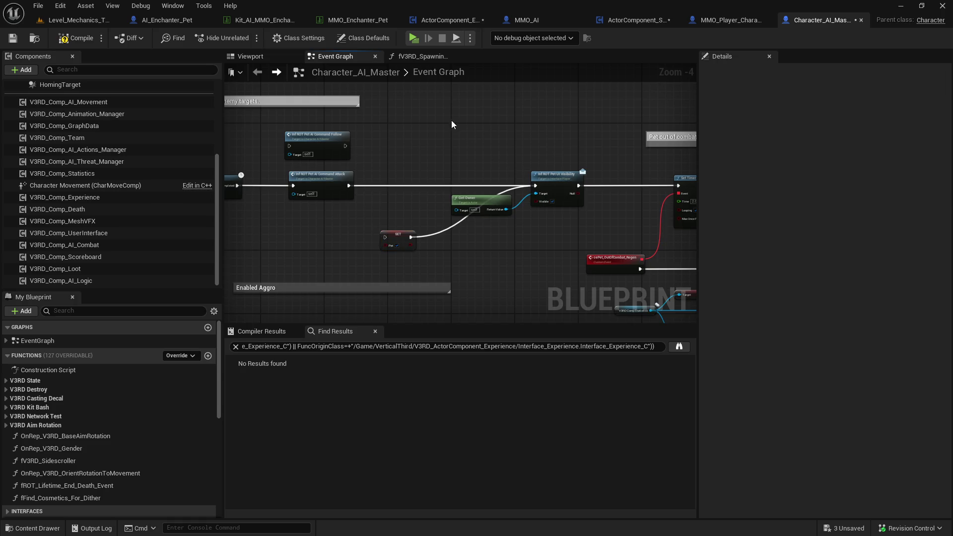
right_click(400, 232)
Find references to Pet and visit Set Pet, Inf_ROT_Get_AI_Pet and Inf_V3RD_Death_State entries
mouse_move(447, 326)
left_click(551, 355)
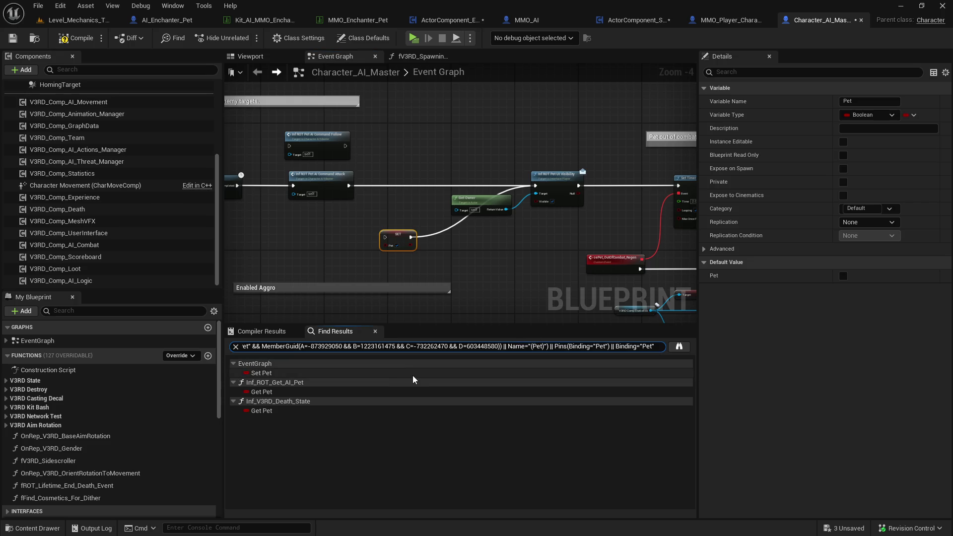
left_click(419, 374)
left_click(380, 392)
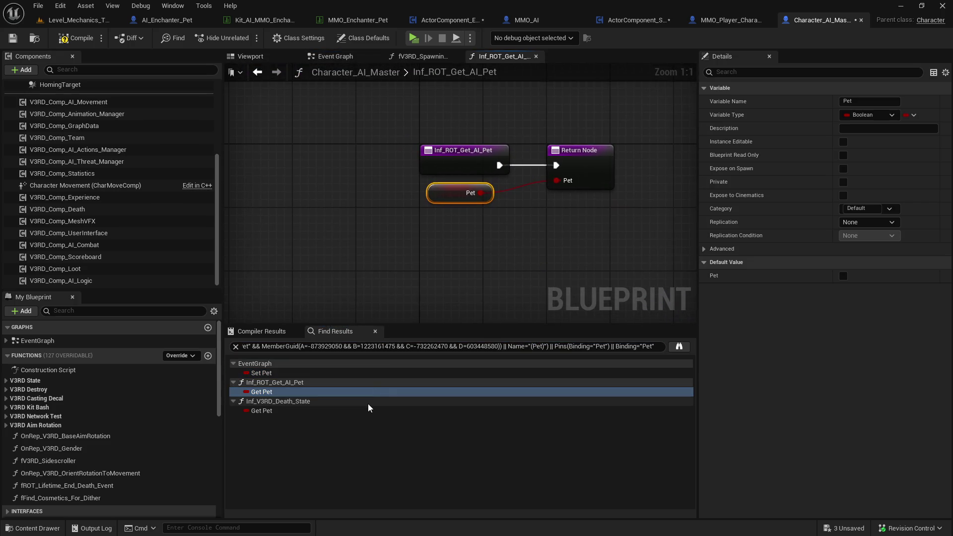
left_click(368, 410)
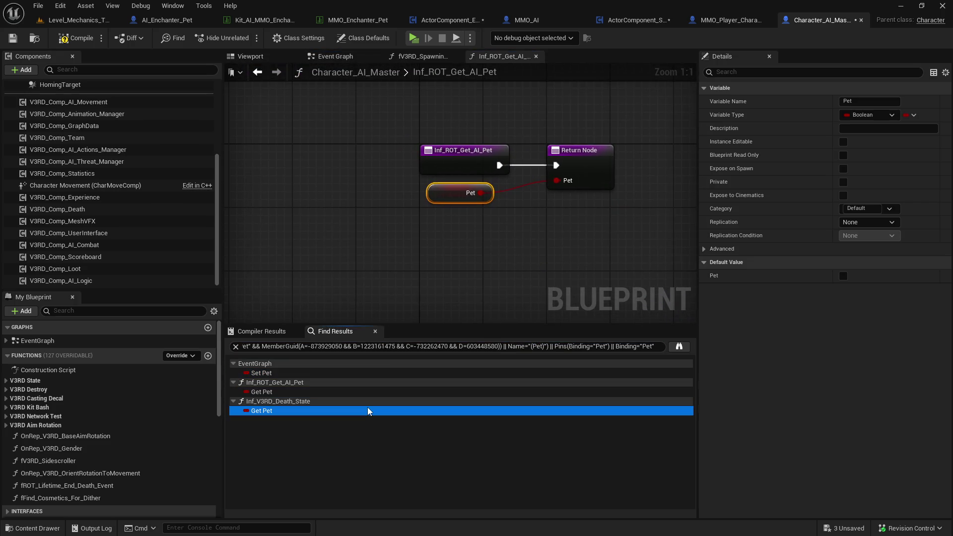
left_click(368, 373)
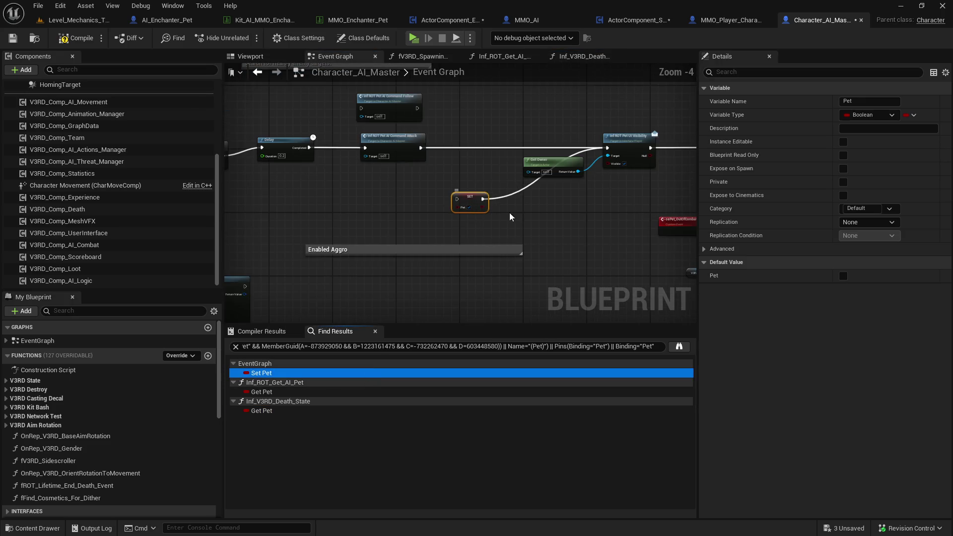
scroll(513, 234, "up", 1)
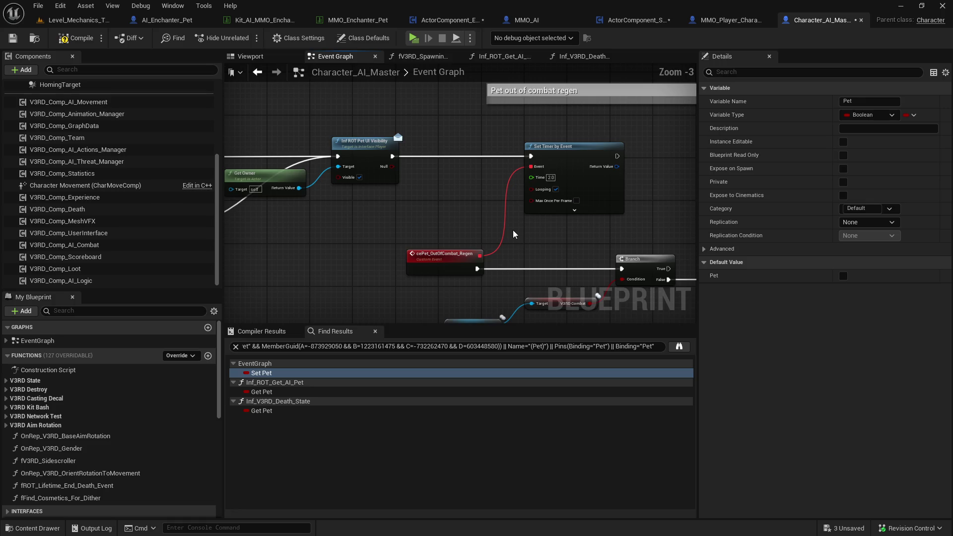
scroll(513, 233, "down", 1)
left_click_drag(440, 239, 620, 238)
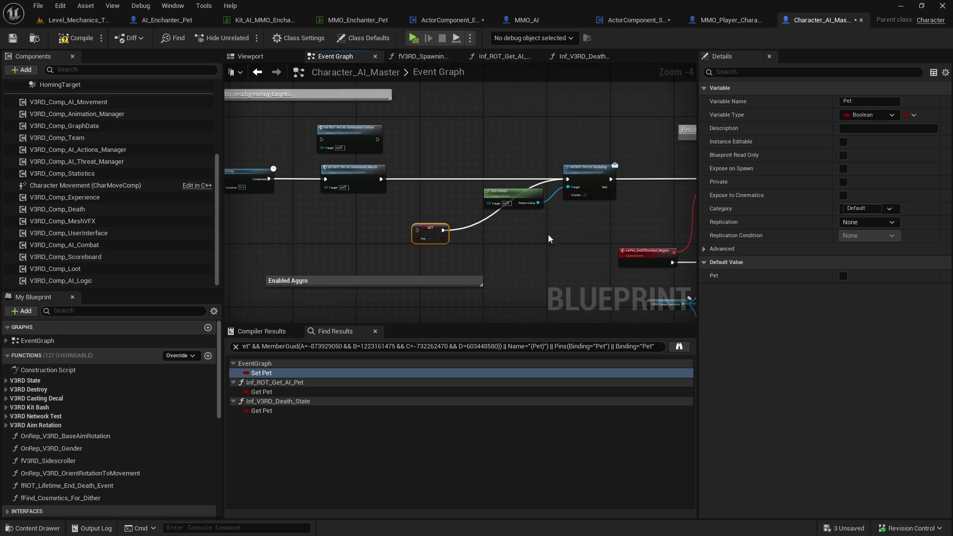
mouse_move(369, 174)
left_mouse_down()
mouse_move(690, 183)
mouse_move(411, 213)
left_mouse_up()
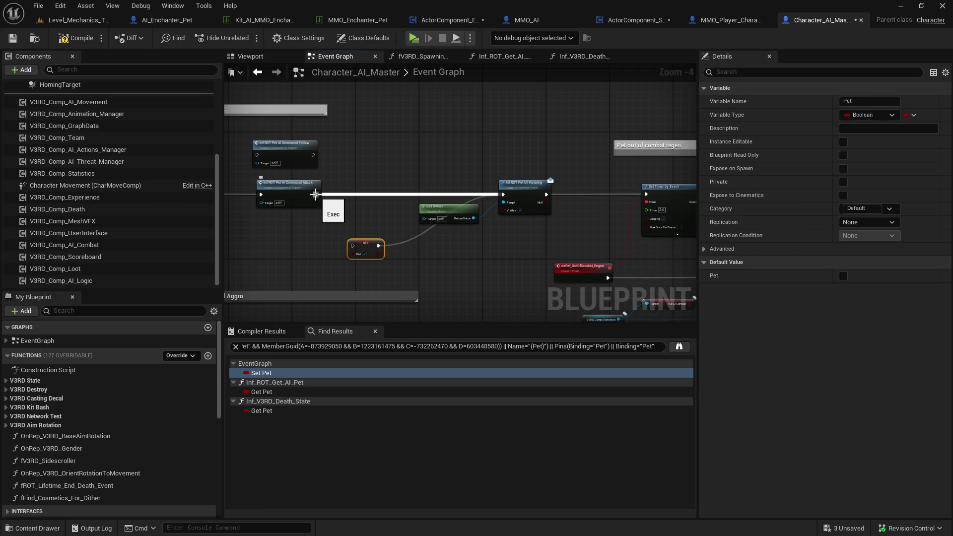
Add a Print String after Command Attack printing Get Owner's display name, then start PIE
mouse_move(436, 204)
left_mouse_down()
mouse_move(336, 212)
mouse_move(415, 180)
left_mouse_up()
type("print")
key("Return")
left_click_drag(374, 226, 416, 195)
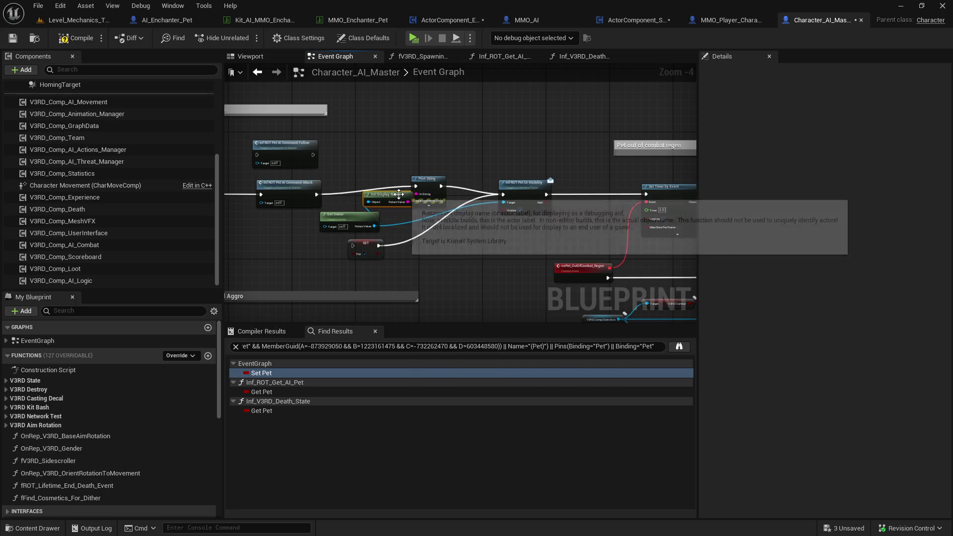
key("alt+p")
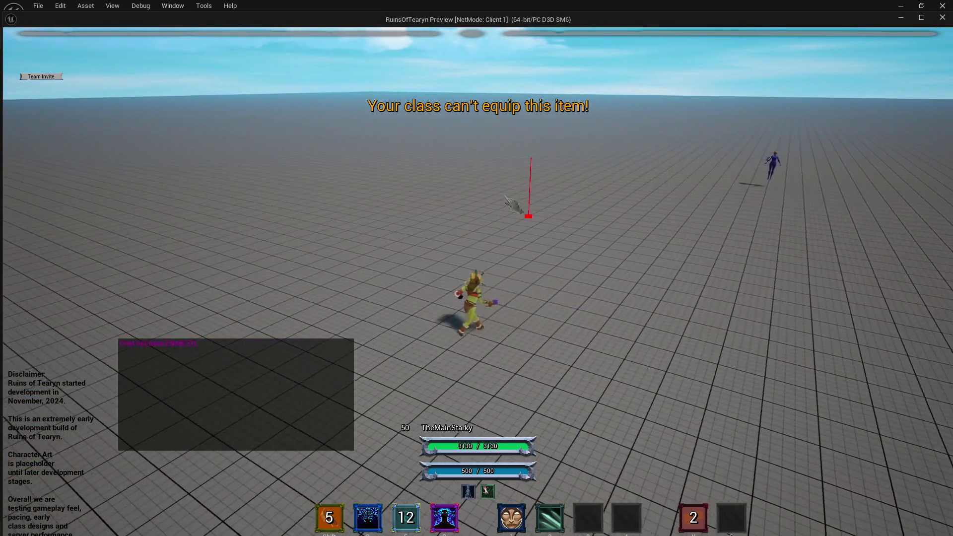
Move around the Target Dummy, cast Enchant Weapons (2), toggle the console, and exit PIE
key("d")
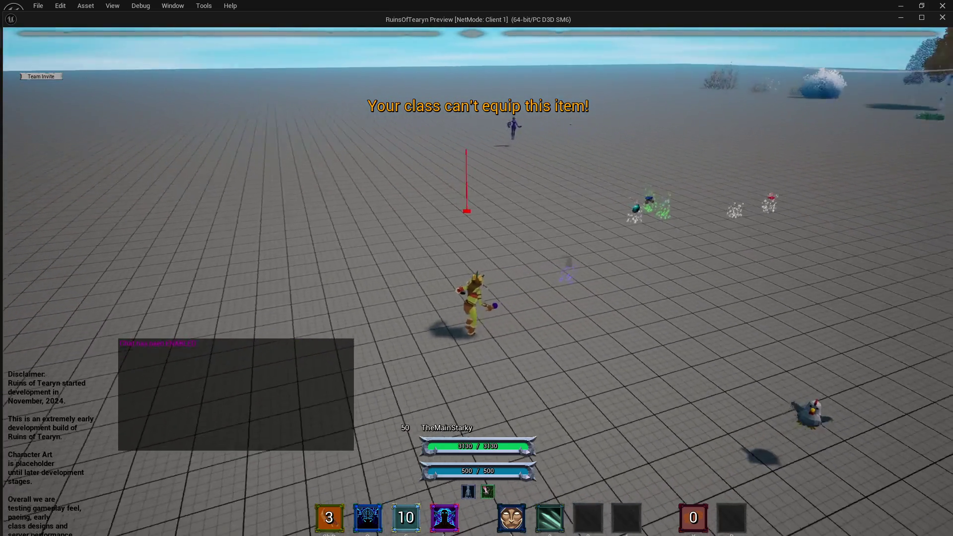
key("a")
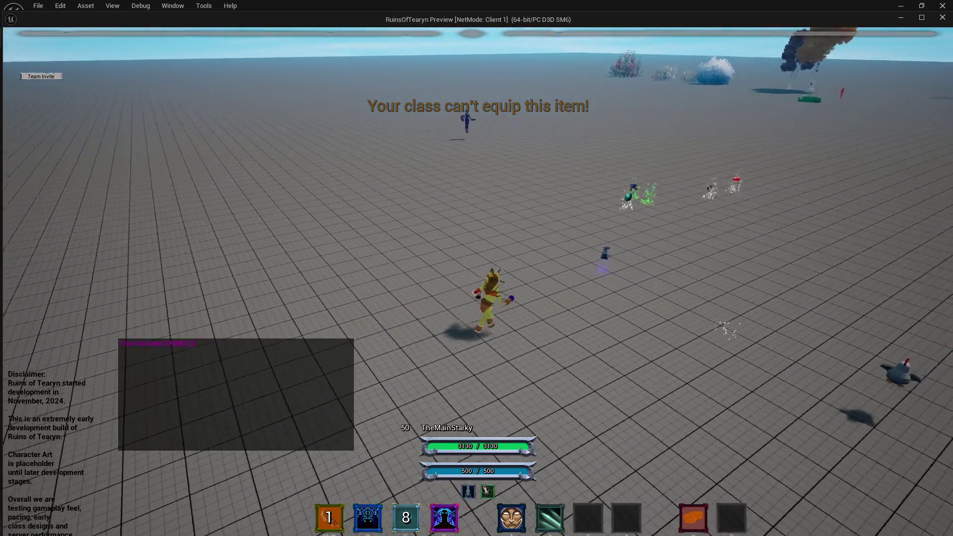
key("2")
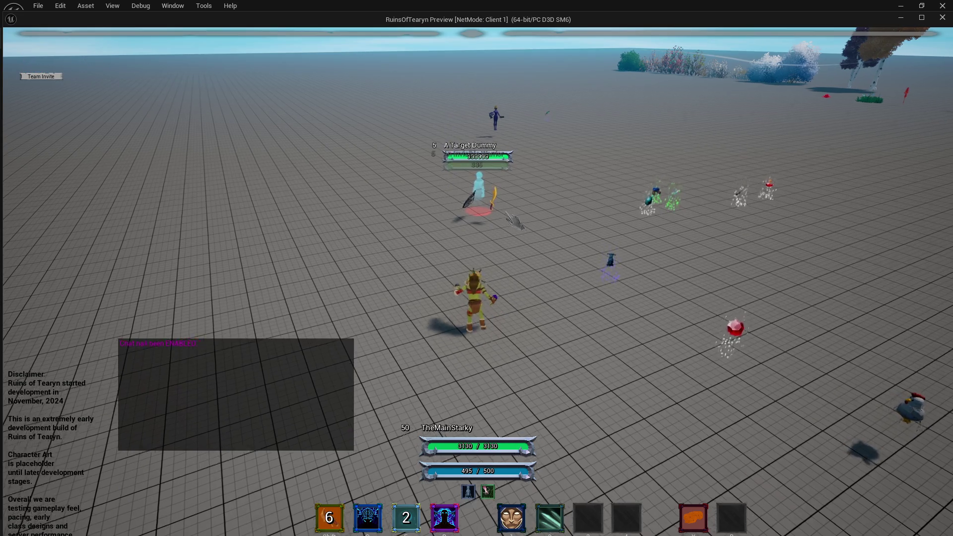
key("d")
key("a")
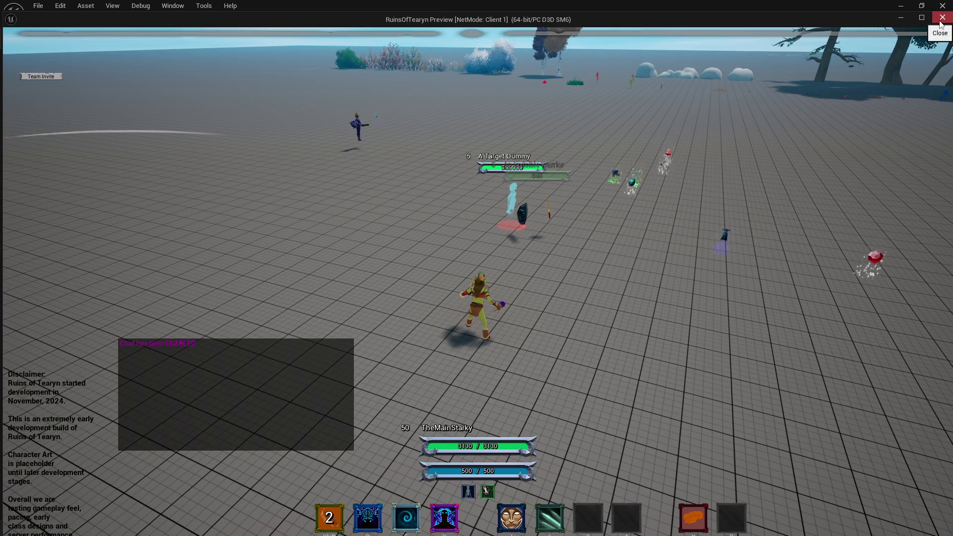
key("grave")
key("grave")
key("grave")
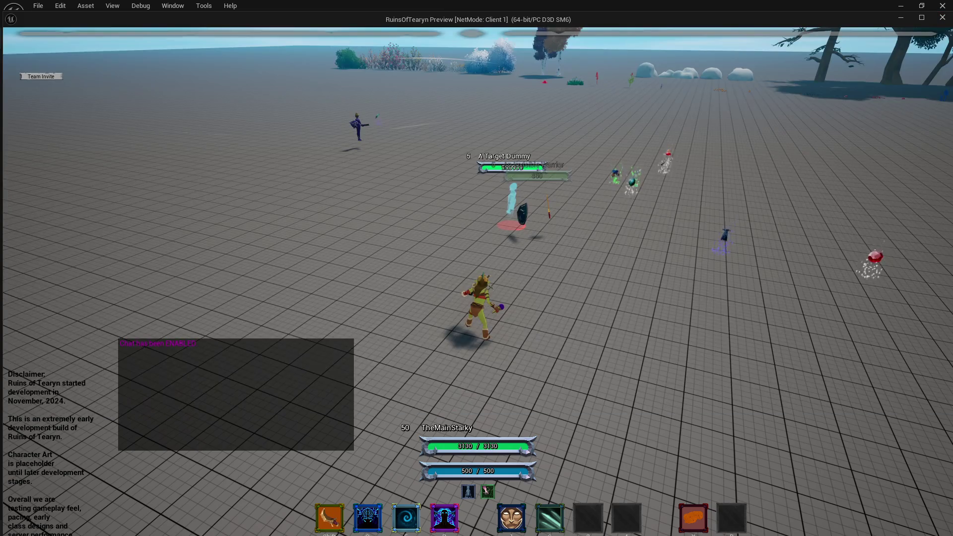
key("2")
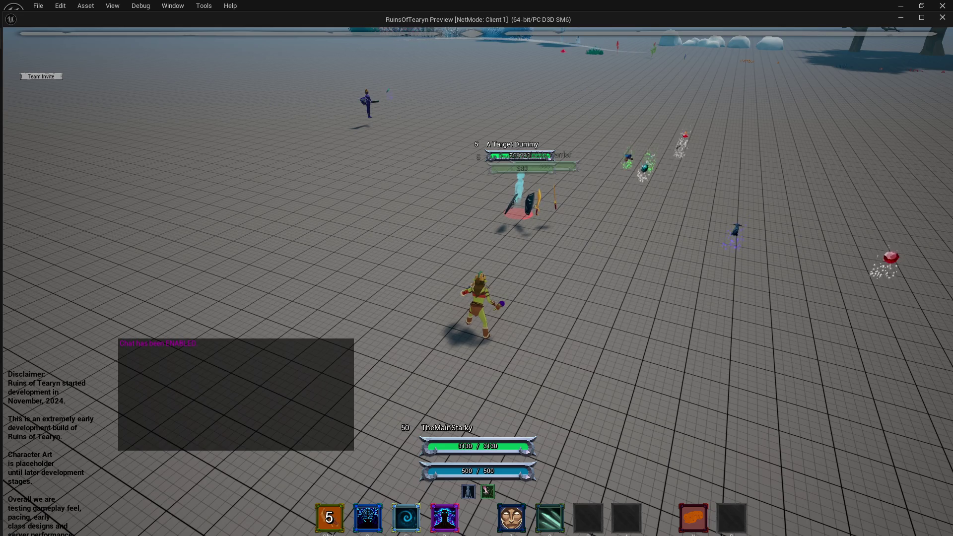
key("Escape")
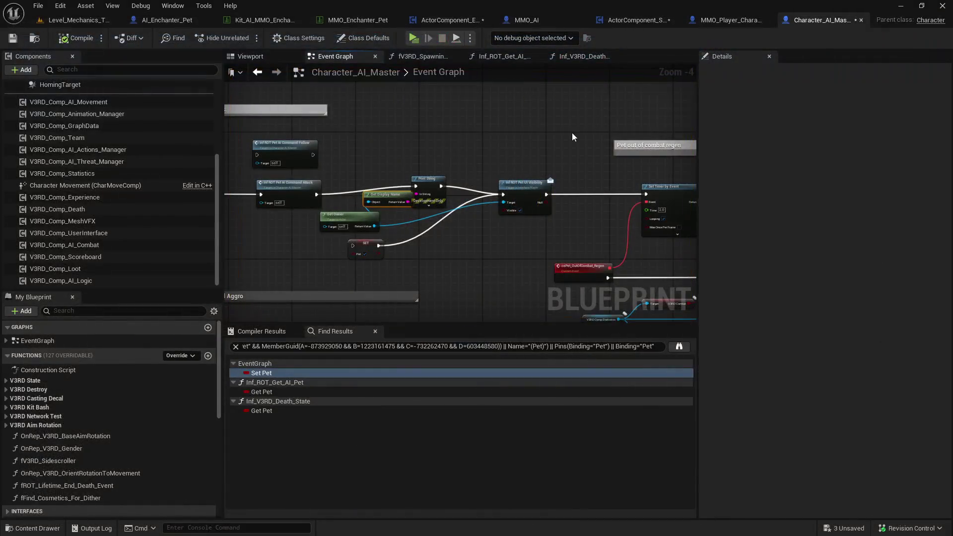
Delete Print String and Get Display Name, and chain Command Attack through SET Pet into UI Visibility
left_click_drag(316, 195, 504, 195)
left_click_drag(452, 163, 367, 209)
right_click(436, 168)
key("Escape")
key("Delete")
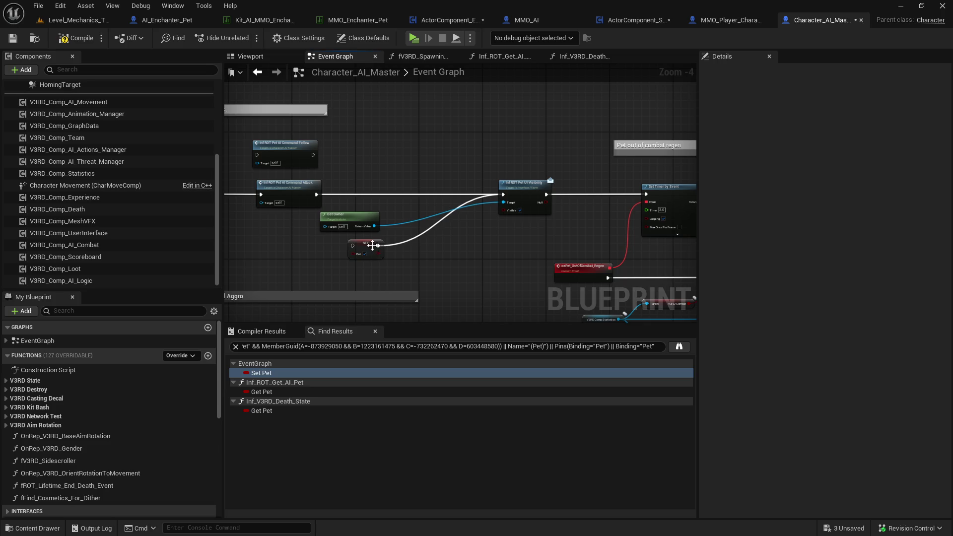
left_click_drag(375, 245, 436, 195)
left_click_drag(316, 194, 421, 194)
left_click(433, 160)
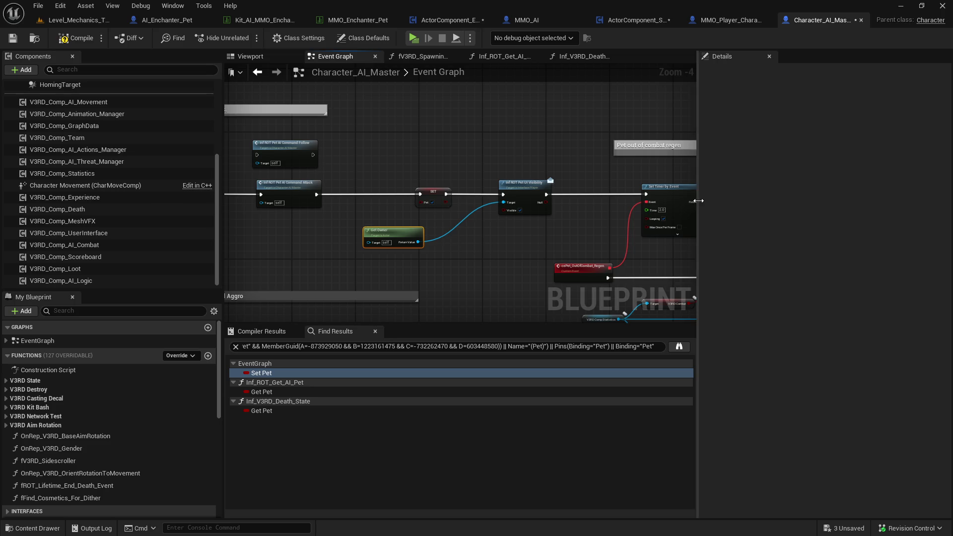
Straighten the row of node connections with Q and save the Character_AI_Master blueprint
left_click_drag(698, 201, 792, 201)
scroll(581, 237, "down", 1)
scroll(504, 250, "up", 1)
mouse_move(490, 240)
left_mouse_down()
mouse_move(562, 250)
mouse_move(643, 242)
left_mouse_up()
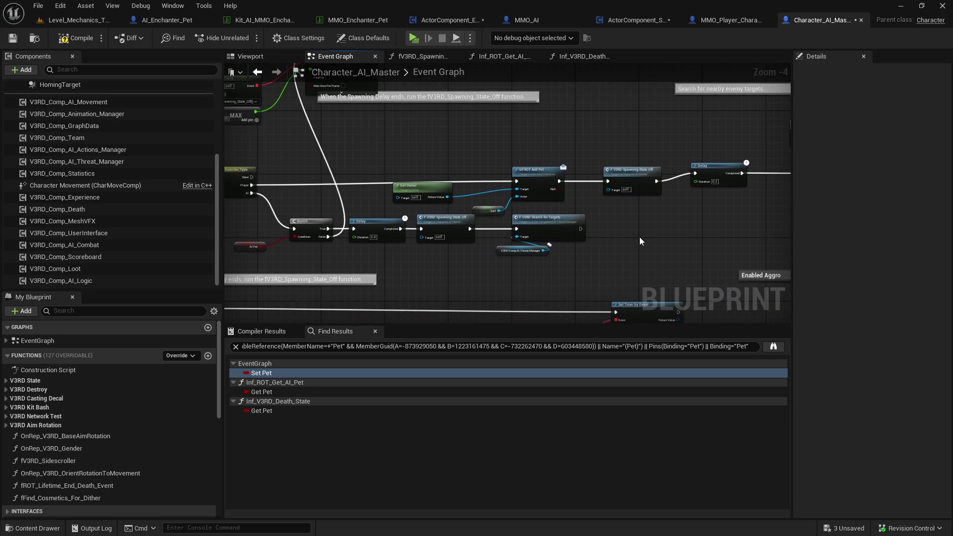
scroll(640, 242, "down", 2)
left_click_drag(636, 231, 437, 255)
key("q")
left_click(611, 231)
scroll(610, 231, "up", 2)
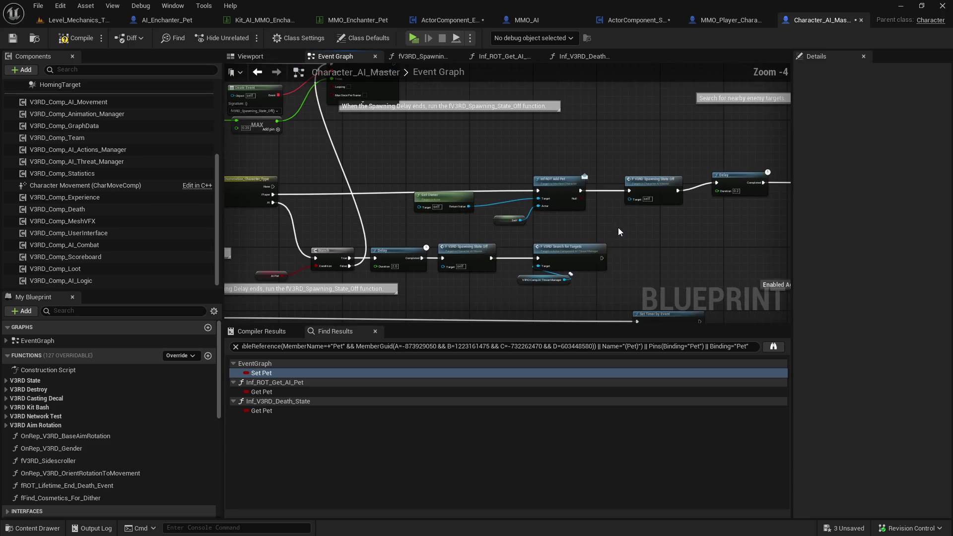
mouse_move(689, 232)
left_mouse_down()
mouse_move(380, 238)
mouse_move(579, 241)
left_mouse_up()
scroll(380, 242, "down", 1)
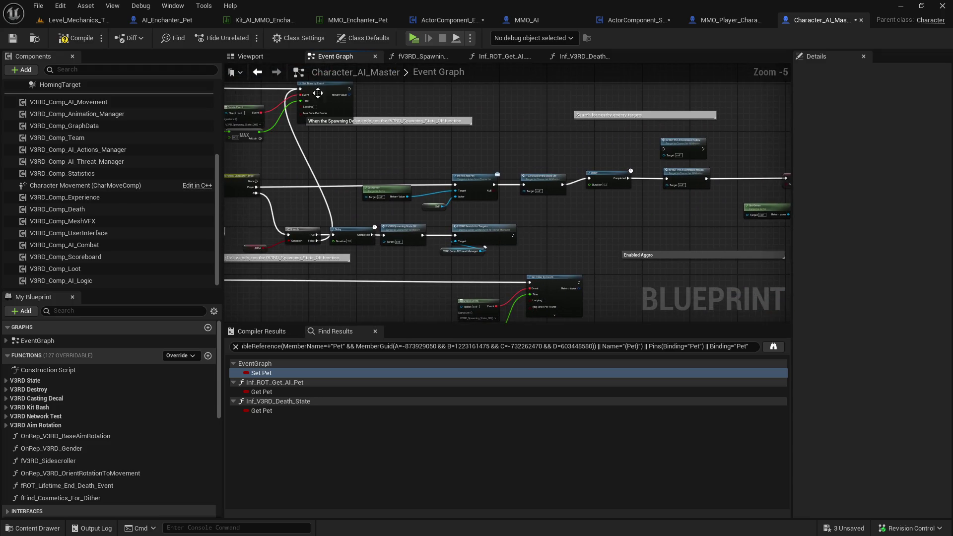
left_click(16, 41)
Search Find Results for 'ai' to list AI Controller references, then clear the query
left_click(388, 346)
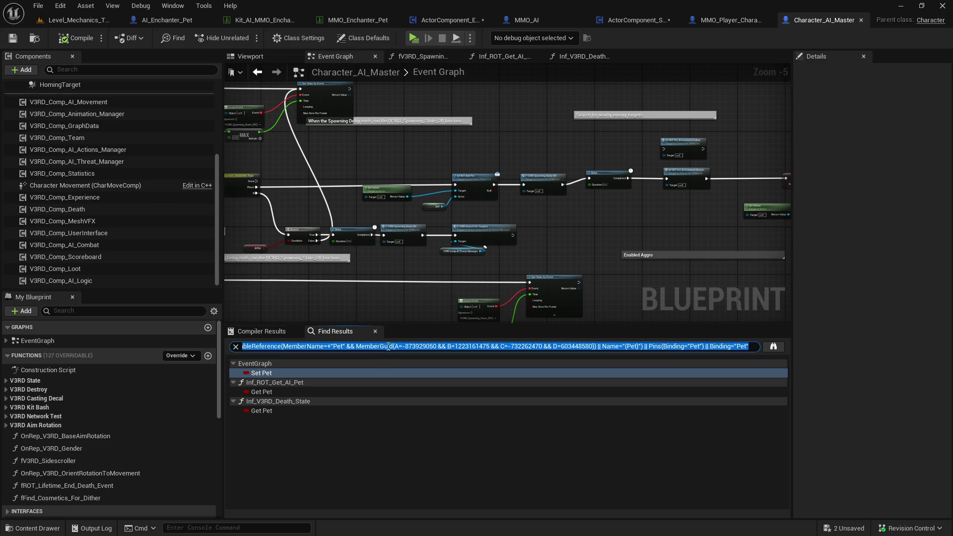
type("ai controller")
key("Return")
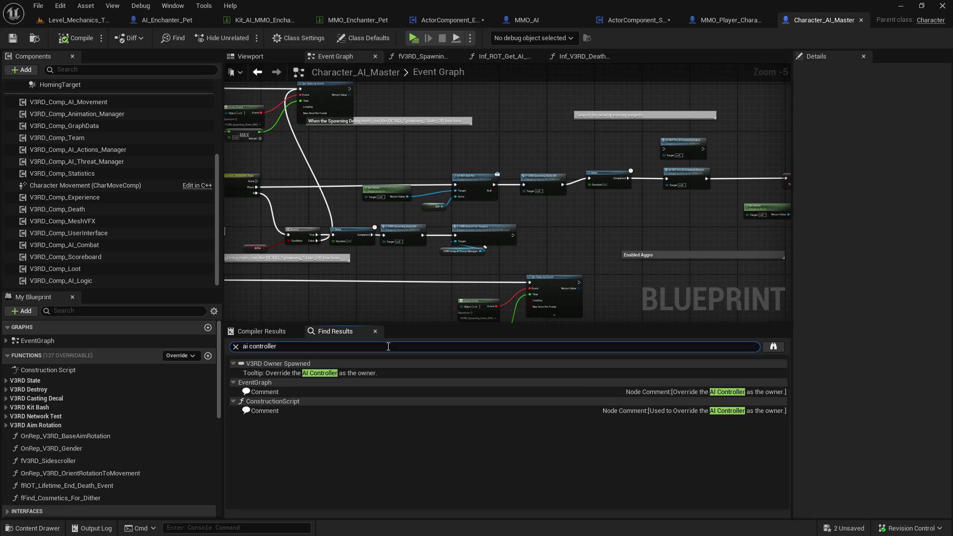
left_click(237, 347)
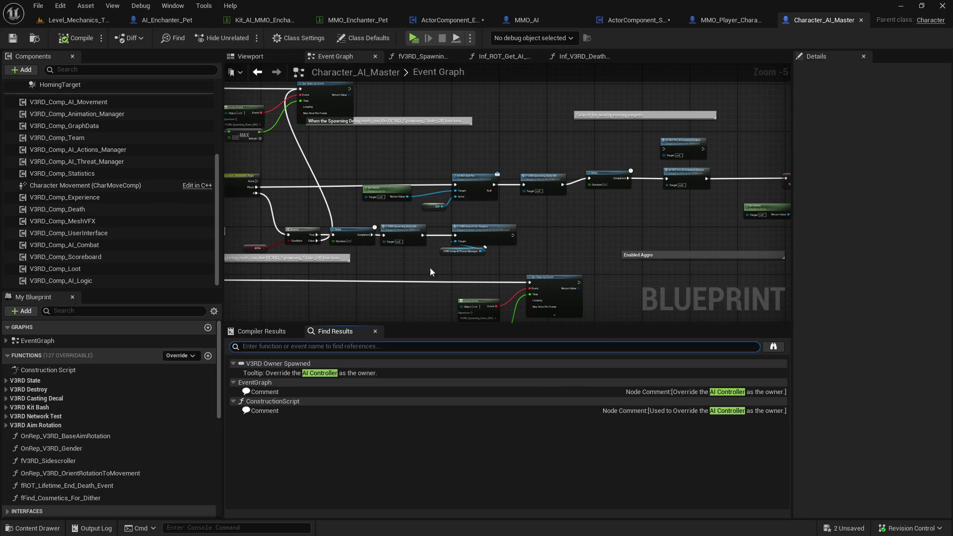
Save all unsaved content, confirming the two remaining assets in the Save Content dialog
key("ctrl+space")
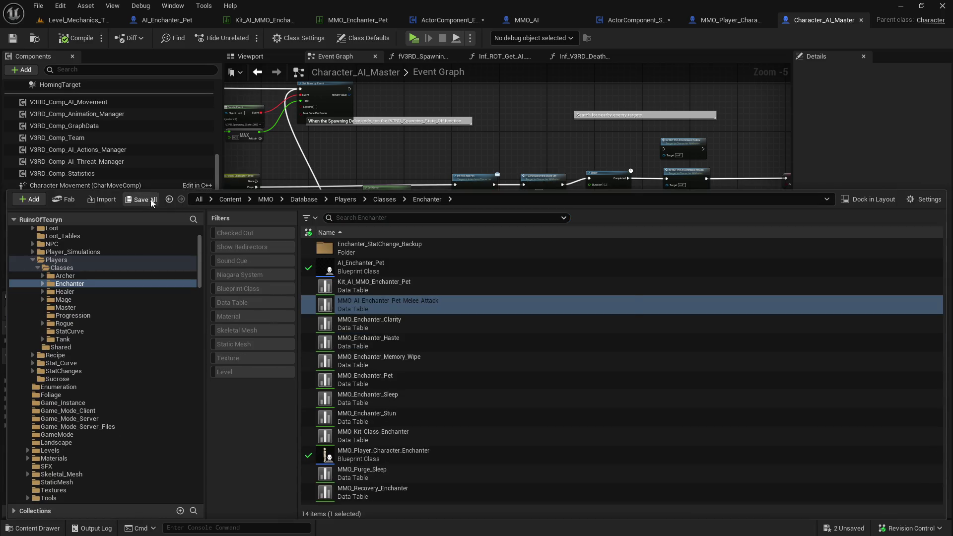
key("ctrl+shift+s")
left_click(557, 386)
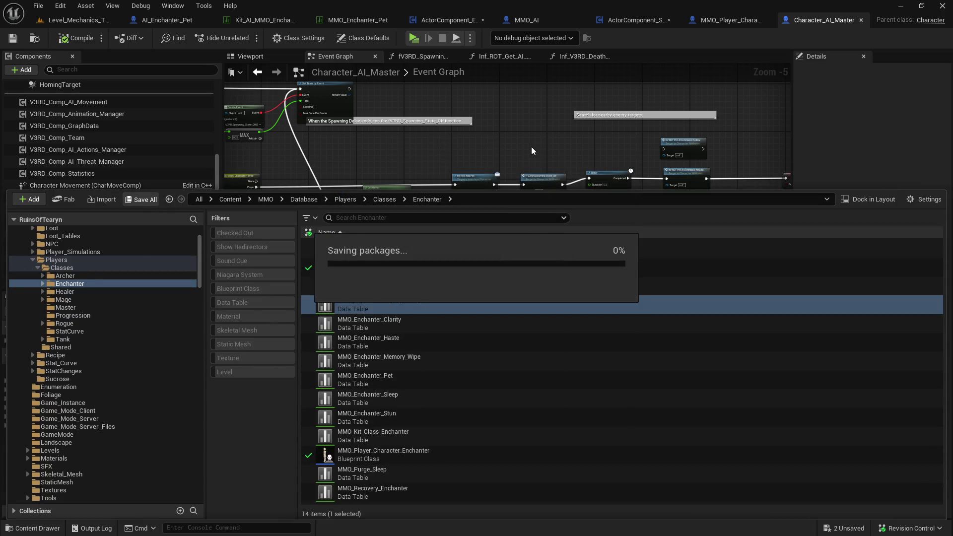
left_click_drag(531, 146, 524, 145)
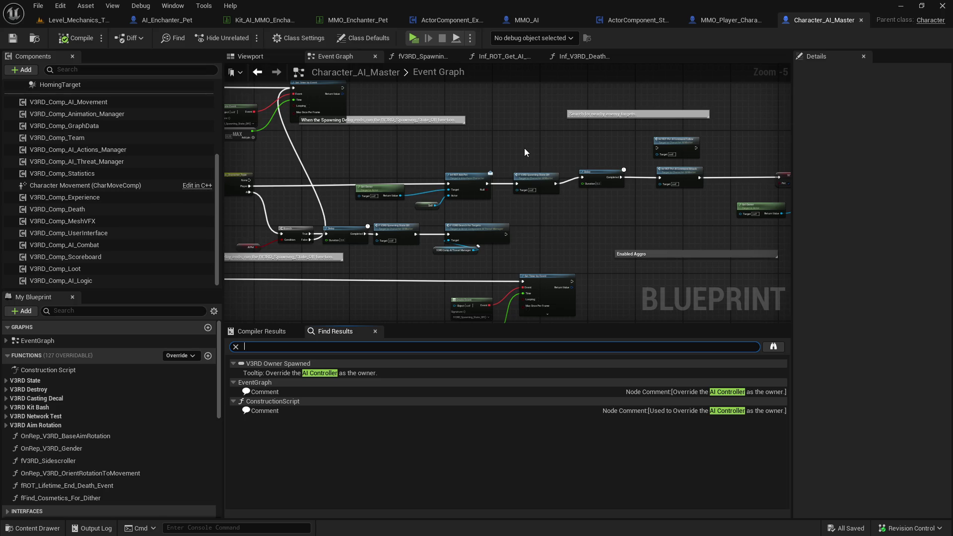
left_click(68, 313)
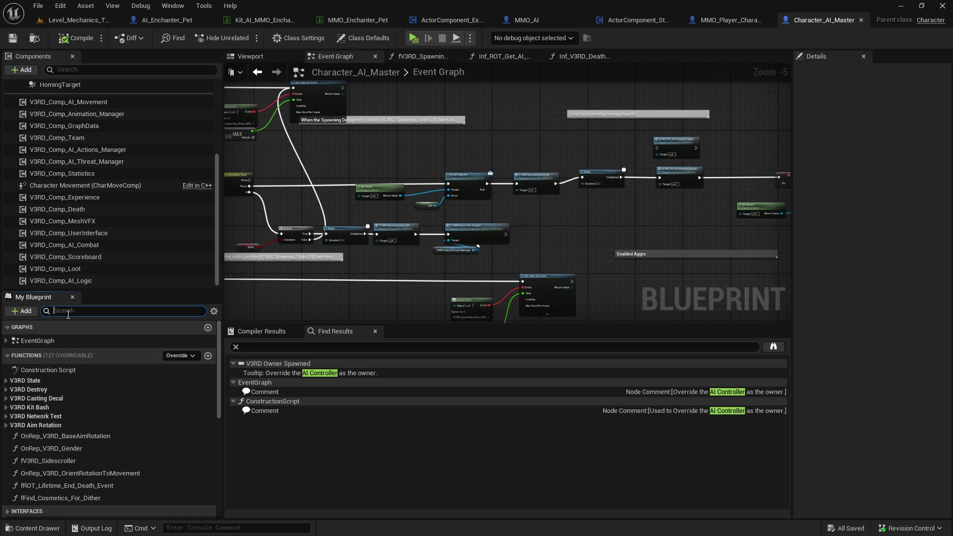
Filter the members for 'owner' and list every reference to V3RD_Owner_Spawned
type("own")
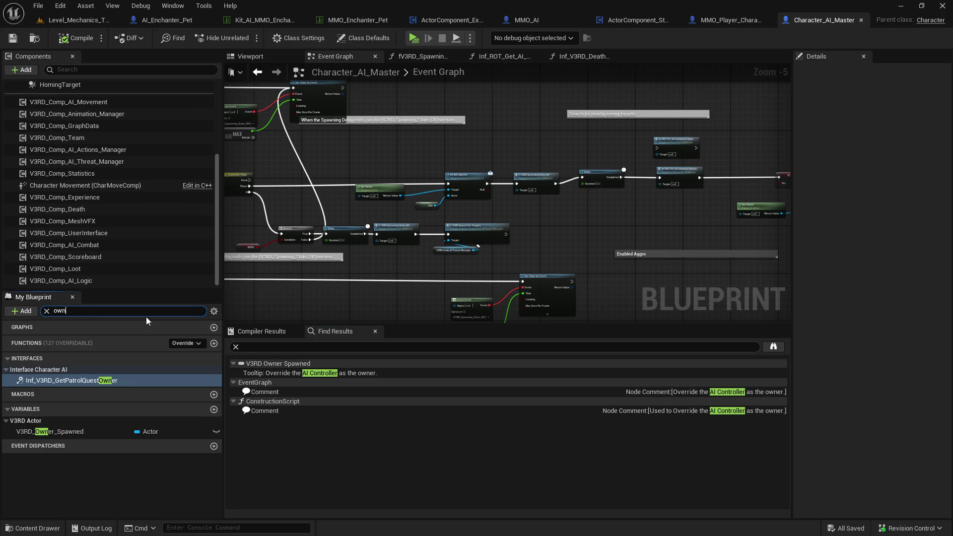
key("ctrl+a")
type("player")
key("ctrl+a")
type("owner")
right_click(67, 434)
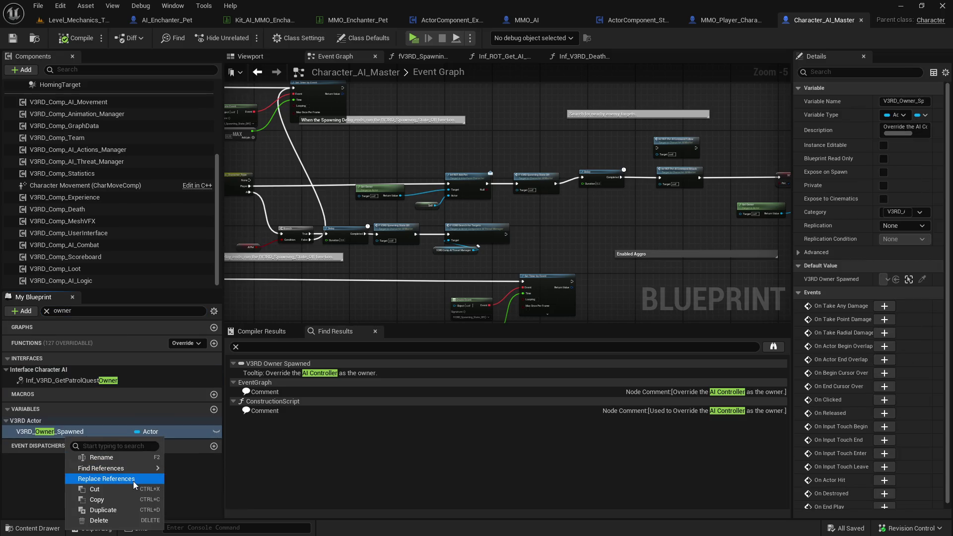
mouse_move(144, 468)
left_click(209, 480)
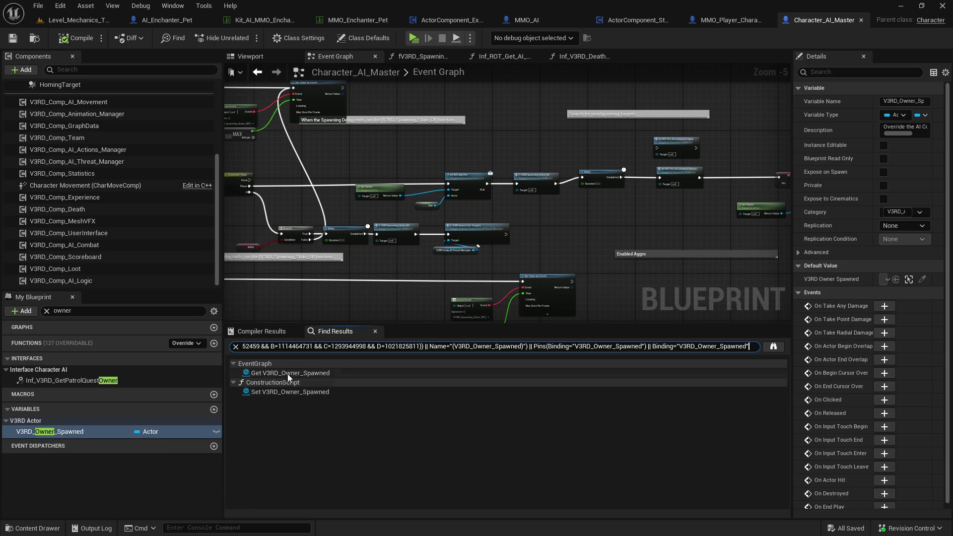
left_click(292, 370)
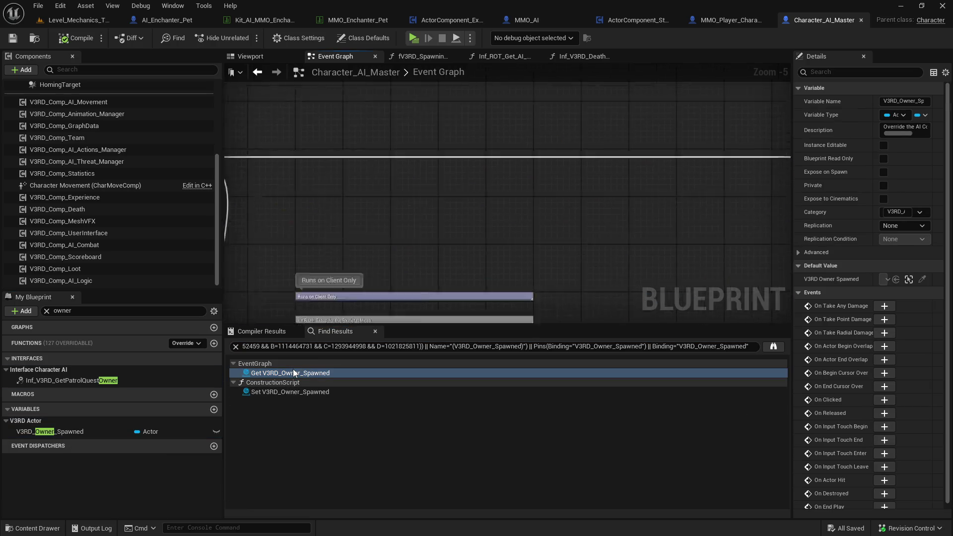
left_click(314, 394)
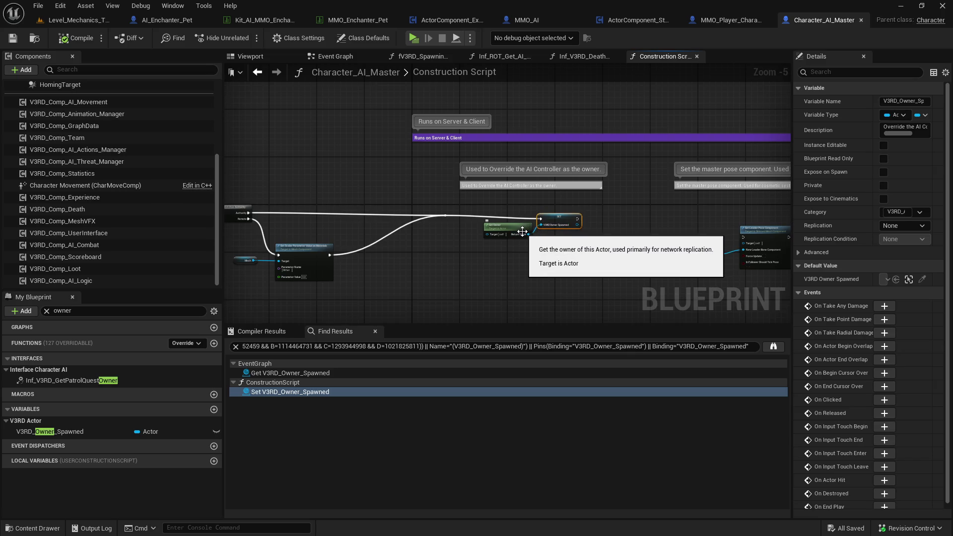
Line up the SET node in the Construction Script and select its Get Owner node
scroll(522, 231, "up", 1)
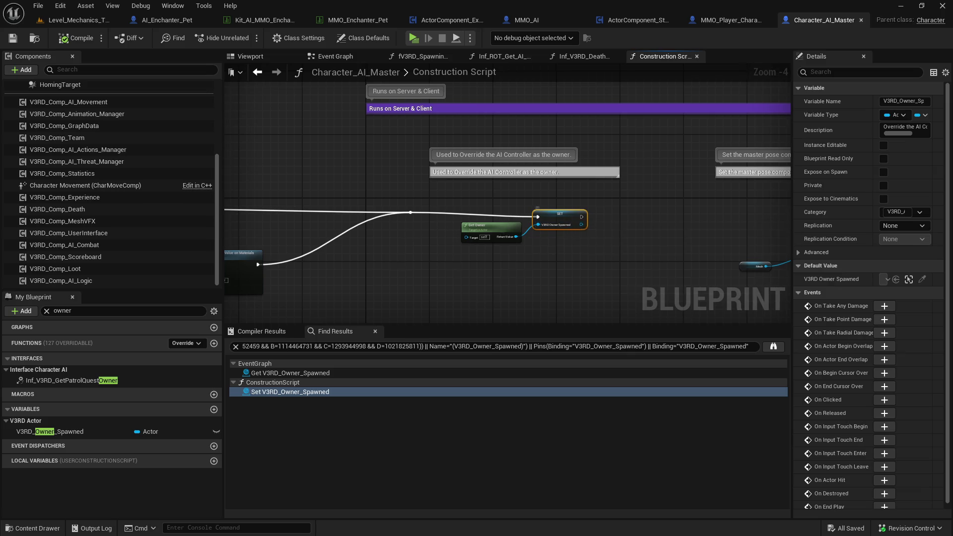
mouse_move(742, 225)
left_mouse_down()
mouse_move(186, 211)
mouse_move(549, 206)
left_mouse_up()
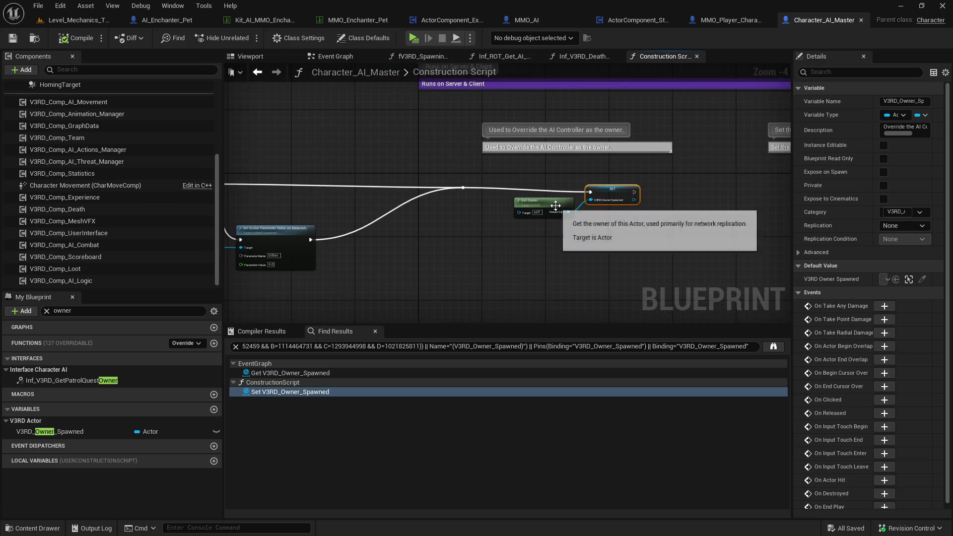
left_click_drag(620, 185, 620, 182)
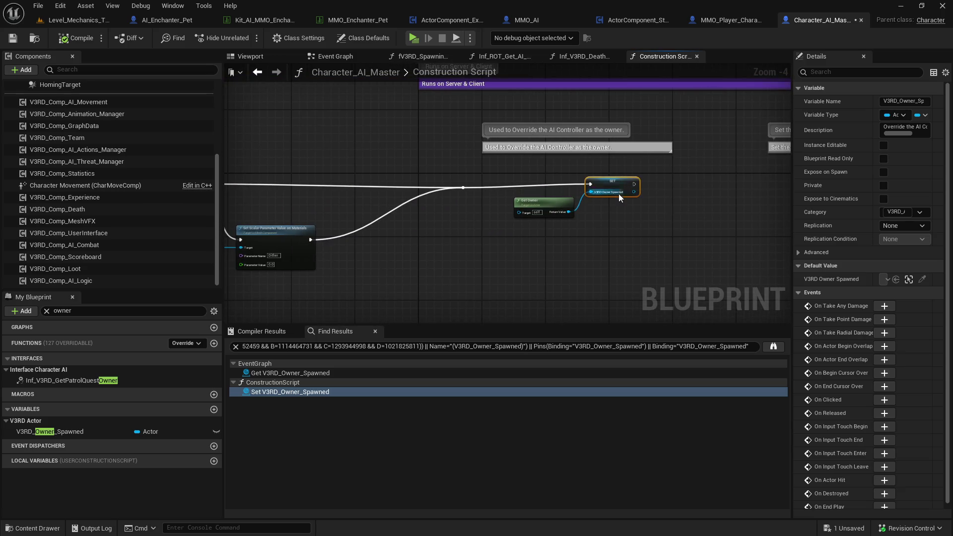
left_click(618, 210)
left_click(558, 207)
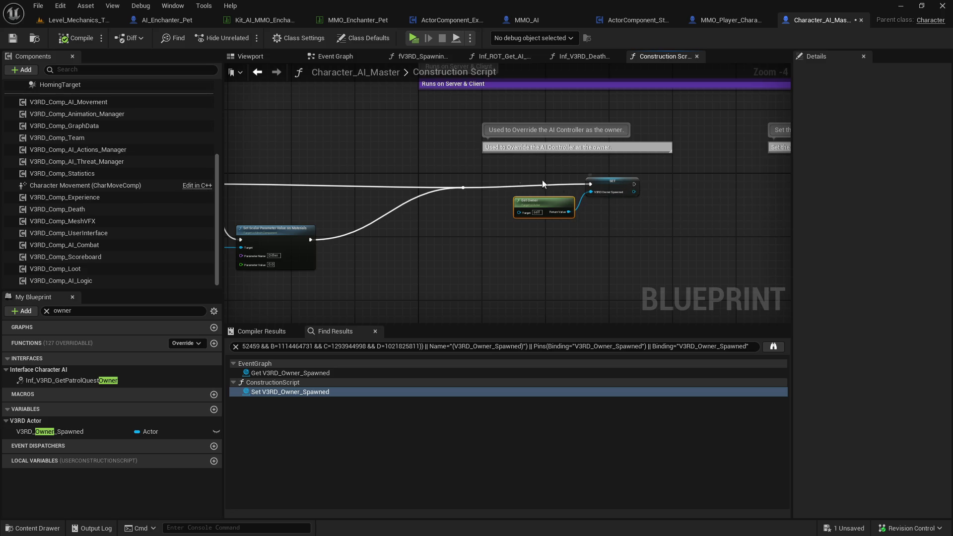
Wire a V3RD_Owner_Spawned getter into the visibility call's Target, detach Get Owner, and play-test
left_click(259, 72)
scroll(437, 221, "down", 5)
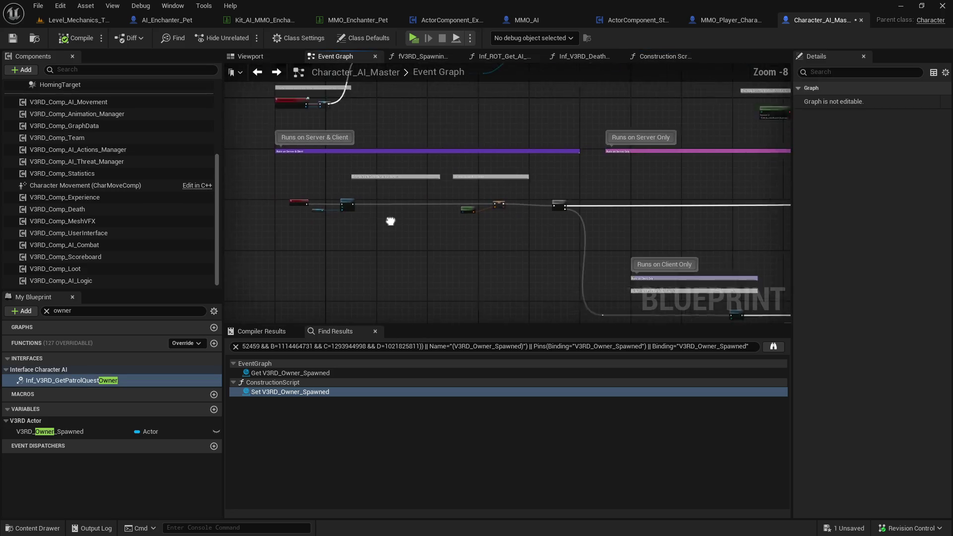
mouse_move(416, 222)
left_mouse_down()
mouse_move(645, 196)
mouse_move(445, 202)
mouse_move(298, 193)
mouse_move(304, 185)
left_mouse_up()
scroll(318, 181, "up", 4)
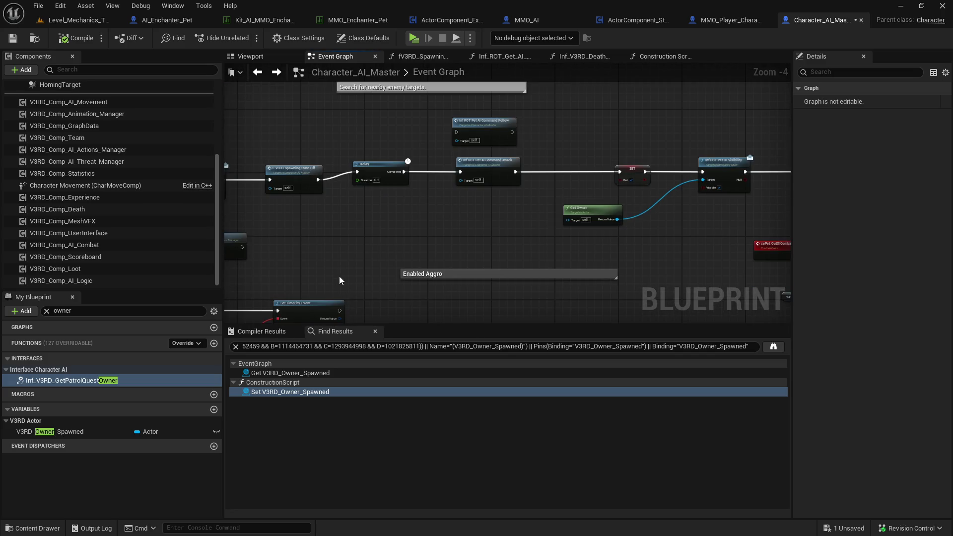
mouse_move(79, 432)
left_mouse_down()
mouse_move(401, 201)
mouse_move(408, 216)
left_mouse_up()
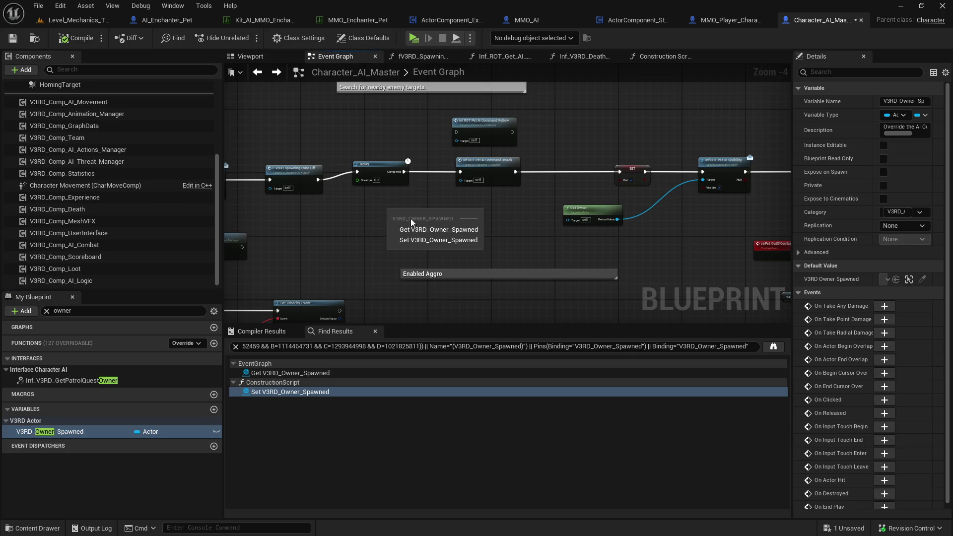
left_click(443, 229)
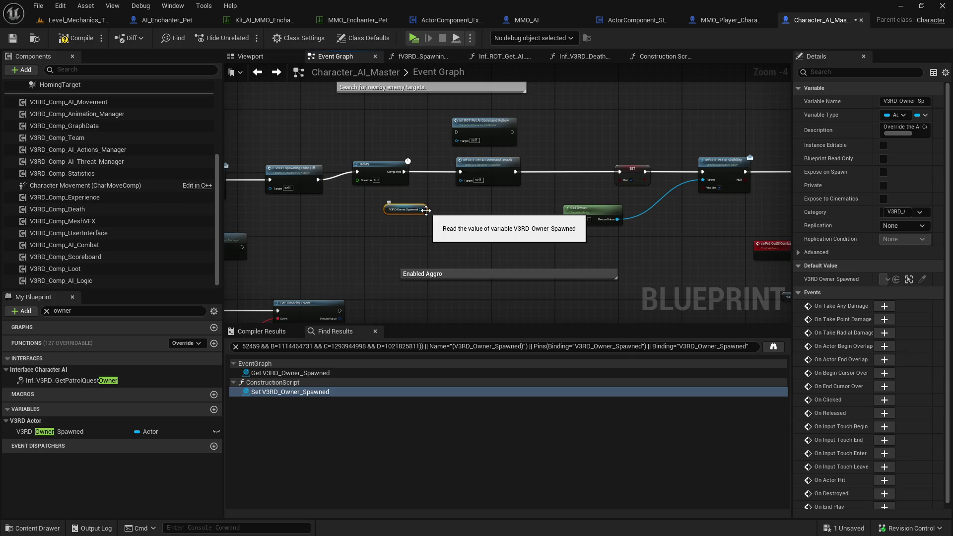
mouse_move(426, 211)
left_mouse_down()
mouse_move(596, 245)
mouse_move(698, 203)
mouse_move(714, 180)
left_mouse_up()
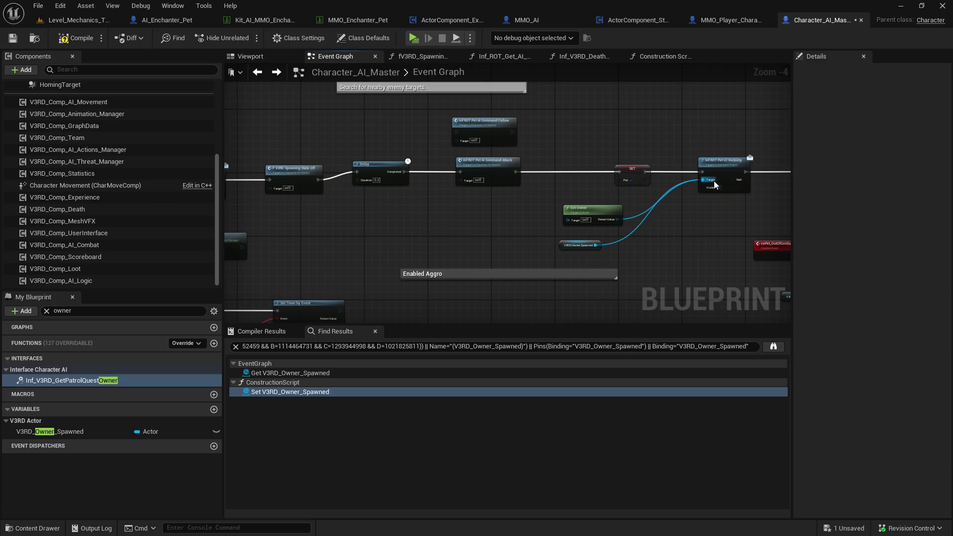
left_click(606, 217, "alt")
left_click_drag(590, 209, 547, 213)
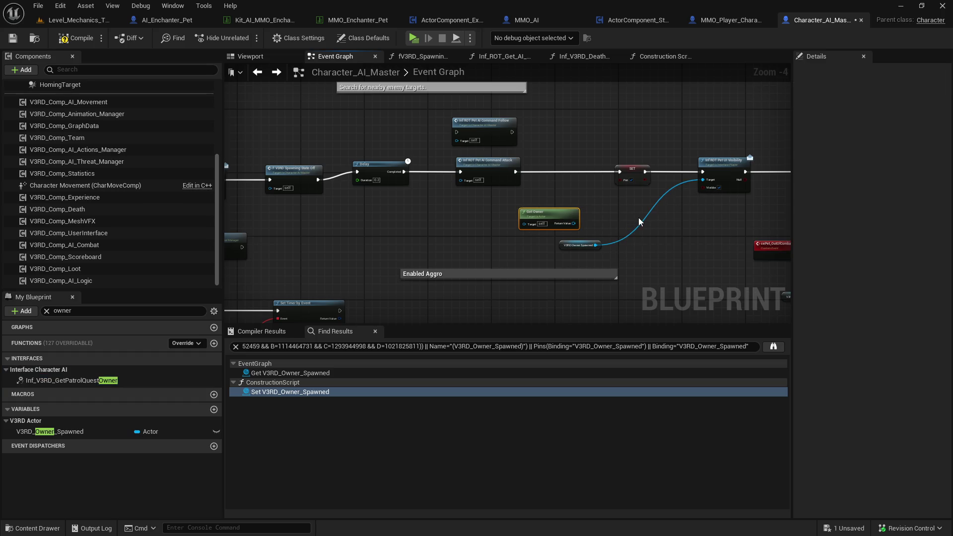
left_click_drag(630, 226, 480, 220)
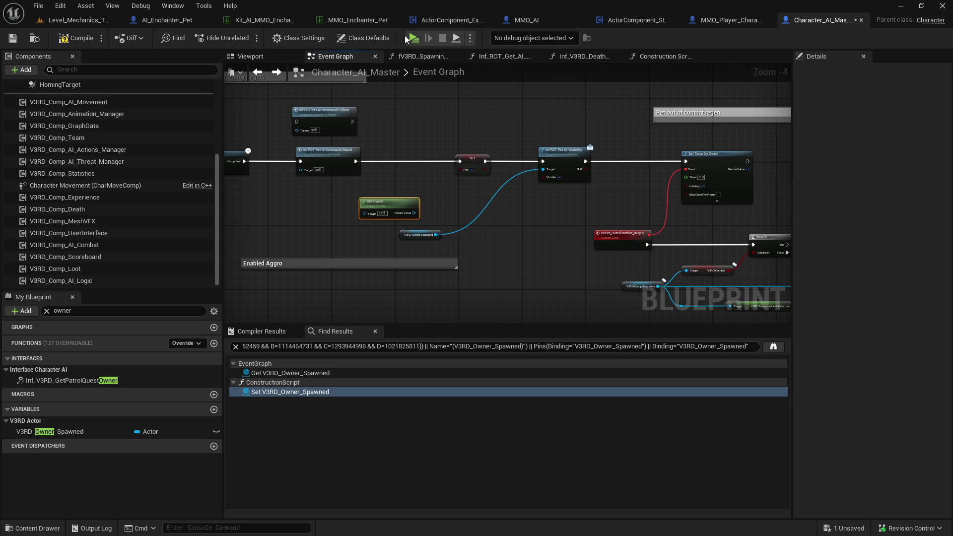
left_click(414, 39)
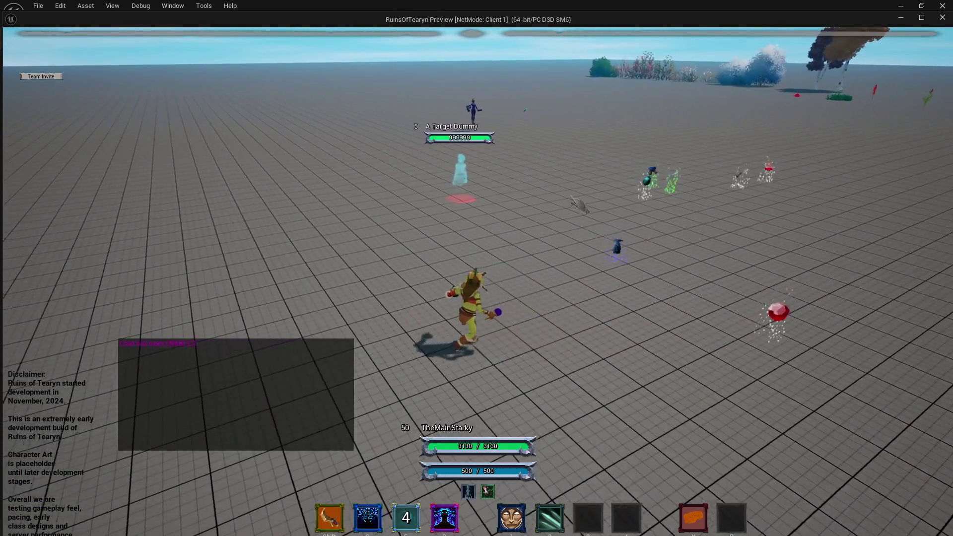
key("1")
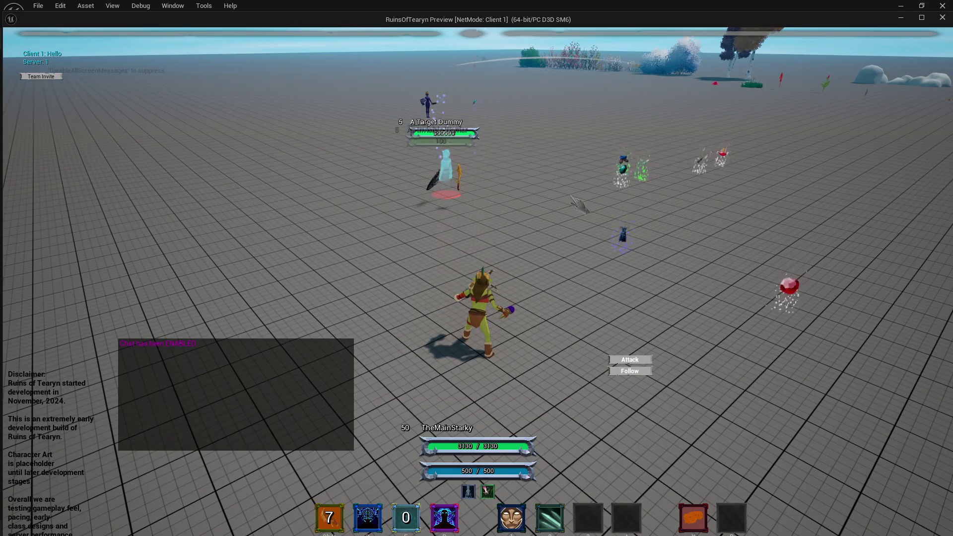
key("a")
key("s")
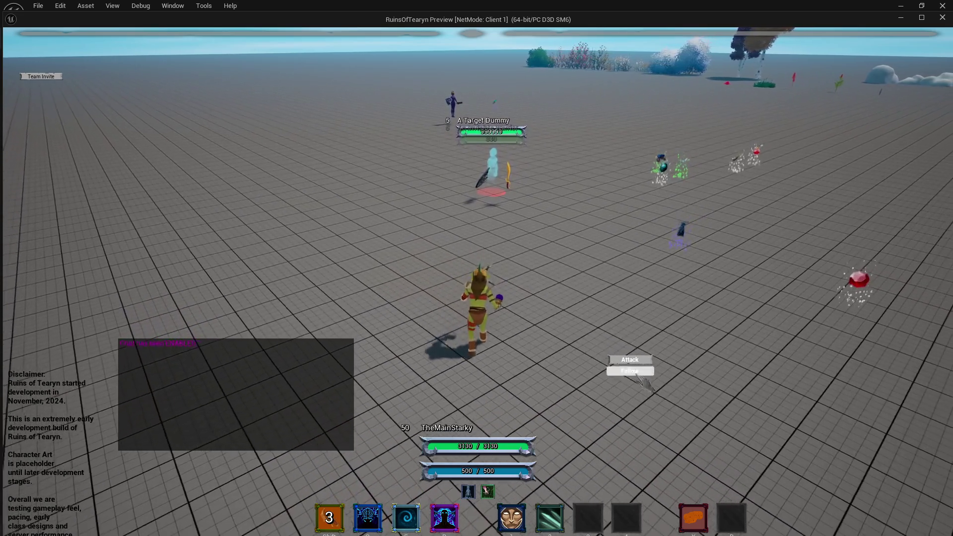
key("Escape")
mouse_move(431, 238)
left_mouse_down()
mouse_move(519, 196)
mouse_move(666, 204)
left_mouse_up()
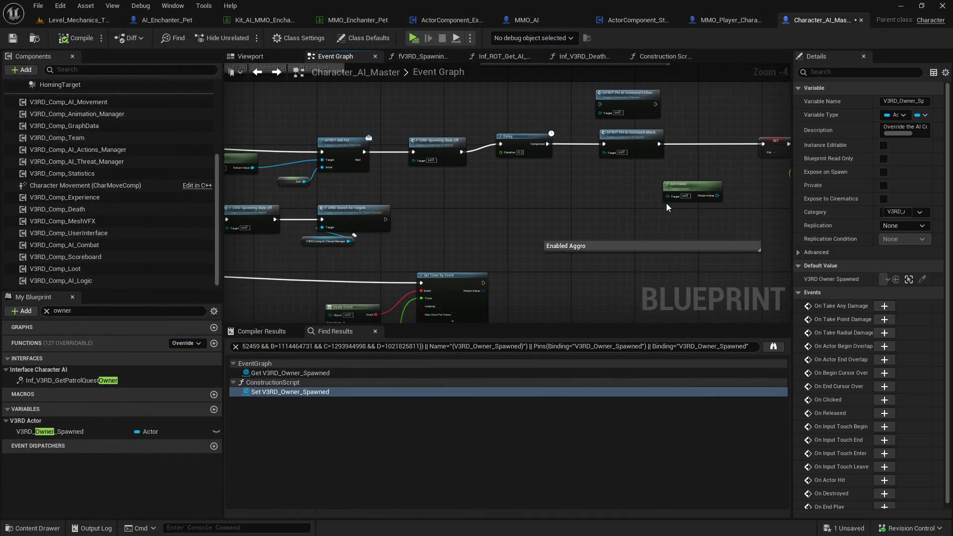
Shift the pet Command Attack node slightly to the right
left_click(639, 132)
left_click(583, 194)
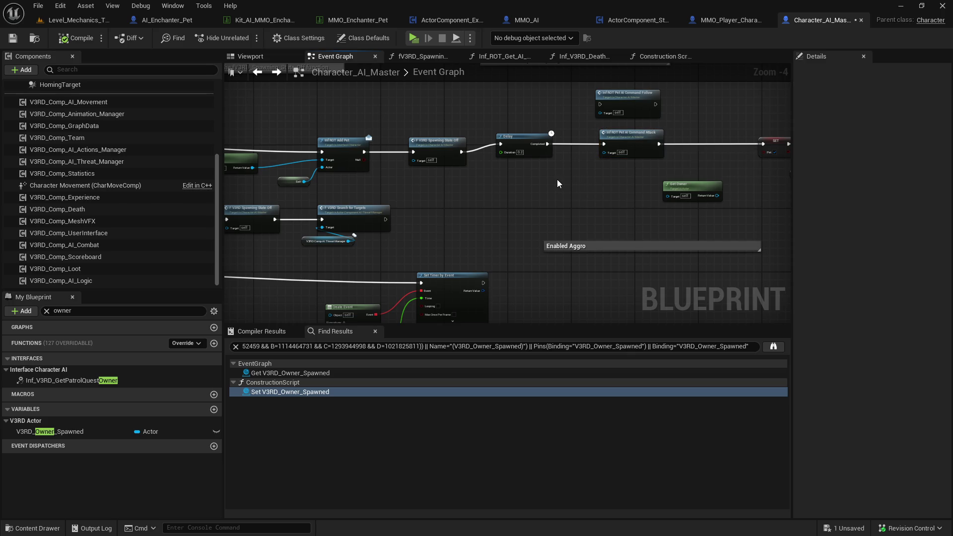
left_click_drag(635, 144, 689, 145)
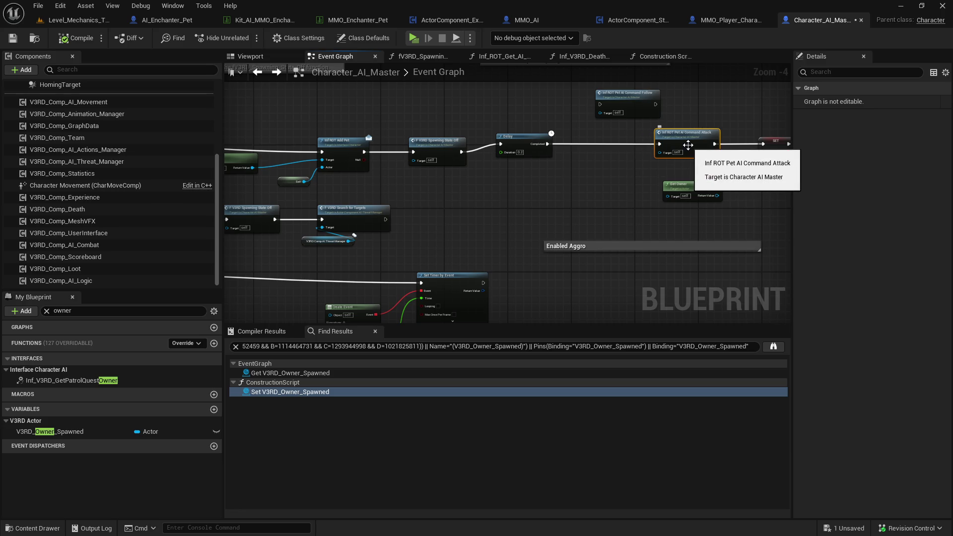
left_click(653, 160)
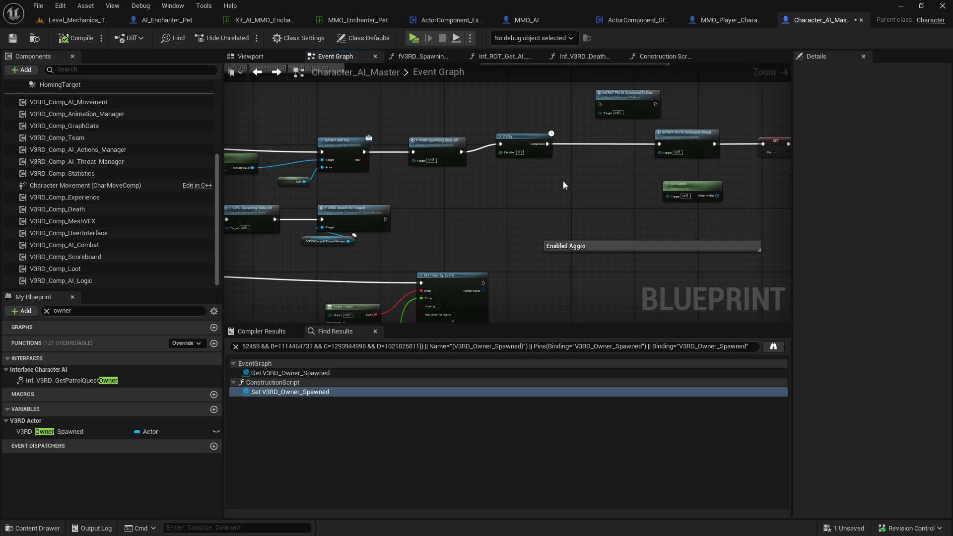
Paste a V3RD_Owner_Spawned getter into Add Pet's Target, delete Get Owner, and play-test
left_click_drag(478, 189, 571, 186)
key("ctrl+v")
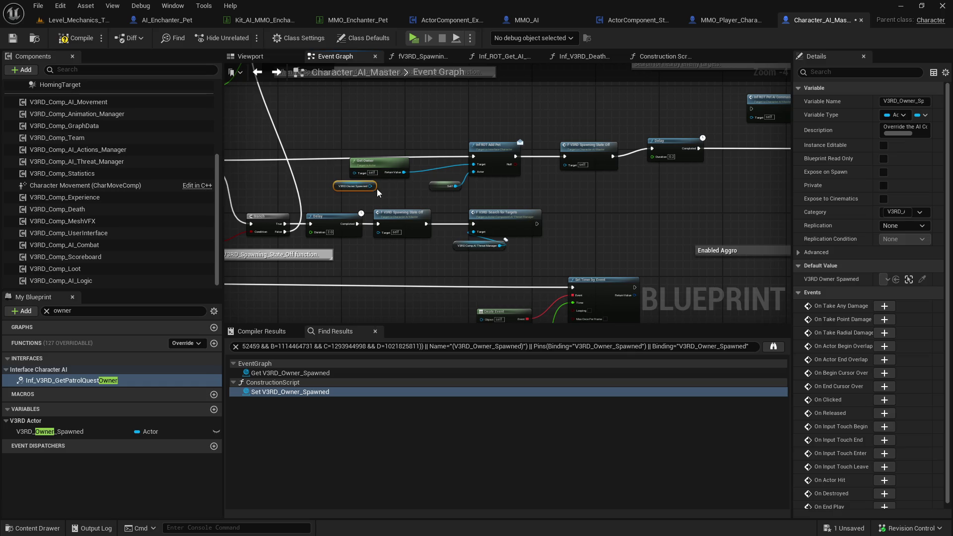
left_click(375, 174)
key("Delete")
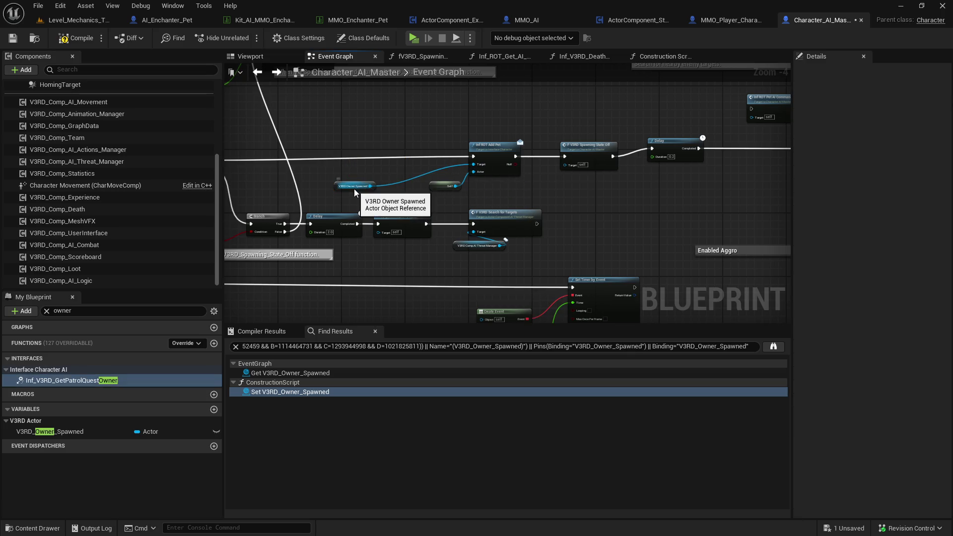
left_click_drag(353, 189, 396, 170)
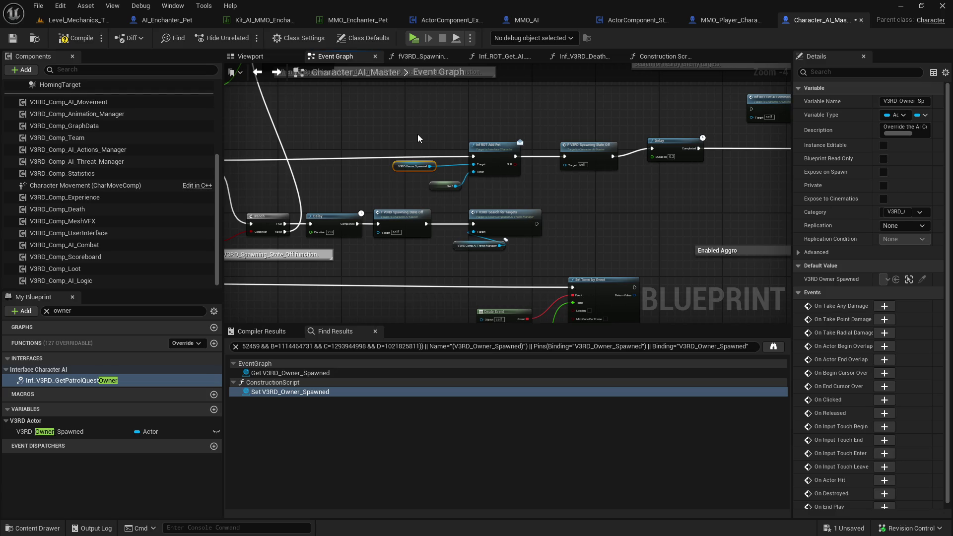
left_click(414, 37)
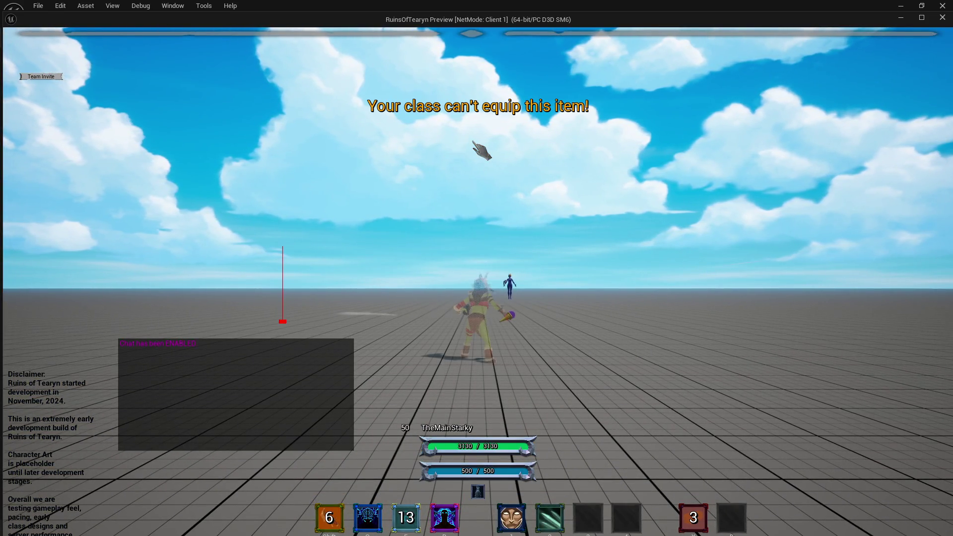
Run the character across the field toward the Target Dummy with WASD
left_click_drag(480, 150, 582, 171)
key("w")
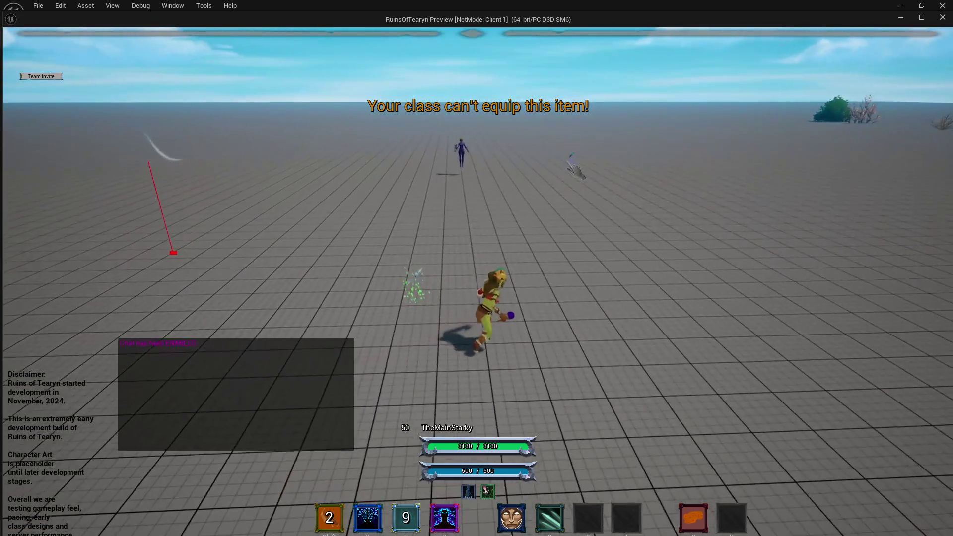
key("a")
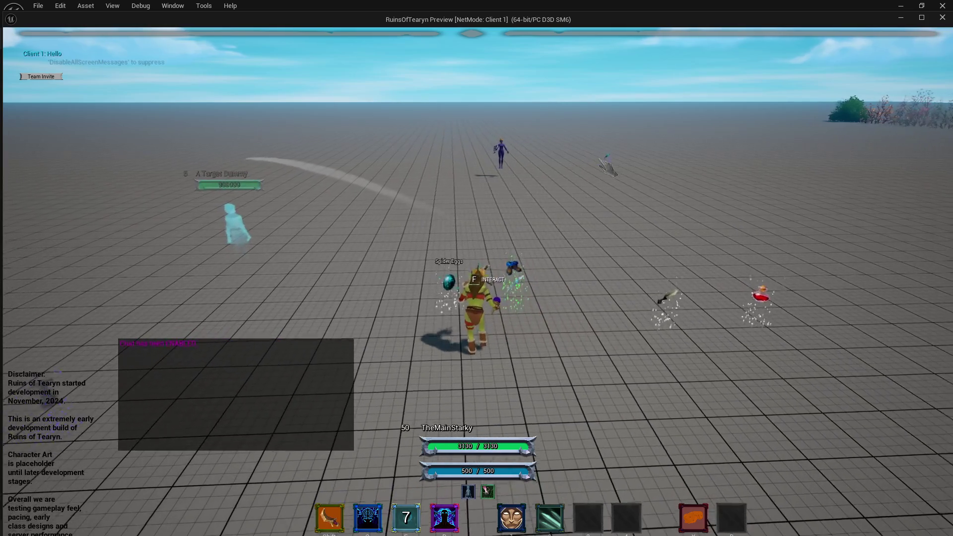
key("d")
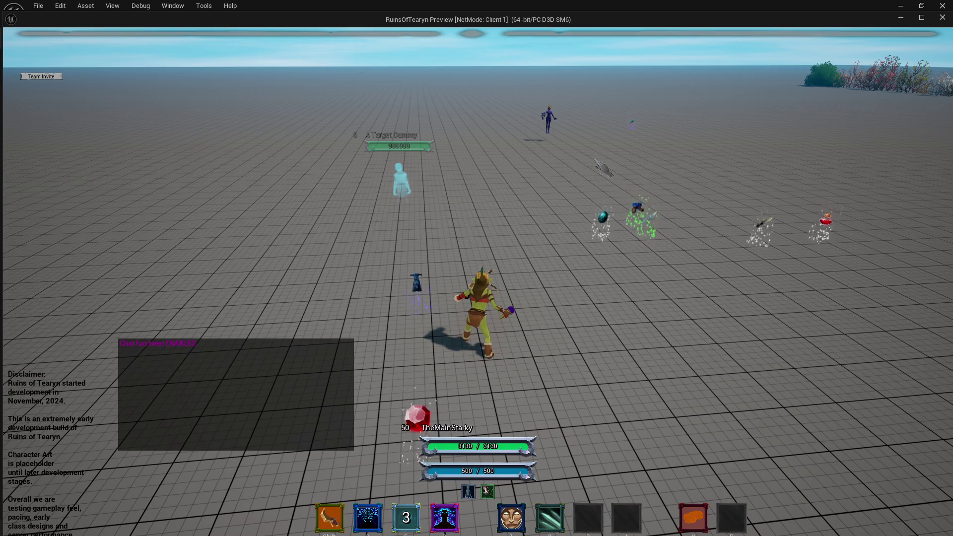
key("a")
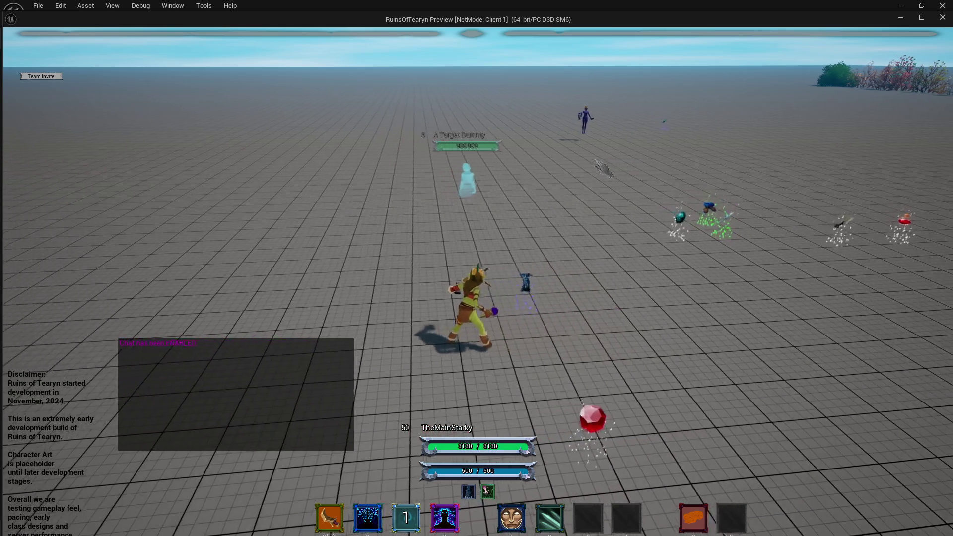
key("a")
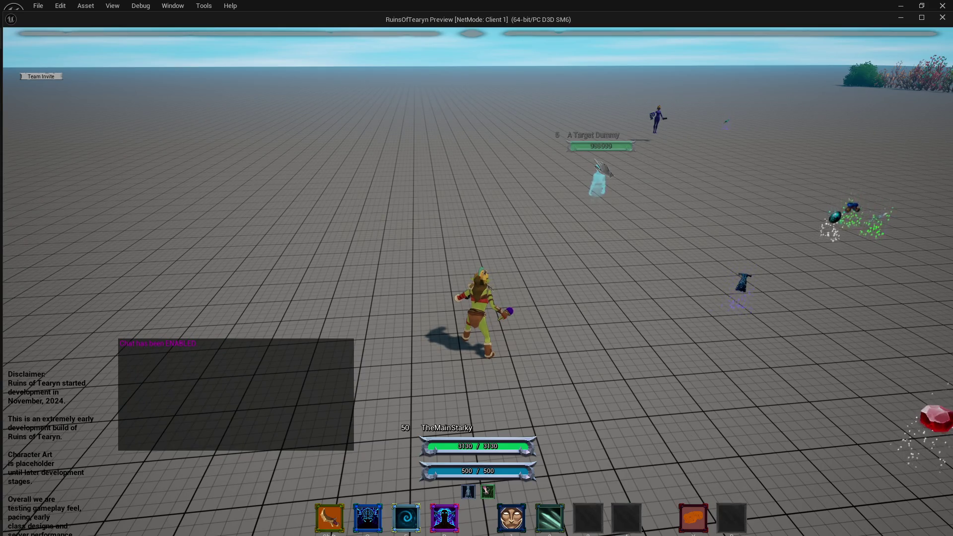
key("d")
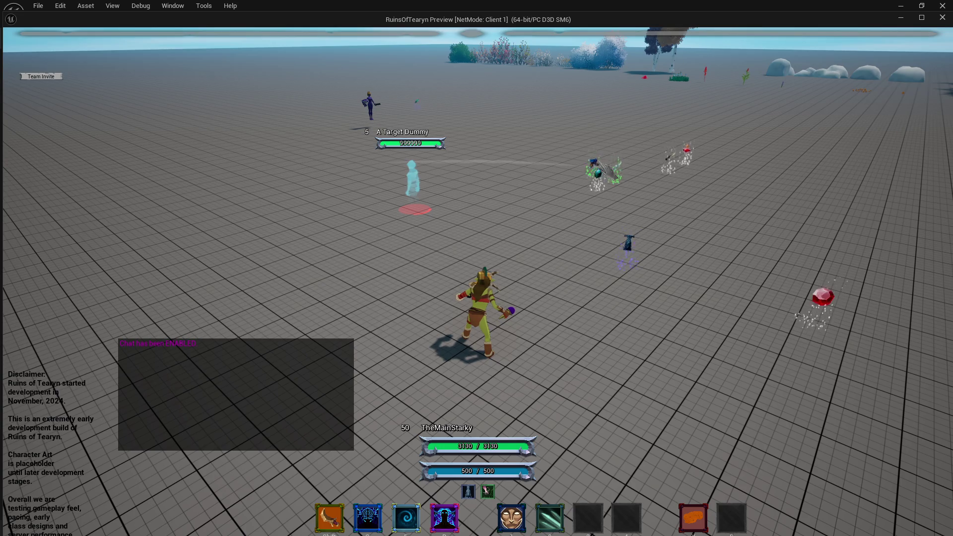
key("a")
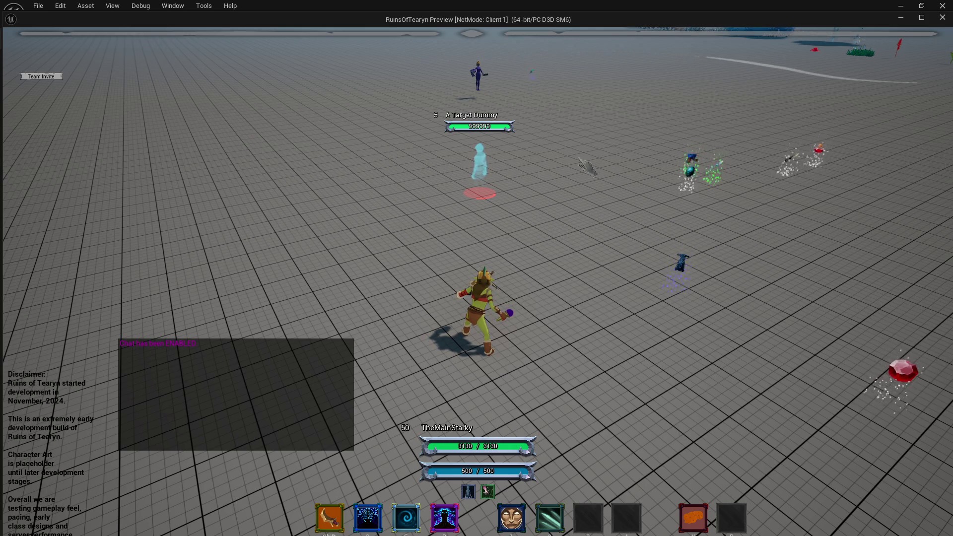
Cast Enchant Weapons, bring up the pet's Attack/Follow commands near the dummy, then close the preview
key("r")
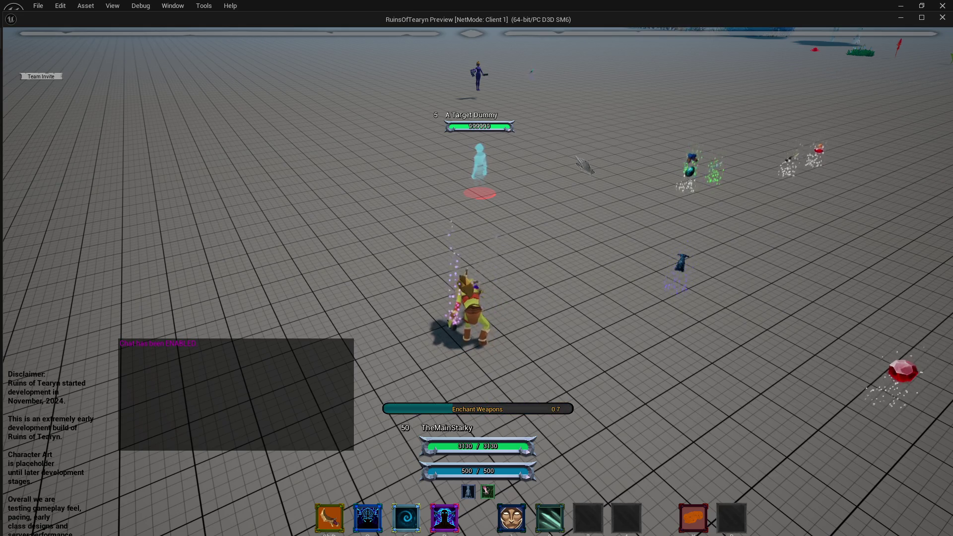
right_click(576, 158)
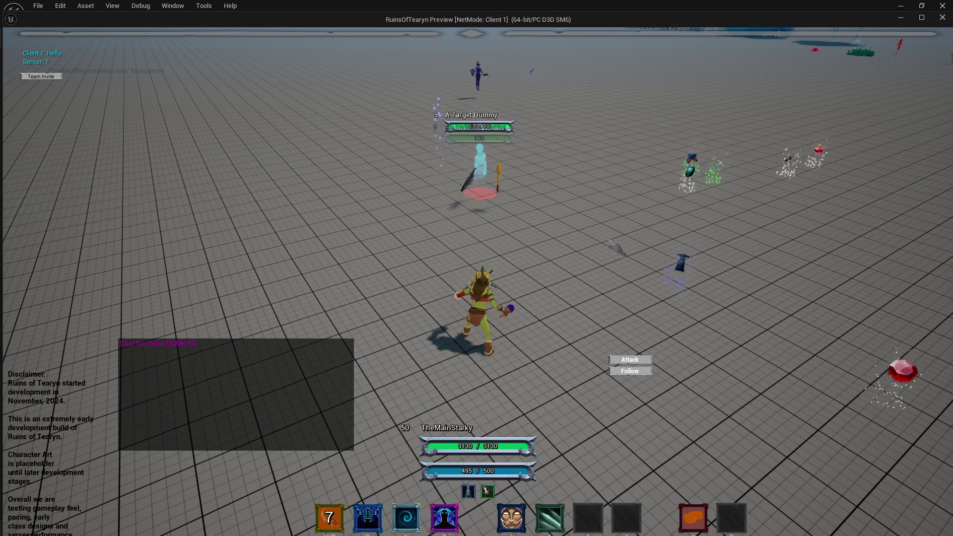
key("a")
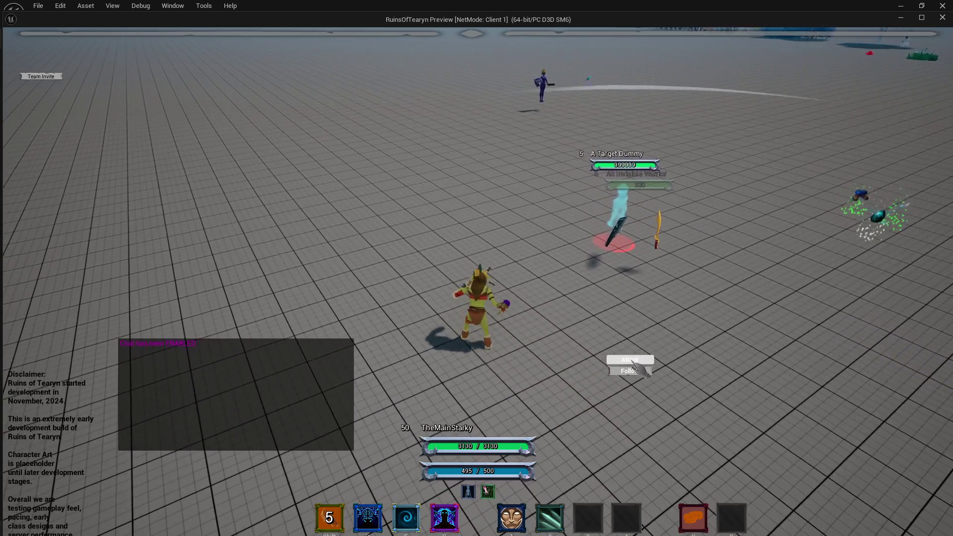
key("d")
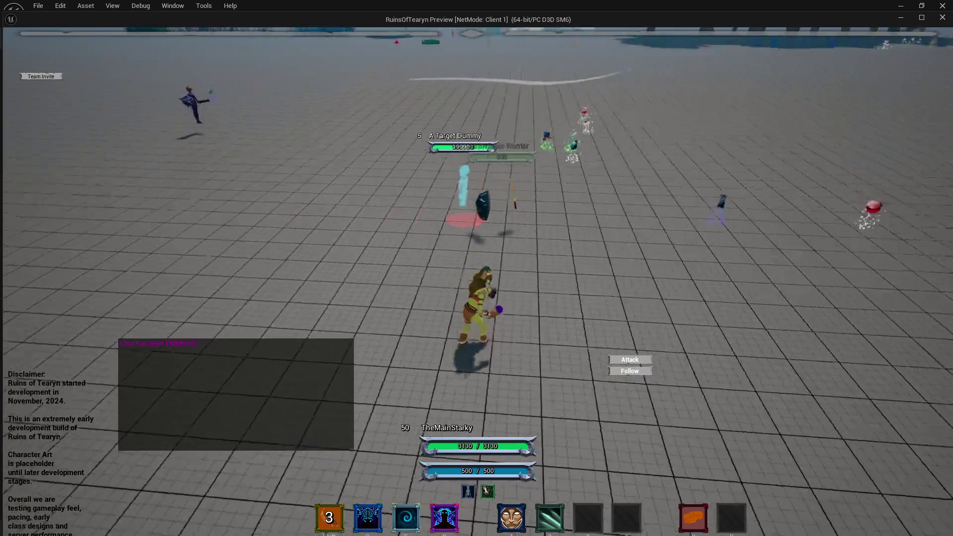
key("a")
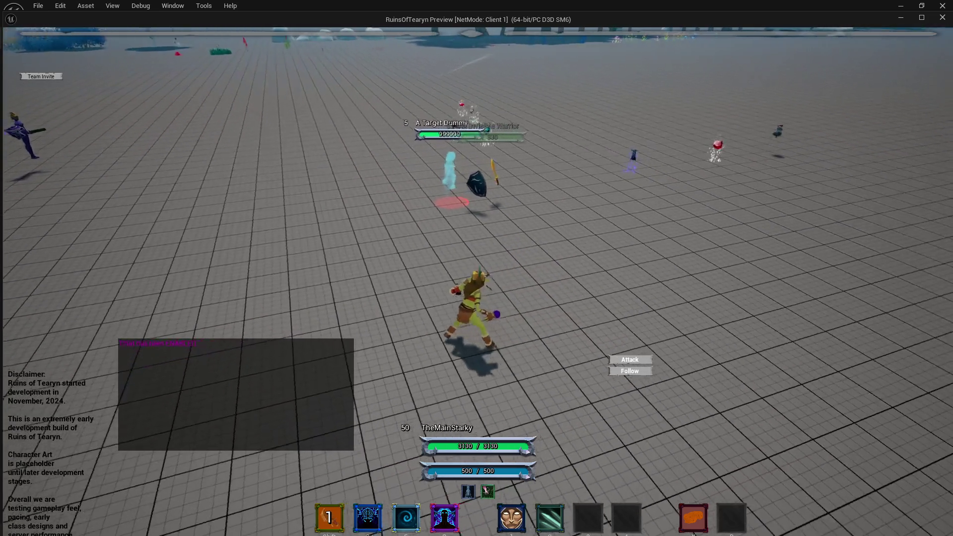
key("a")
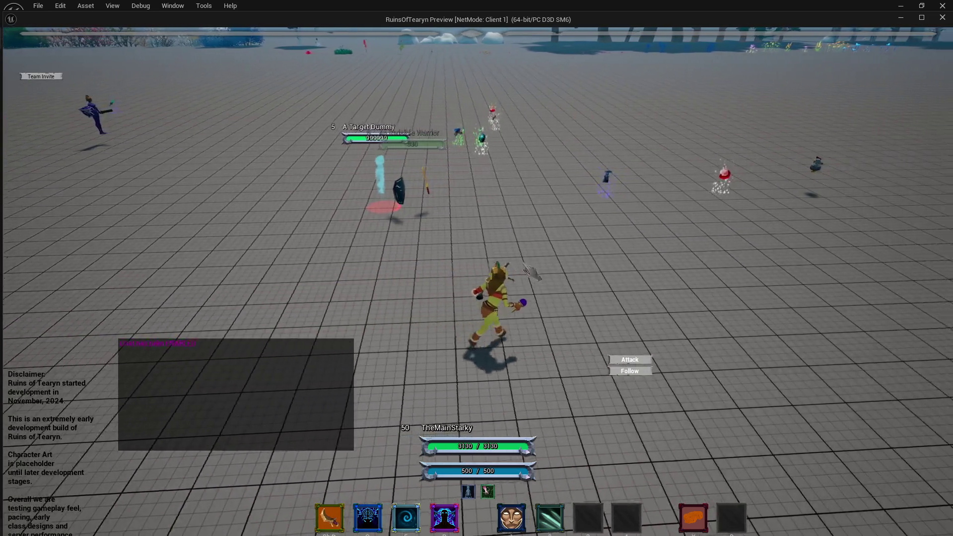
key("a")
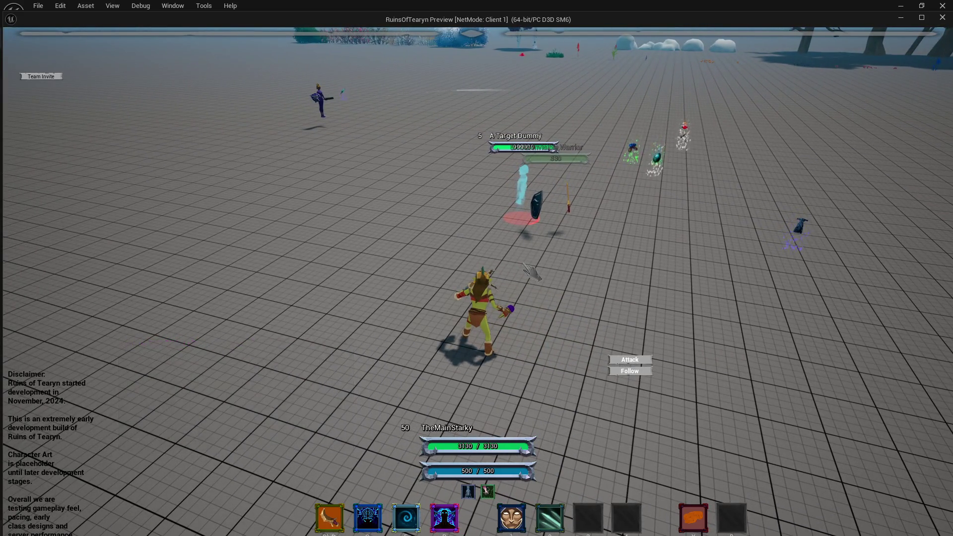
key("d")
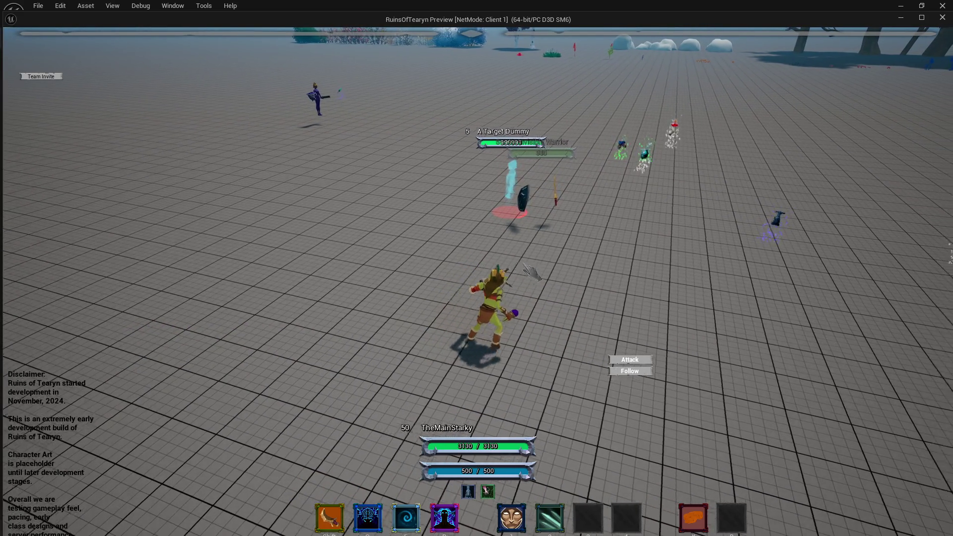
key("a")
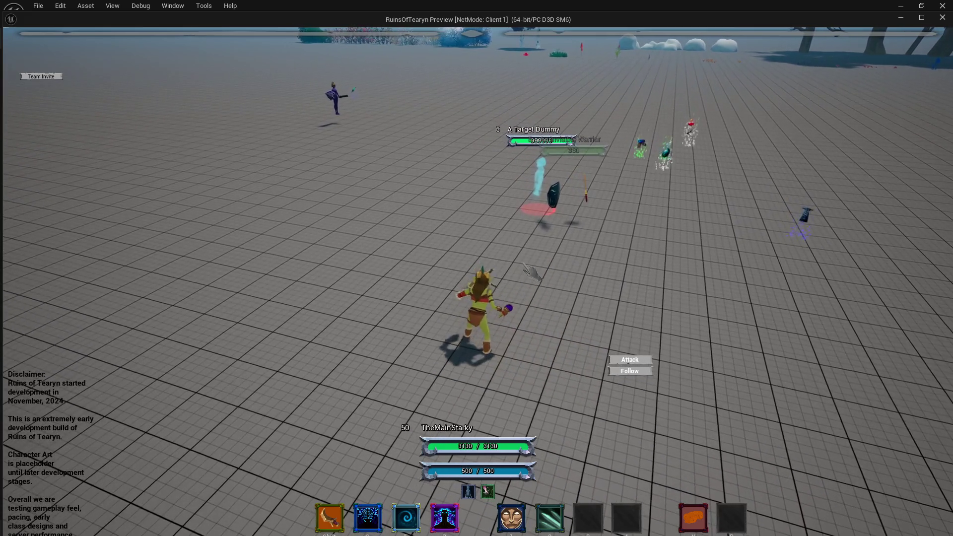
key("d")
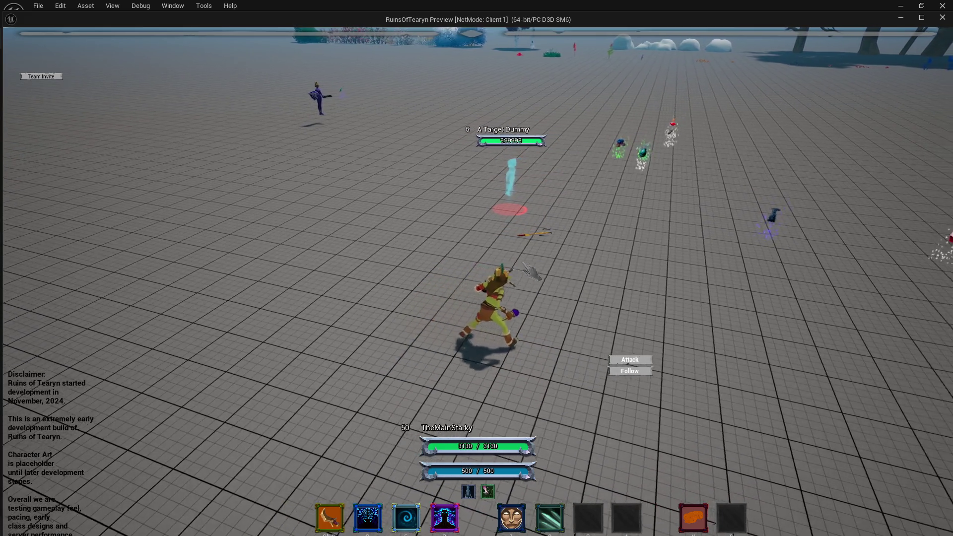
key("d")
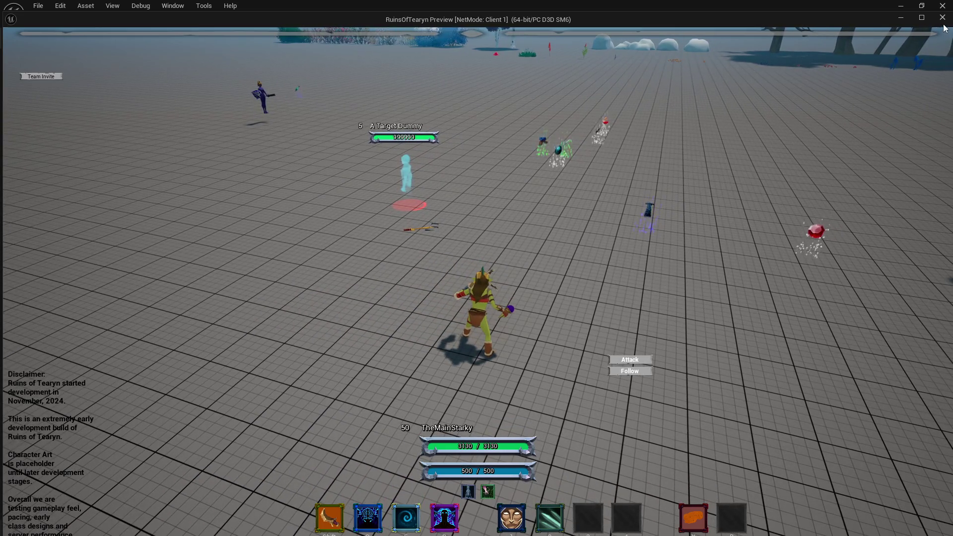
left_click(943, 18)
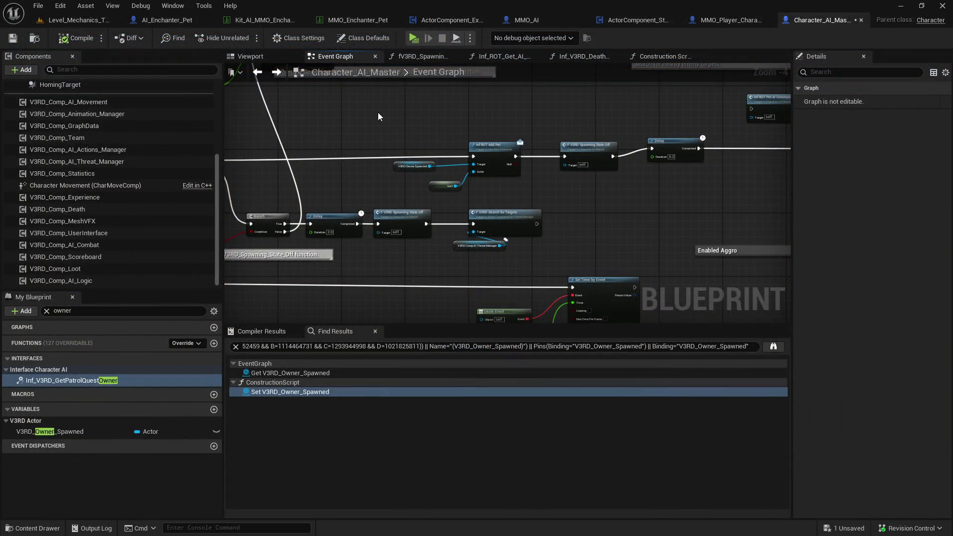
Move Search for Targets right, place the Threat Manager reference beside it, and shift Self left
left_click_drag(421, 116, 485, 114)
left_click_drag(591, 221, 643, 219)
left_click_drag(539, 240, 542, 229)
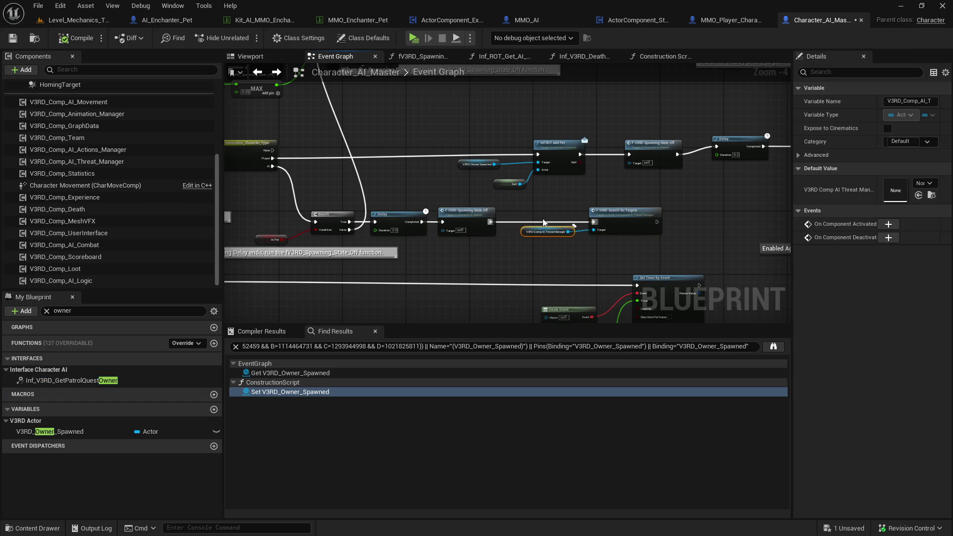
left_click(554, 204)
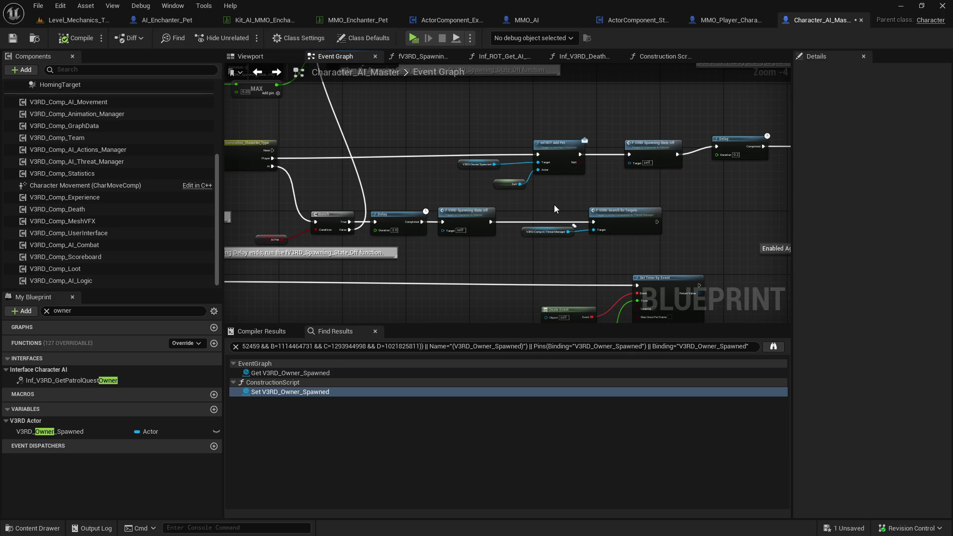
left_click(270, 240)
left_click(430, 195)
left_click_drag(445, 194, 433, 220)
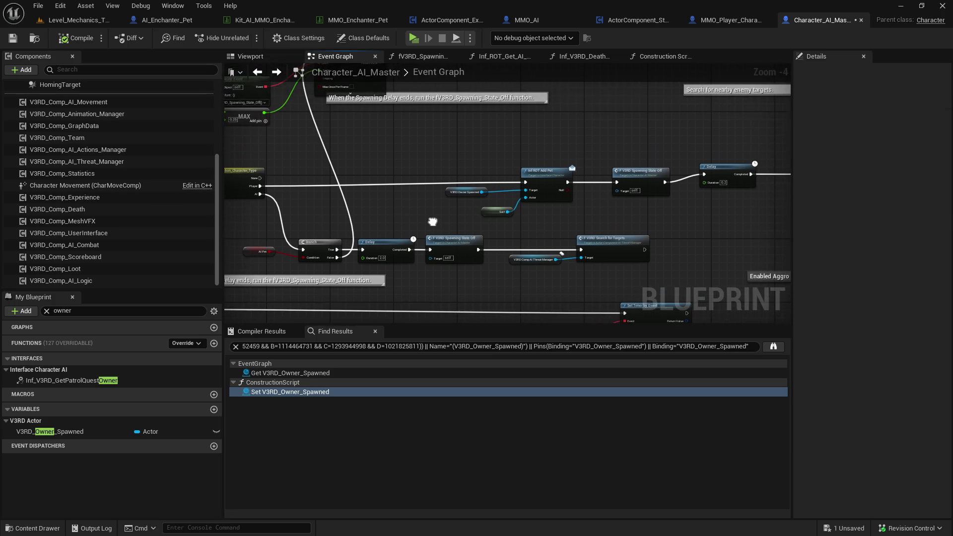
left_click_drag(493, 217, 464, 221)
left_click(466, 225)
Select the Inf ROT Pet AI Command Attack node and start a new member search
left_click_drag(638, 222, 534, 232)
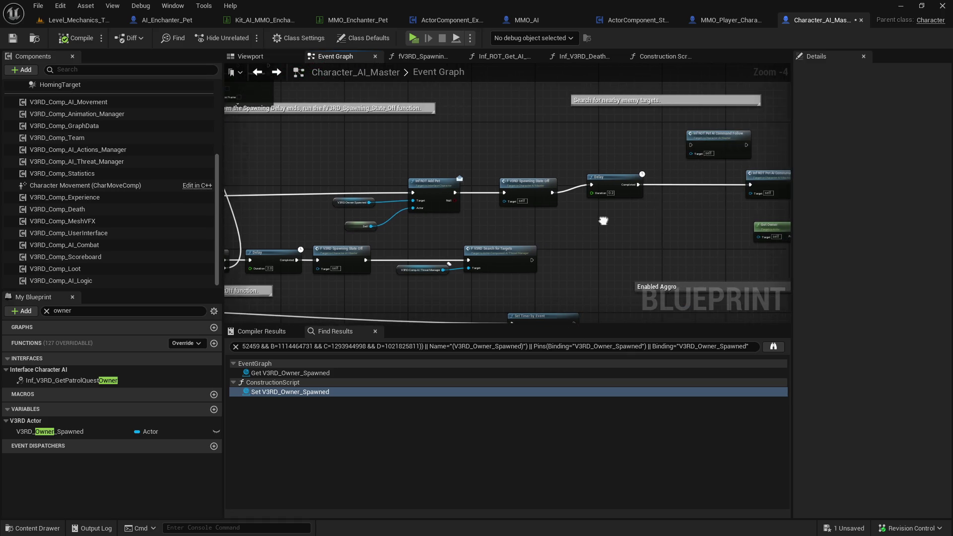
left_click(545, 204)
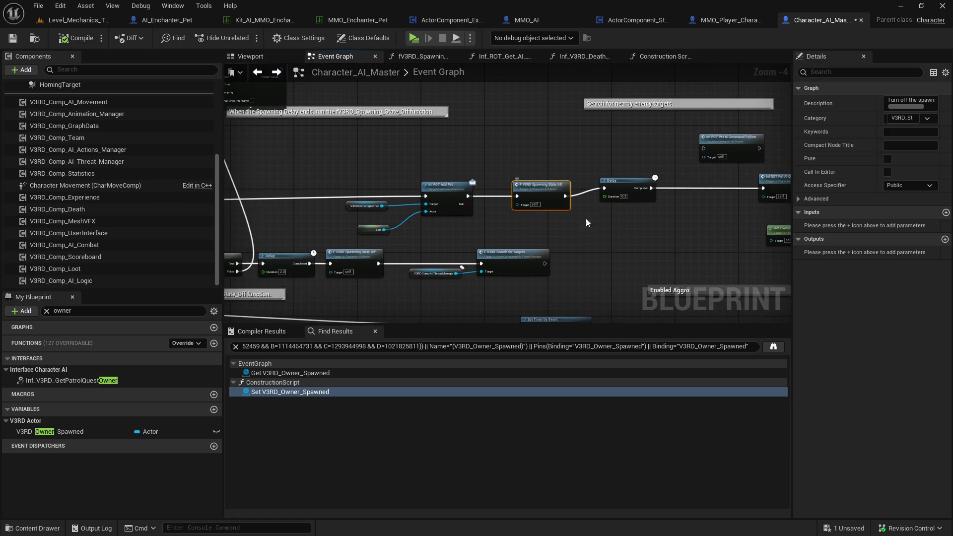
left_click_drag(575, 221, 431, 224)
left_click(569, 229)
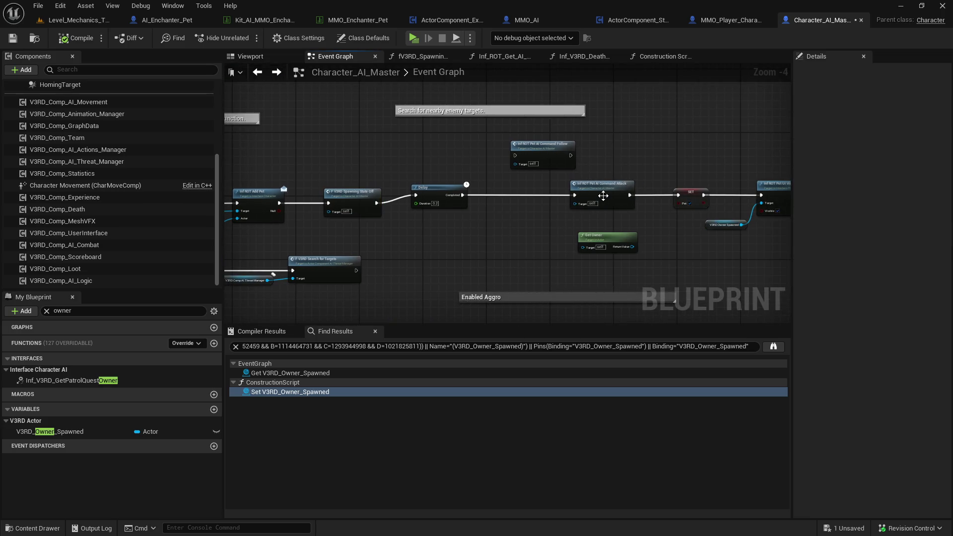
left_click(605, 194)
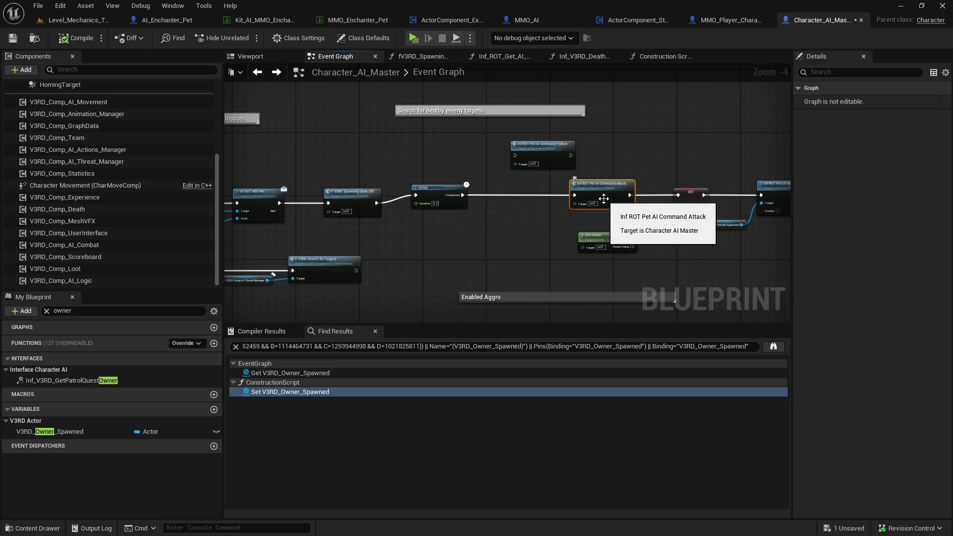
left_click_drag(666, 176, 567, 190)
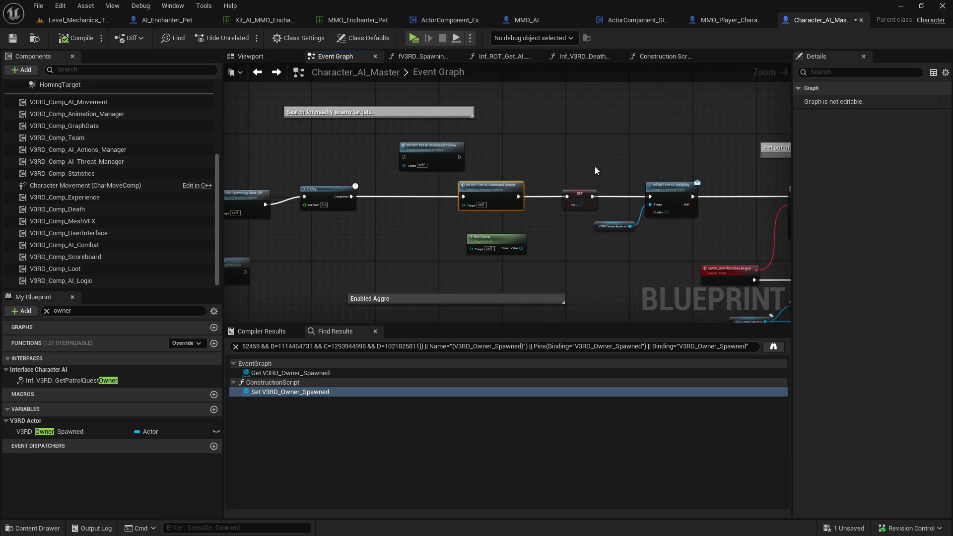
left_click(119, 311)
type("ai pet comman")
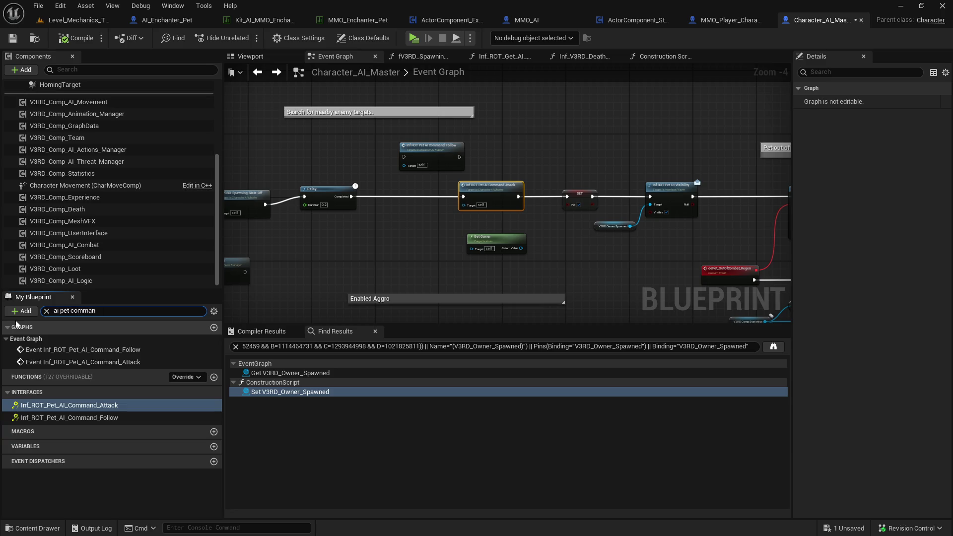
At the Command Attack event, feed a V3RD_Owner_Spawned getter into Get Component Player Targeting's Target
double_click(124, 405)
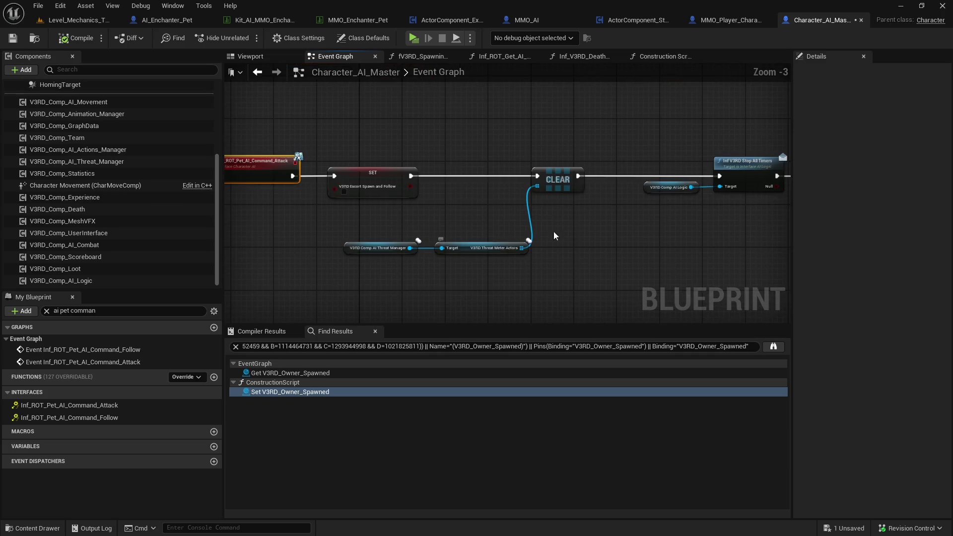
scroll(389, 221, "up", 1)
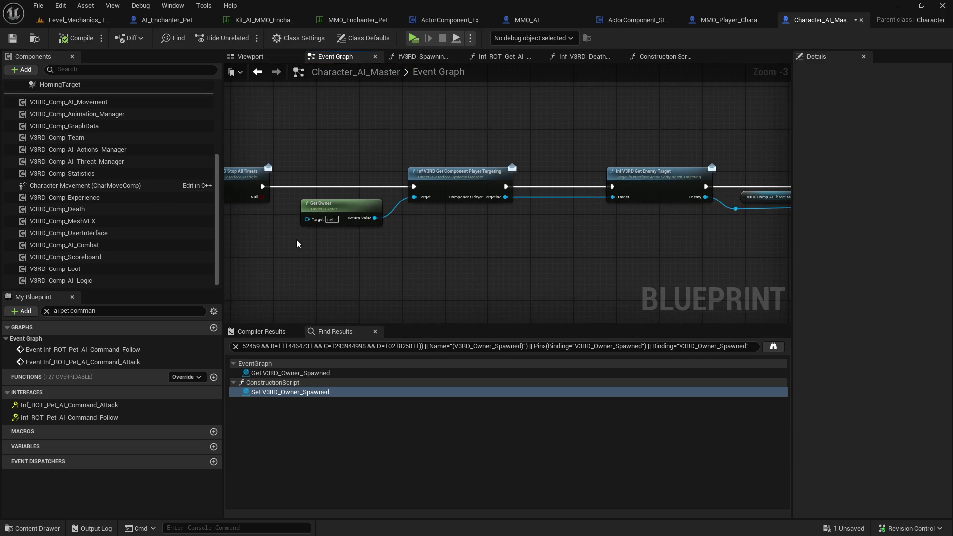
key("ctrl+v")
left_click_drag(372, 248, 415, 196)
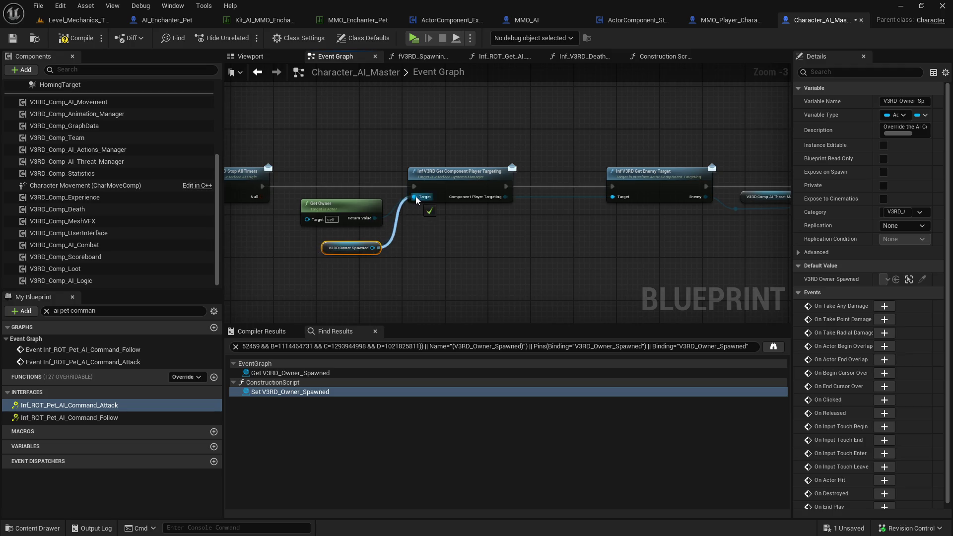
left_click(351, 221)
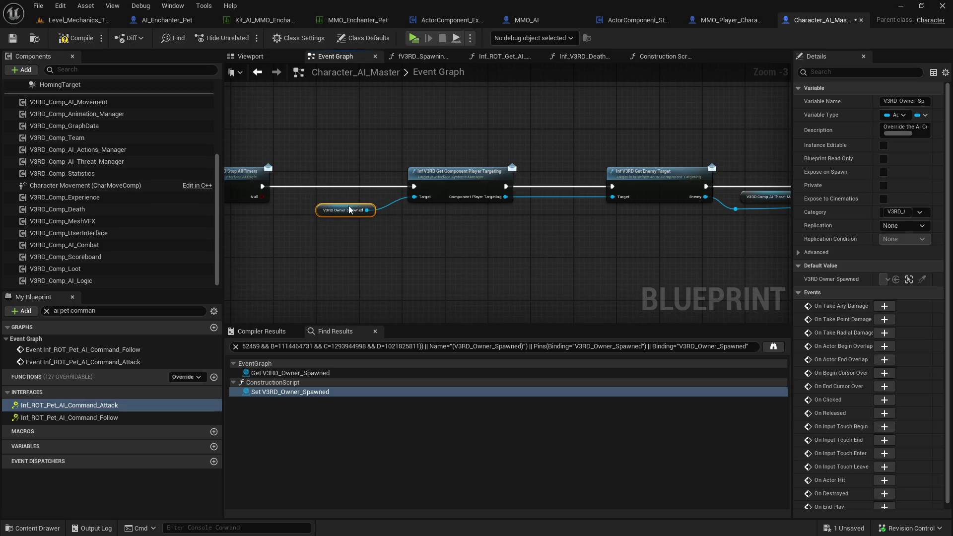
left_click_drag(484, 233, 35, 222)
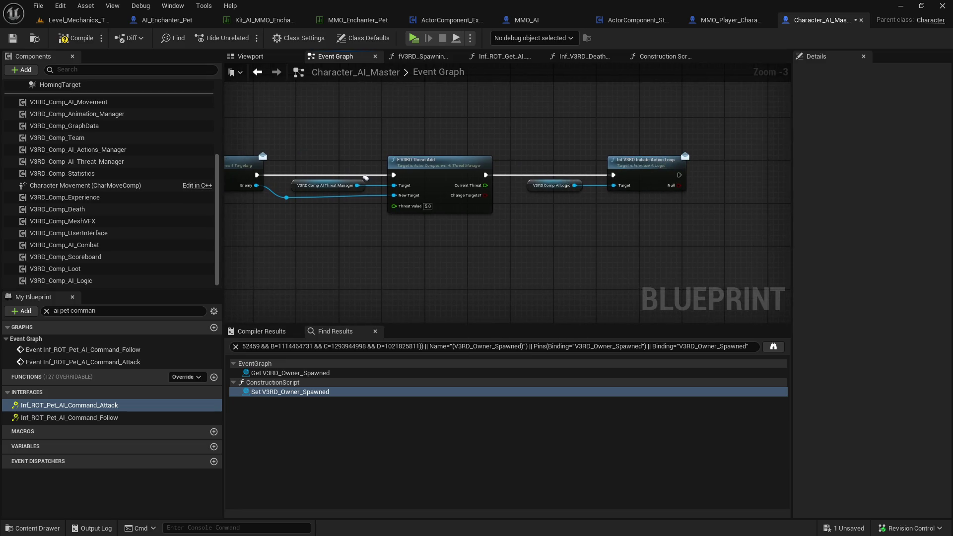
left_click_drag(95, 142, 401, 119)
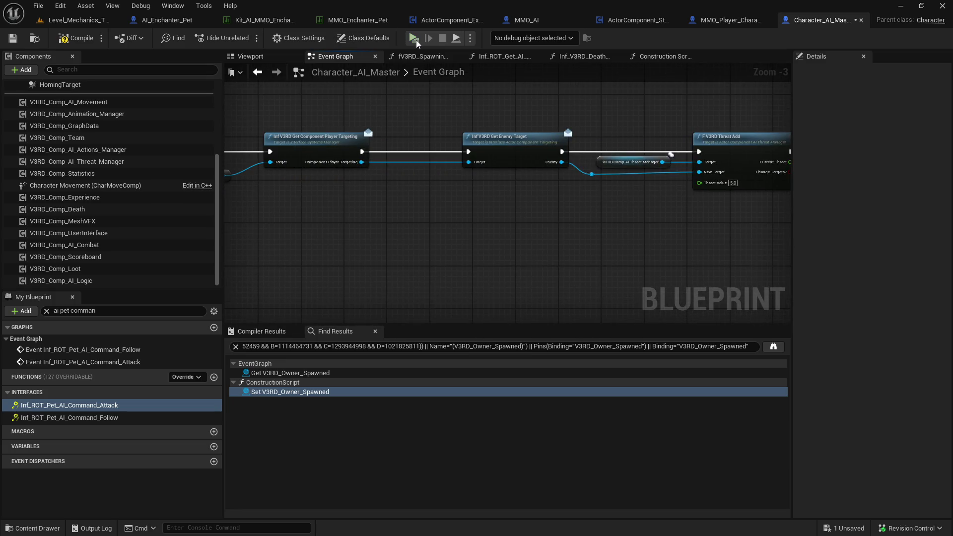
Start a play-in-editor session with Alt+P and run the character to the Target Dummy
key("alt+p")
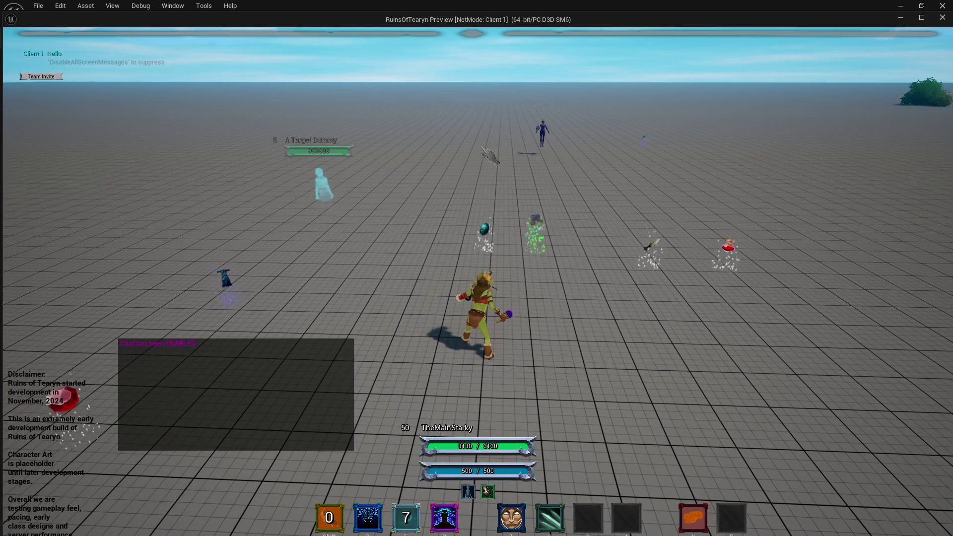
key("w")
left_click_drag(489, 156, 496, 161)
key("a")
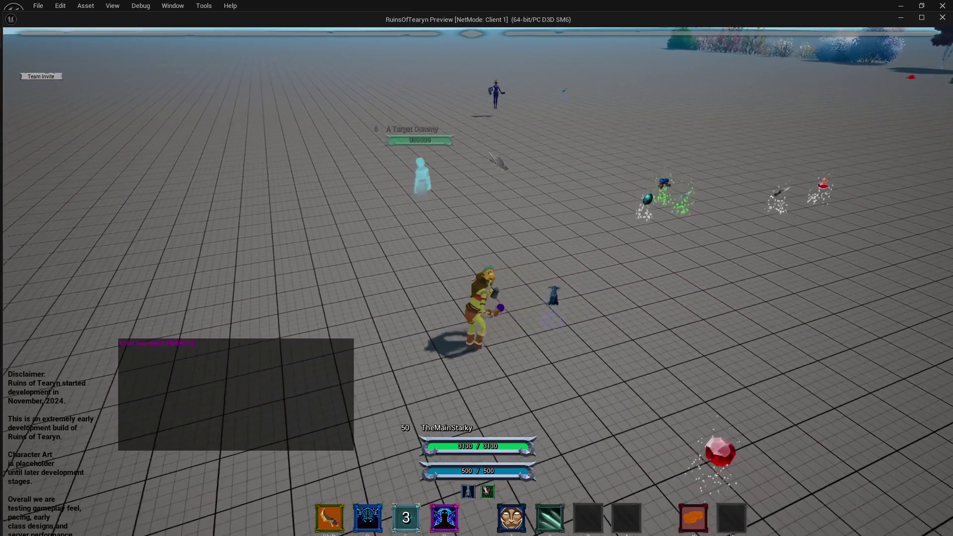
left_click_drag(496, 161, 497, 177)
key("w")
Cast Enchant Weapons twice while circling the Target Dummy, then close the preview
key("2")
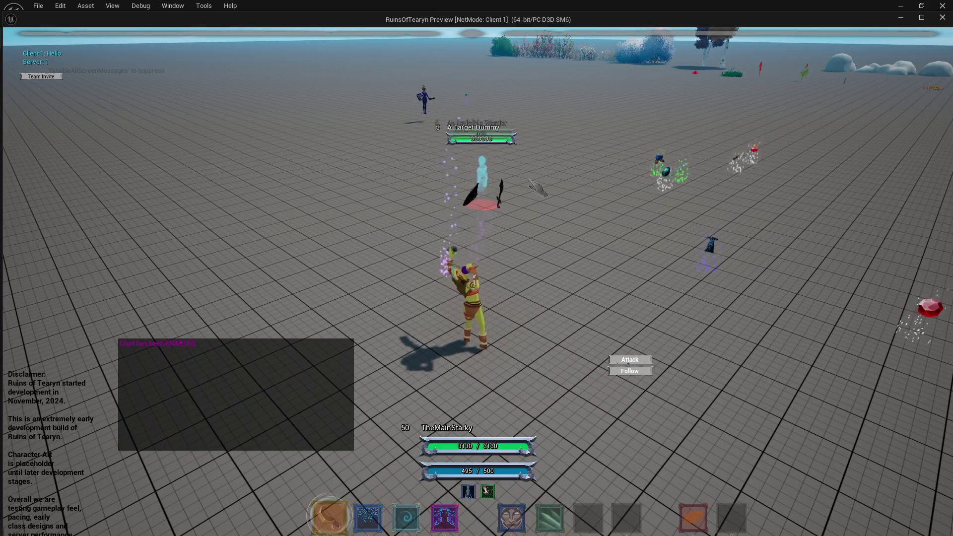
mouse_move(537, 187)
left_mouse_down()
mouse_move(640, 209)
mouse_move(632, 160)
left_mouse_up()
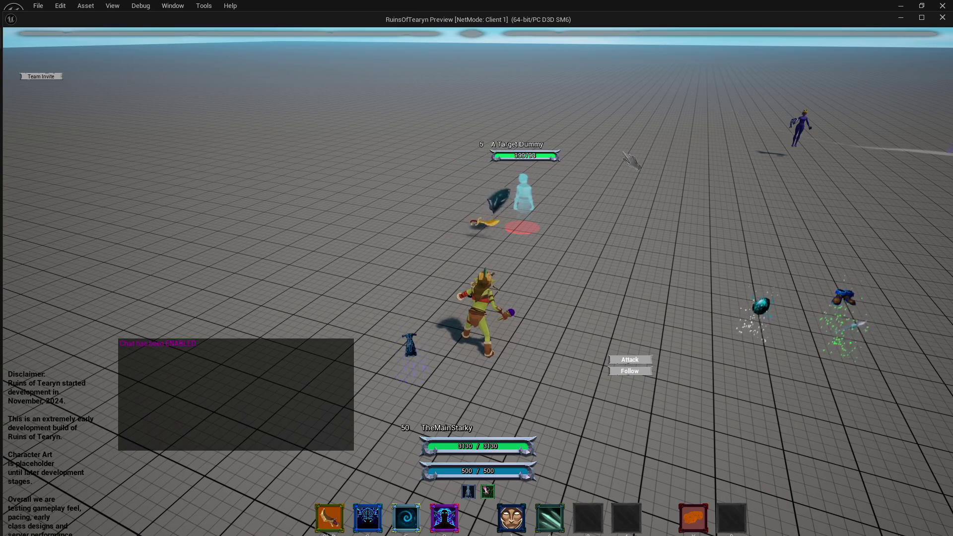
key("2")
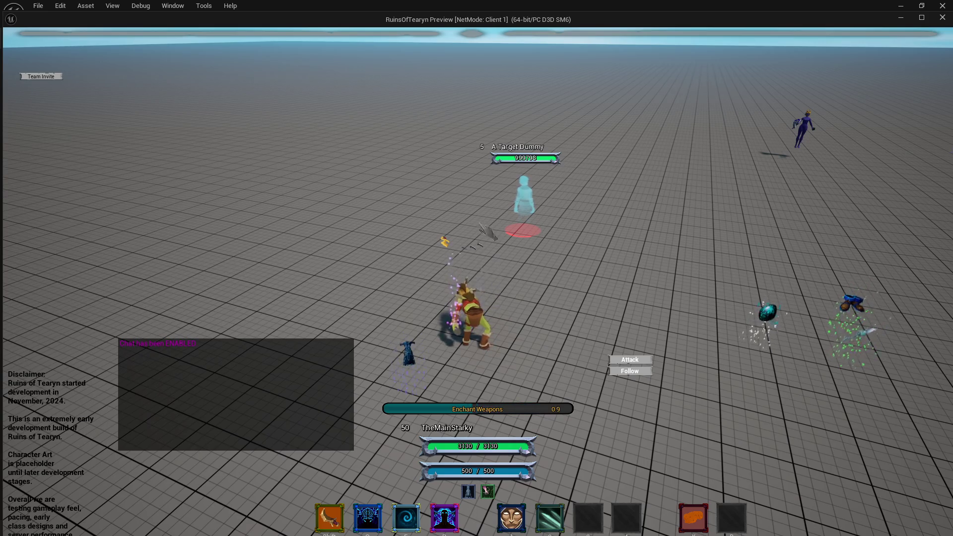
mouse_move(447, 204)
left_mouse_down()
mouse_move(523, 203)
mouse_move(474, 203)
left_mouse_up()
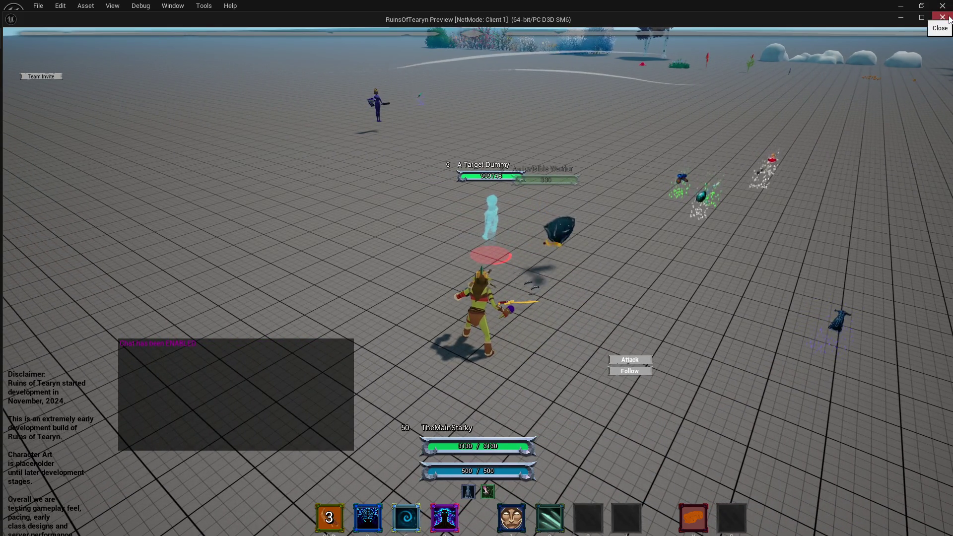
left_click(943, 18)
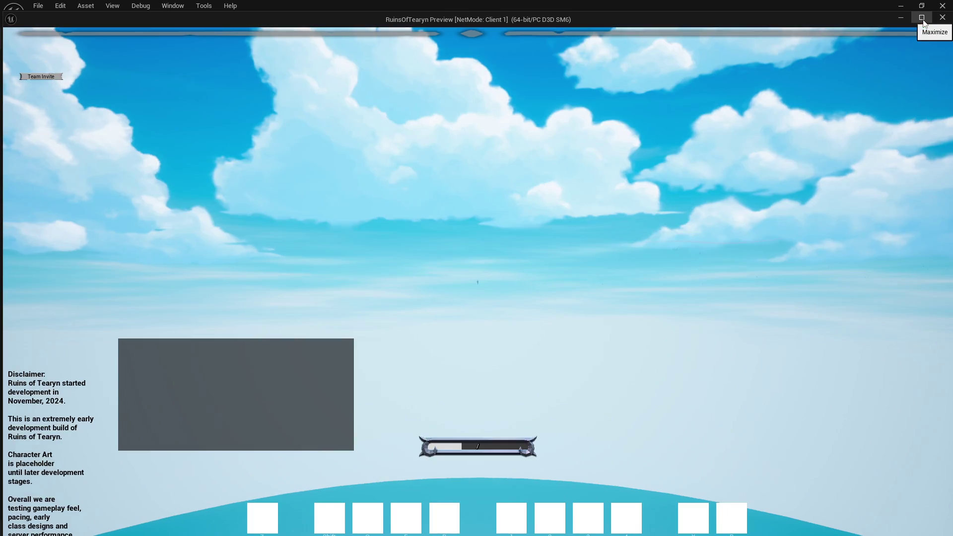
Maximize the preview and attack the Target Dummy, lunging and strafing around it
left_click(922, 18)
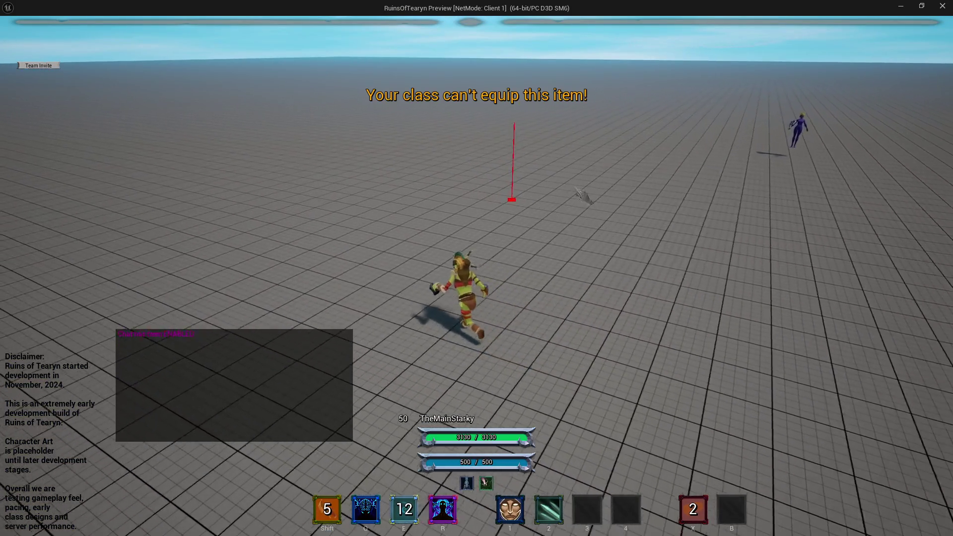
key("w")
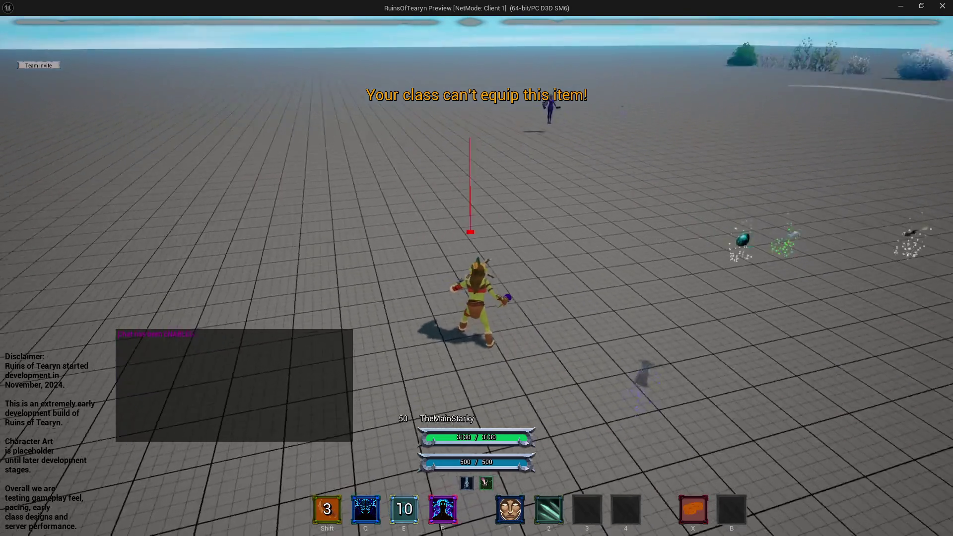
key("d")
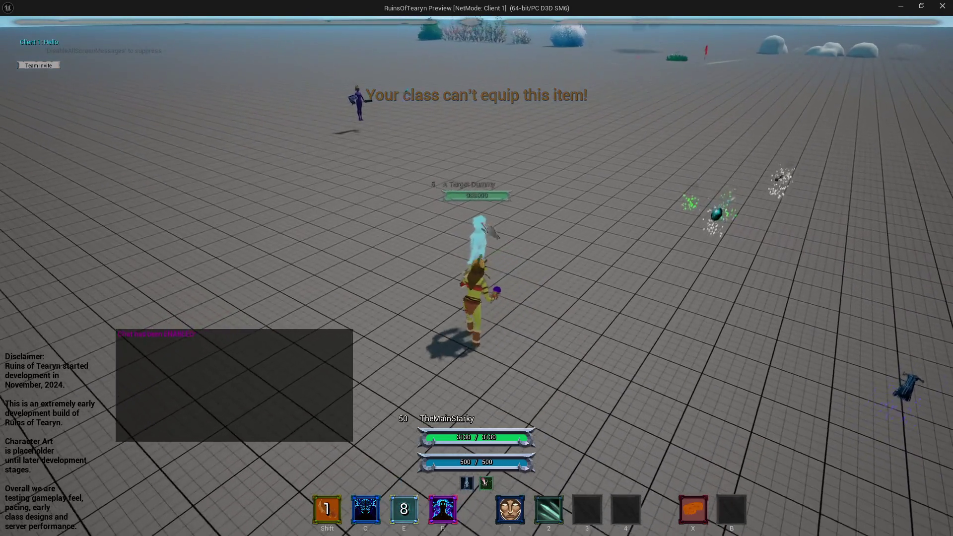
key("d")
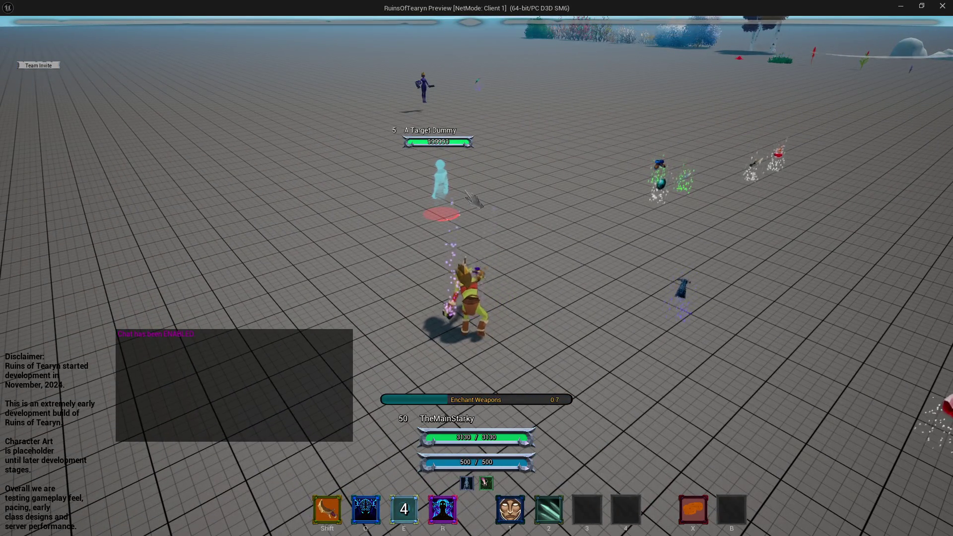
key("shift")
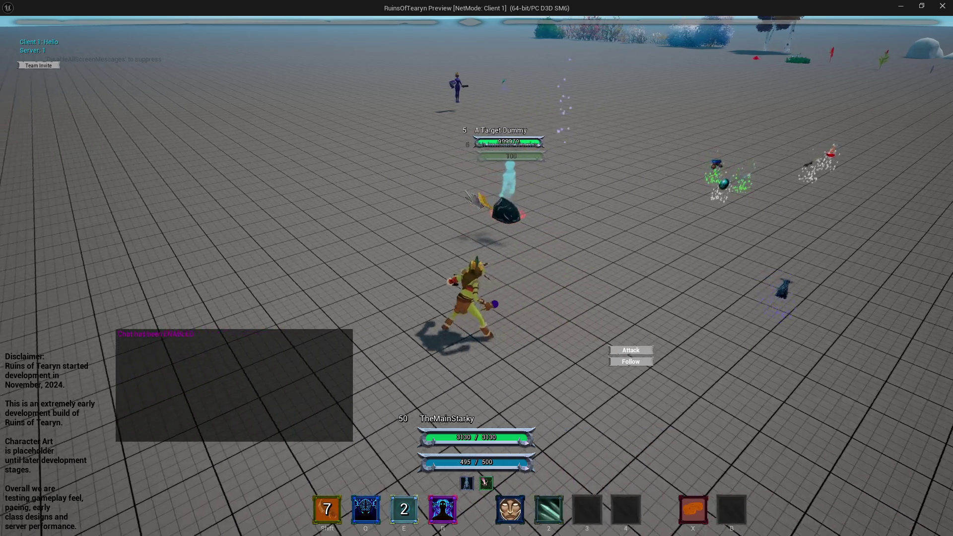
key("d")
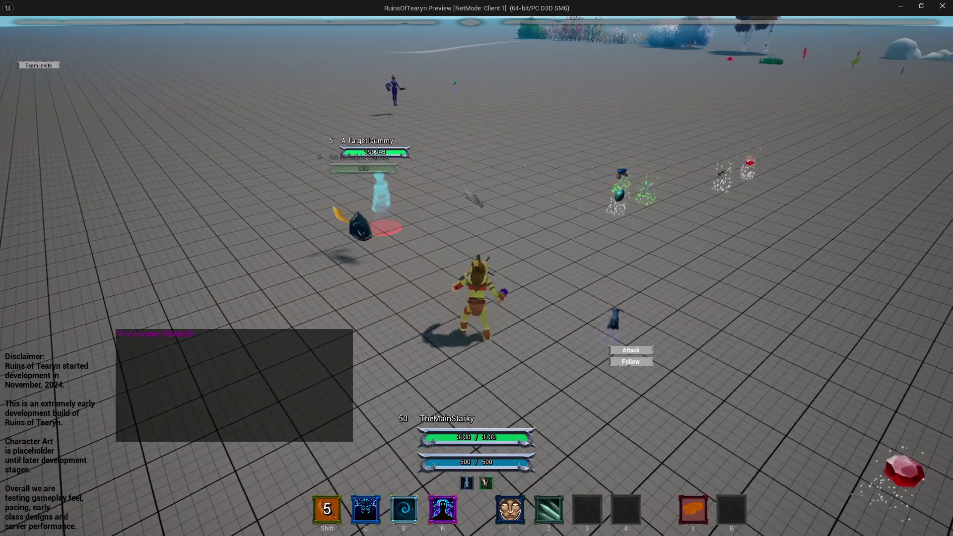
key("a")
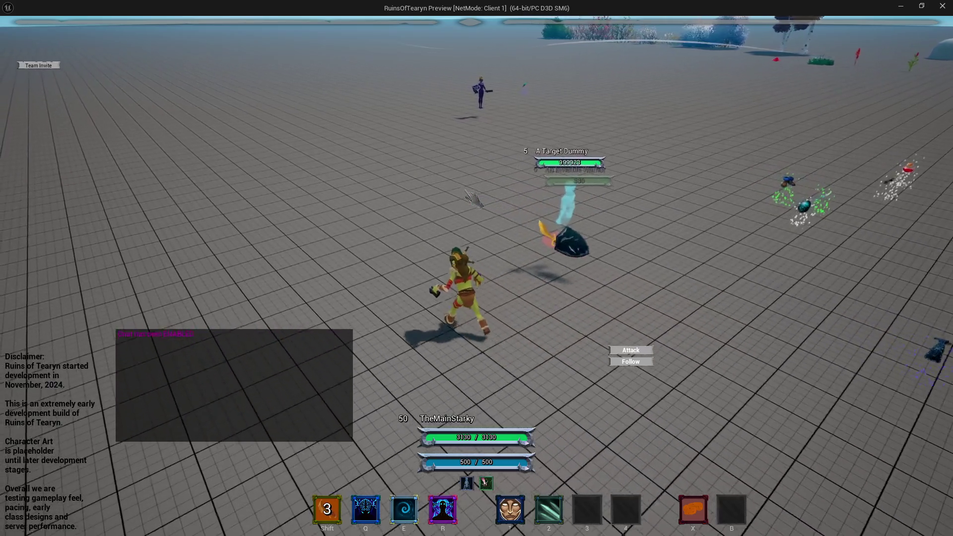
key("w")
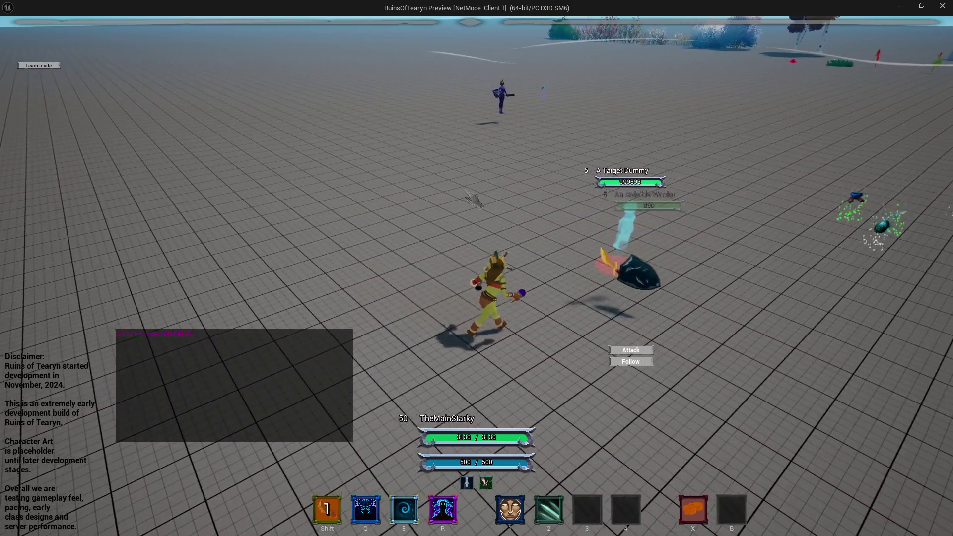
key("a")
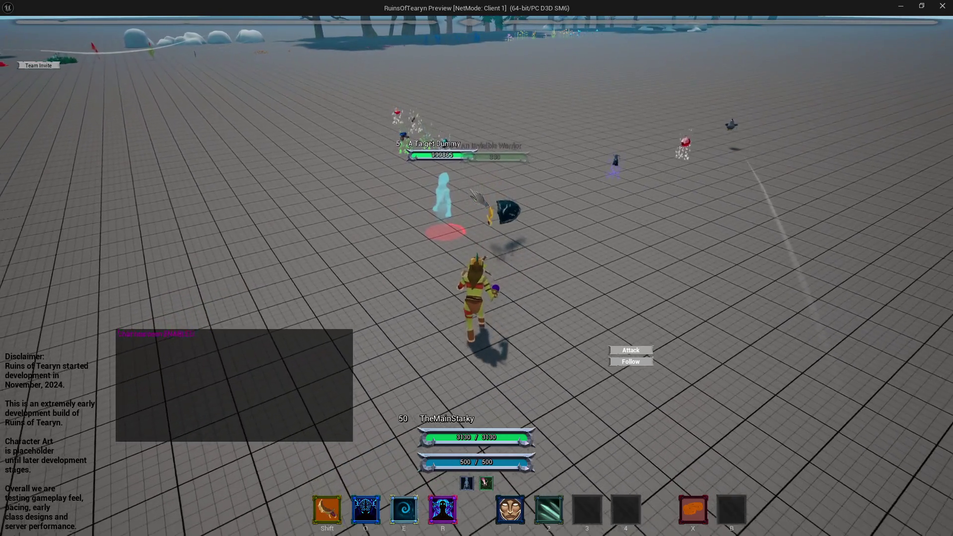
key("w")
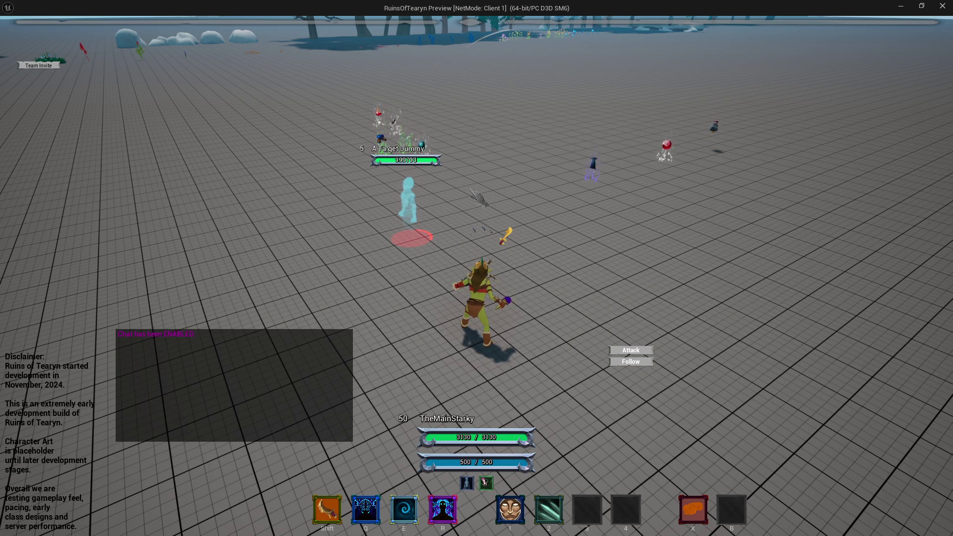
Cast Enchant Weapons twice with dash attacks on the dummy, then stop the playtest
key("2")
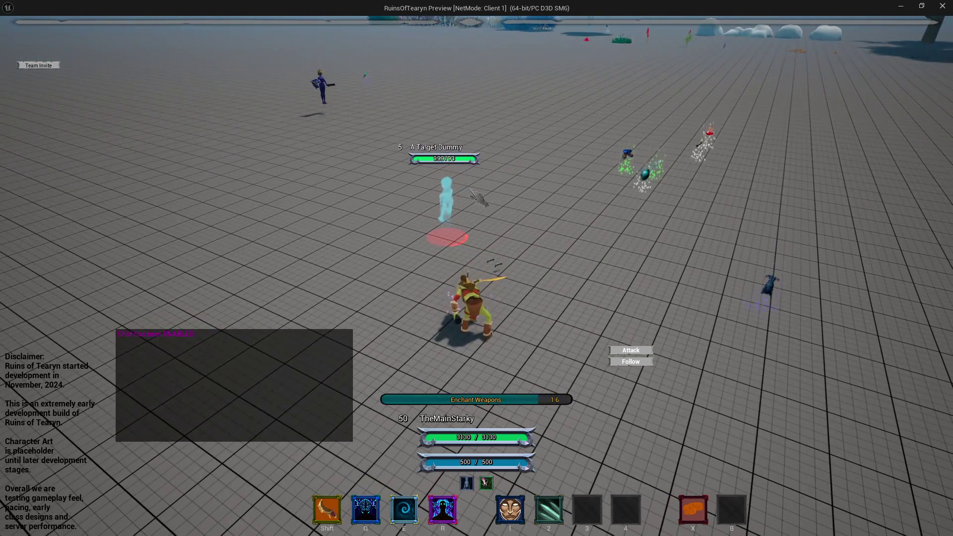
key("shift")
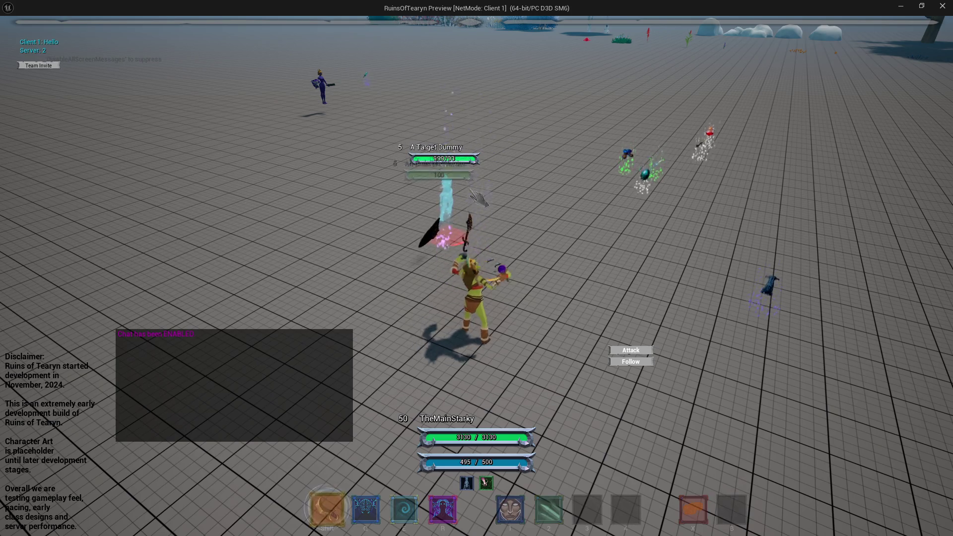
key("d")
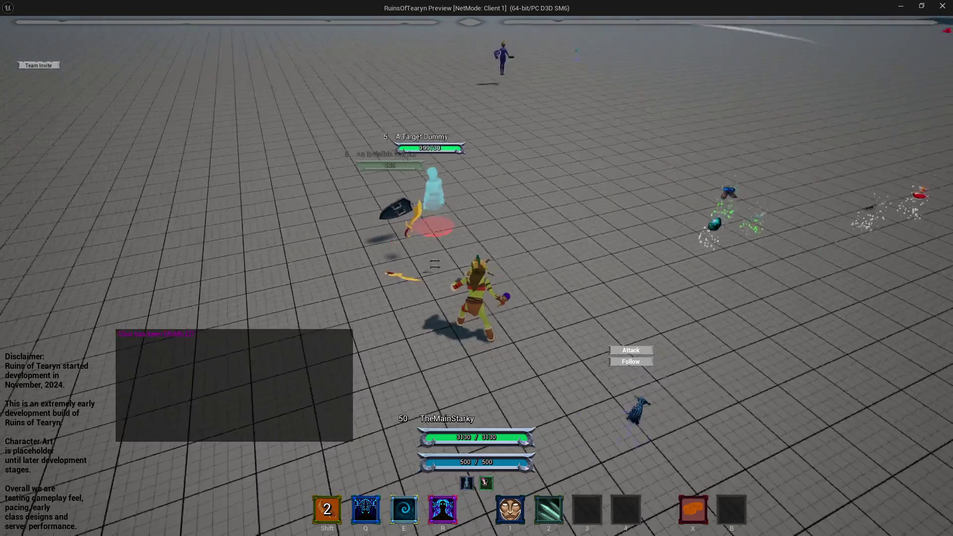
key("a")
key("a")
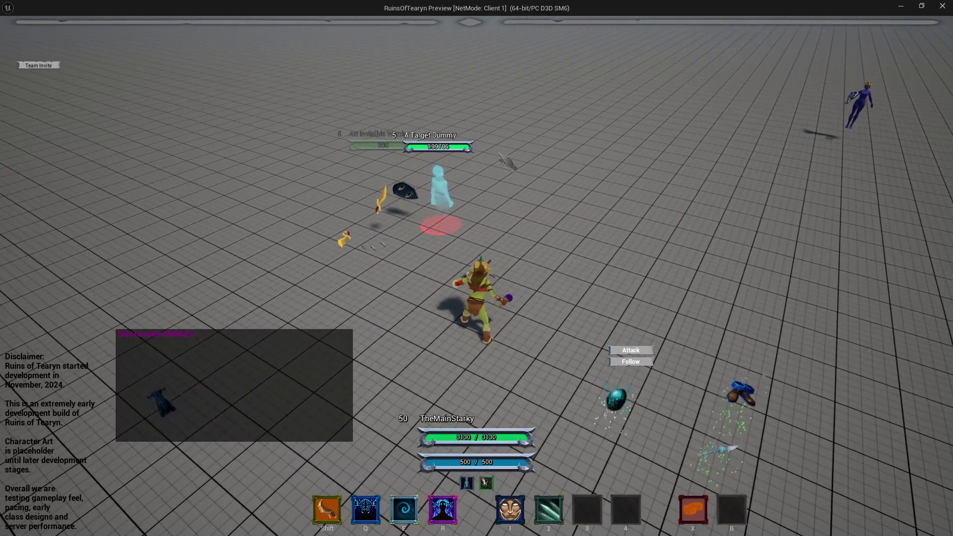
key("d")
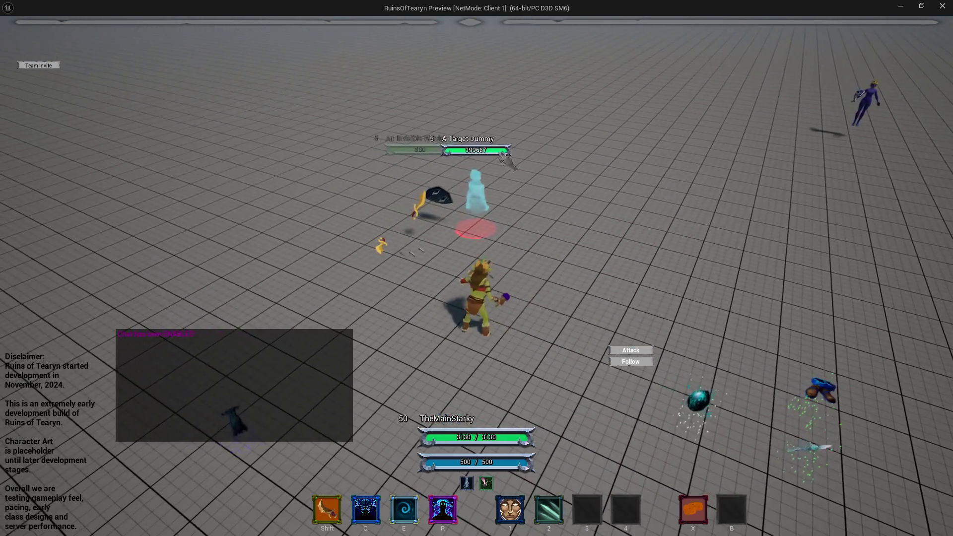
key("2")
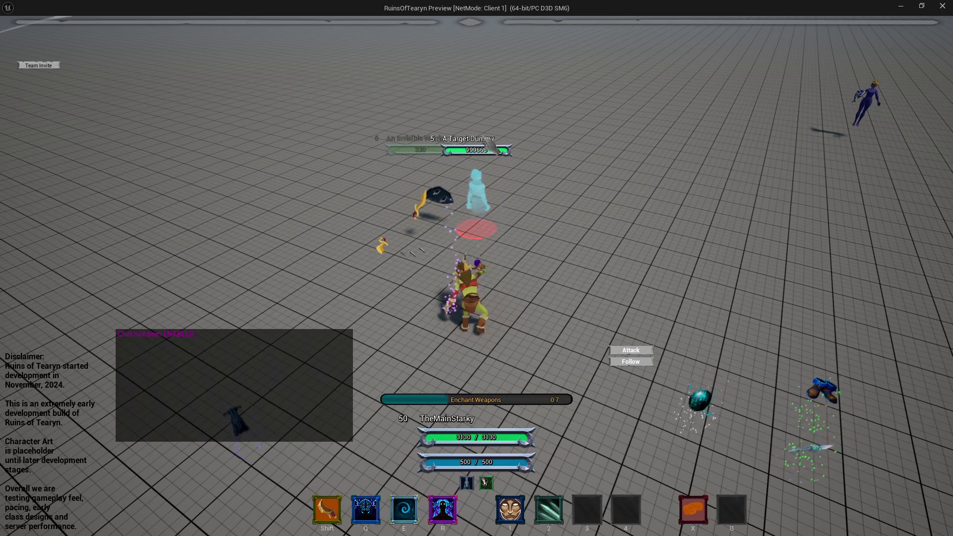
key("shift")
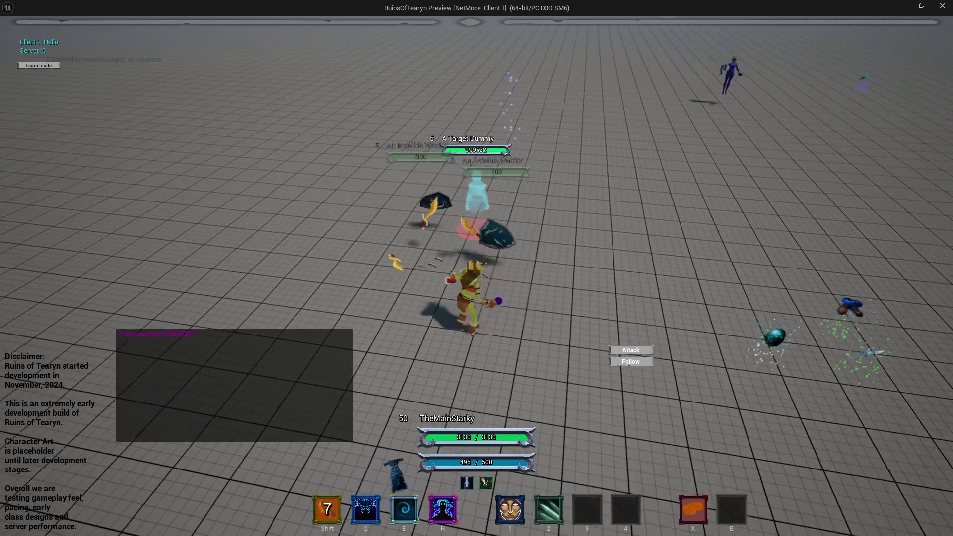
key("d")
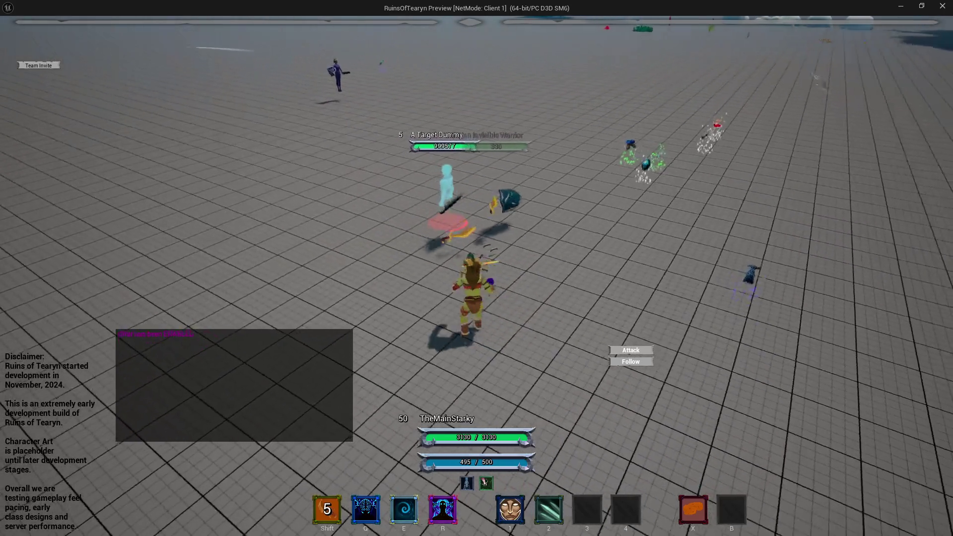
left_click(943, 6)
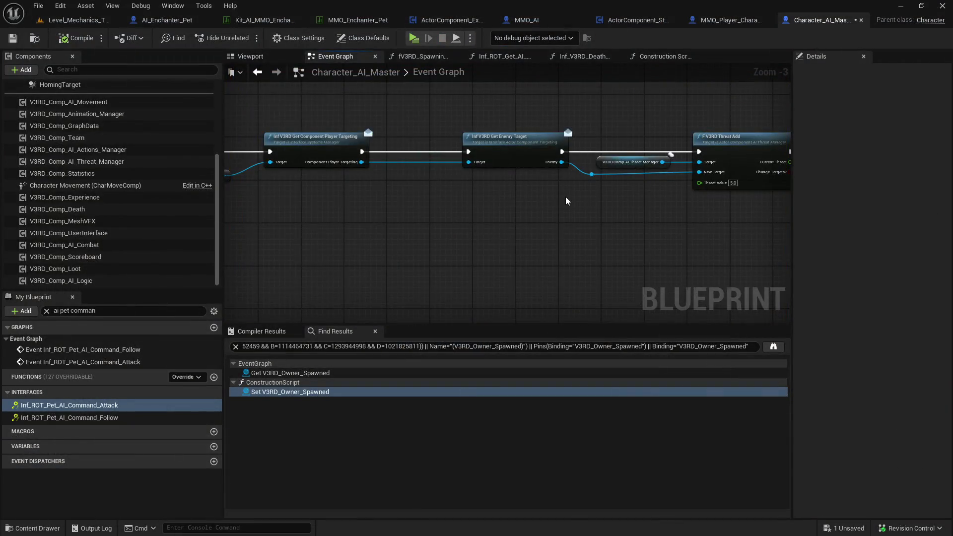
Save the modified Character_AI_Master blueprint through the save dialog
scroll(314, 200, "down", 1)
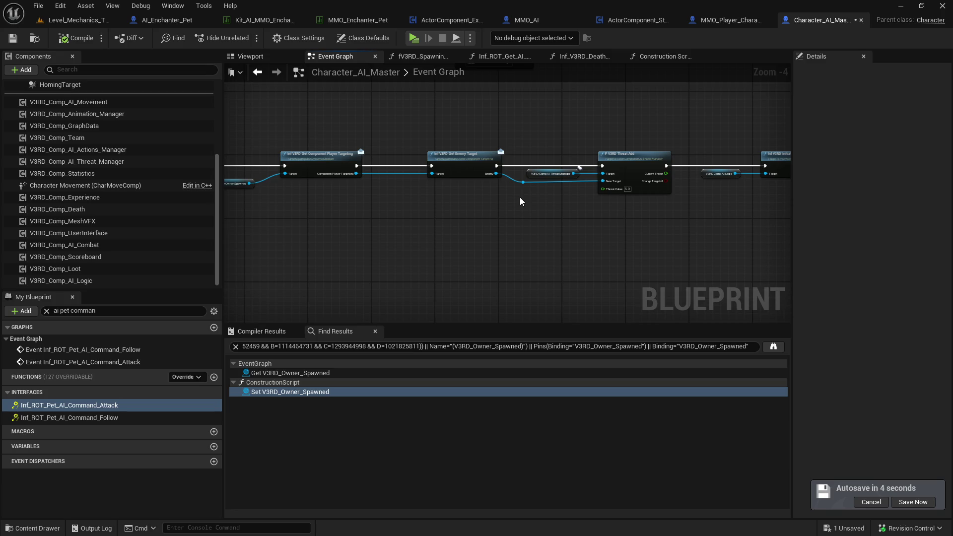
scroll(520, 197, "up", 2)
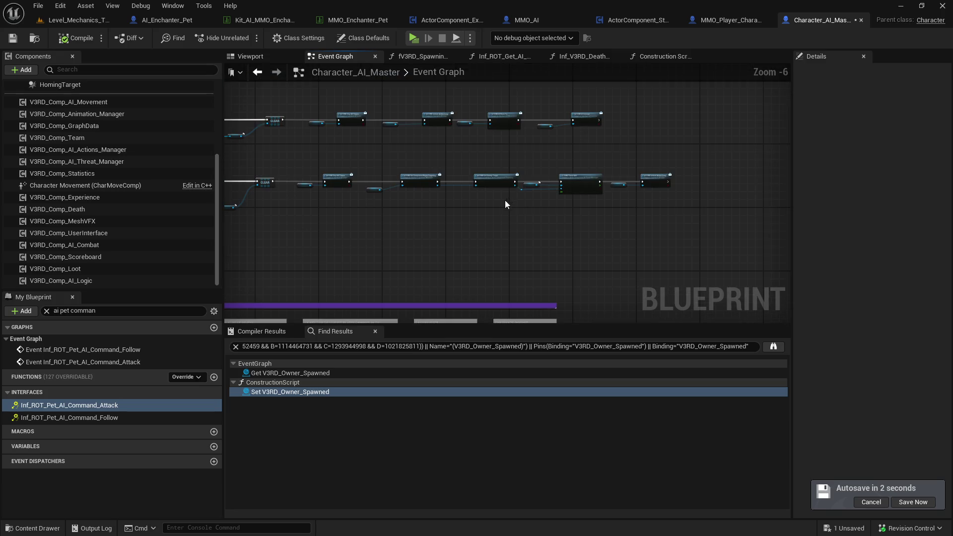
scroll(516, 205, "down", 2)
left_click_drag(541, 210, 537, 166)
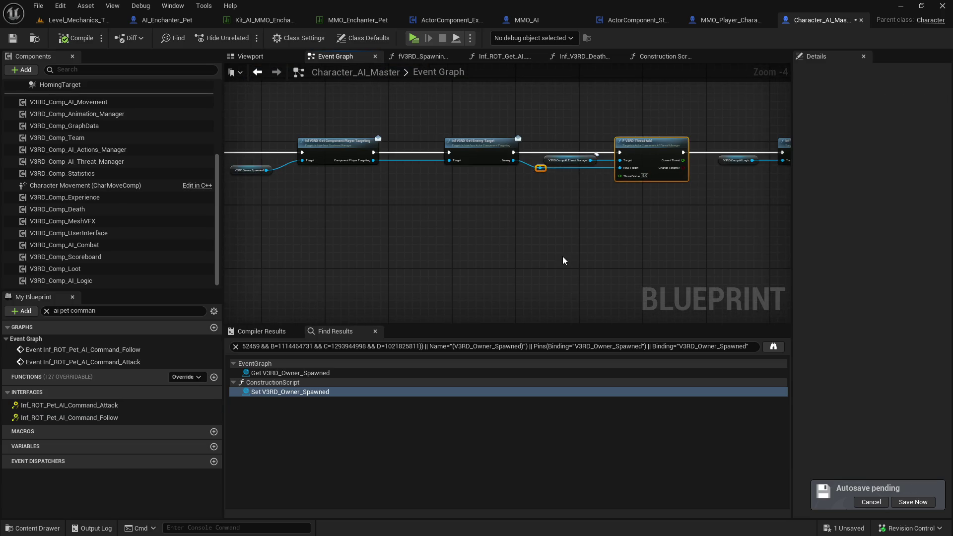
scroll(562, 256, "down", 3)
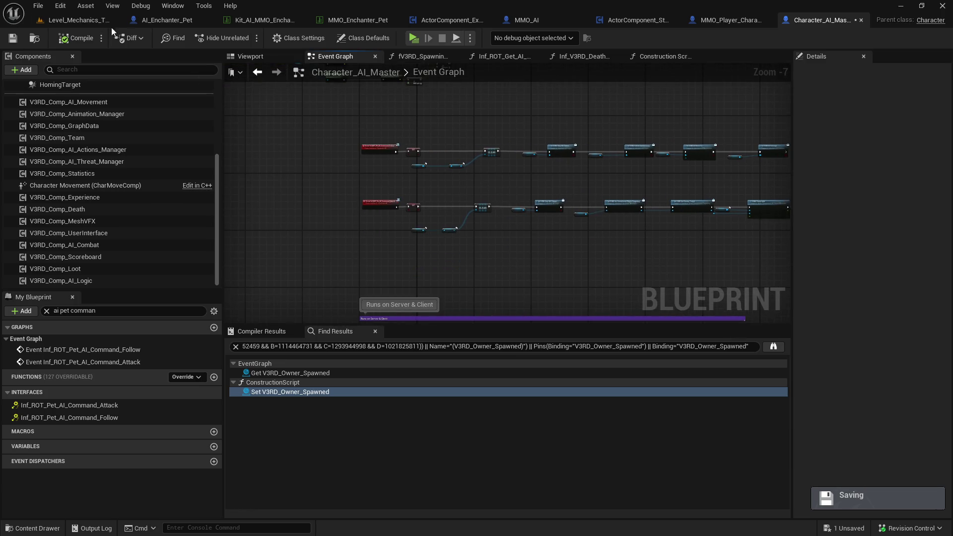
key("ctrl+space")
left_click(126, 199)
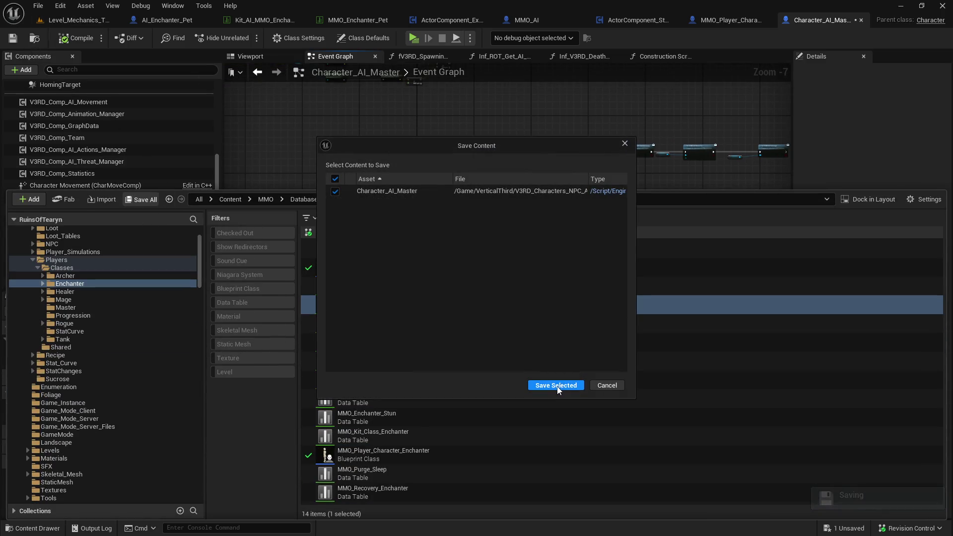
left_click(557, 385)
Pan and zoom across the Event Graph to review the event node rows
left_click_drag(428, 150, 510, 106)
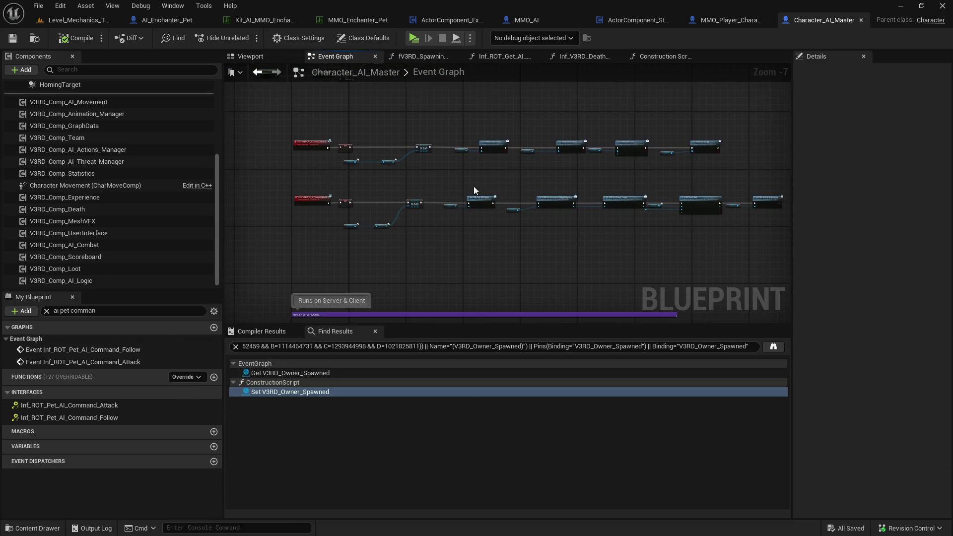
scroll(507, 198, "up", 1)
scroll(326, 246, "down", 3)
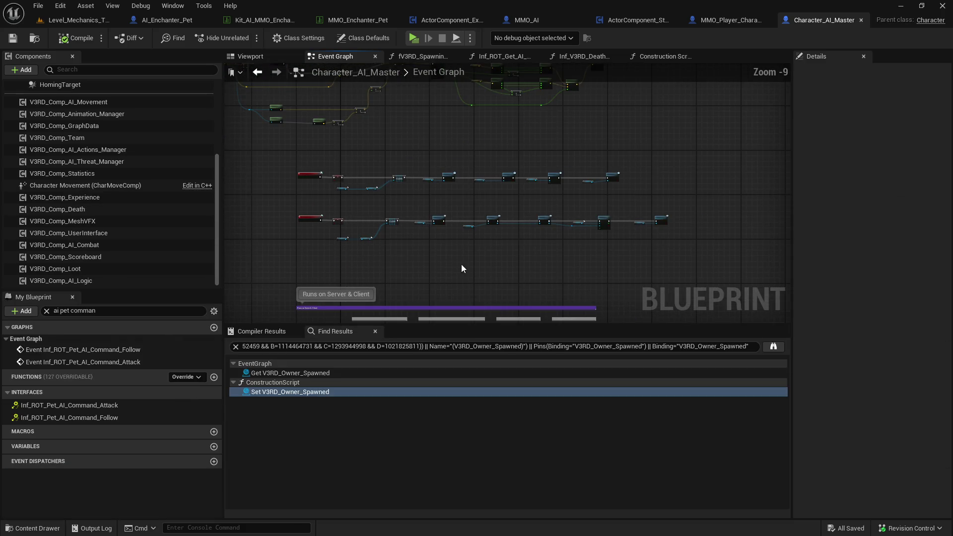
mouse_move(755, 322)
left_mouse_down()
mouse_move(673, 261)
mouse_move(431, 164)
left_mouse_up()
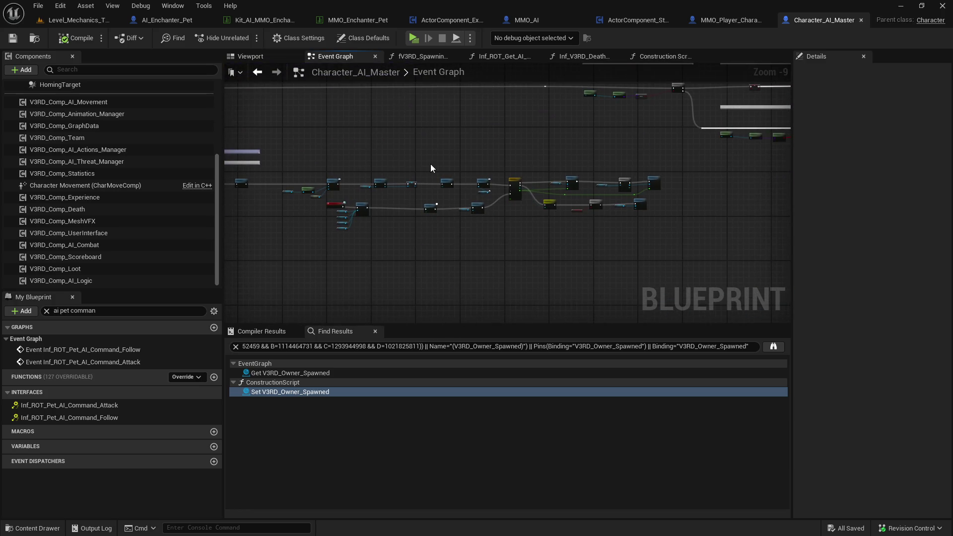
mouse_move(770, 135)
left_mouse_down()
mouse_move(497, 207)
mouse_move(413, 194)
mouse_move(476, 191)
left_mouse_up()
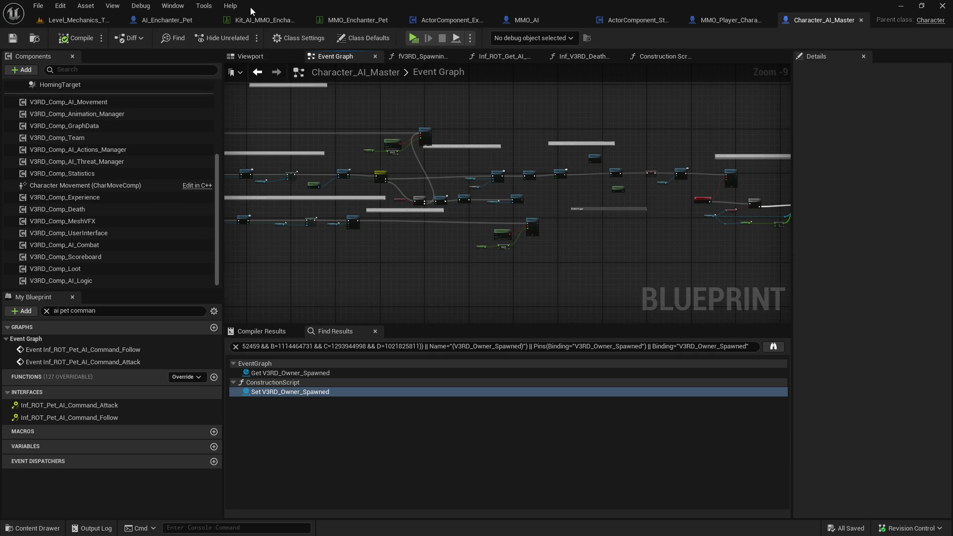
In AI_Enchanter_Pet, shift the Initialize Level nodes right and bring the Get Owner node into view
left_click(178, 23)
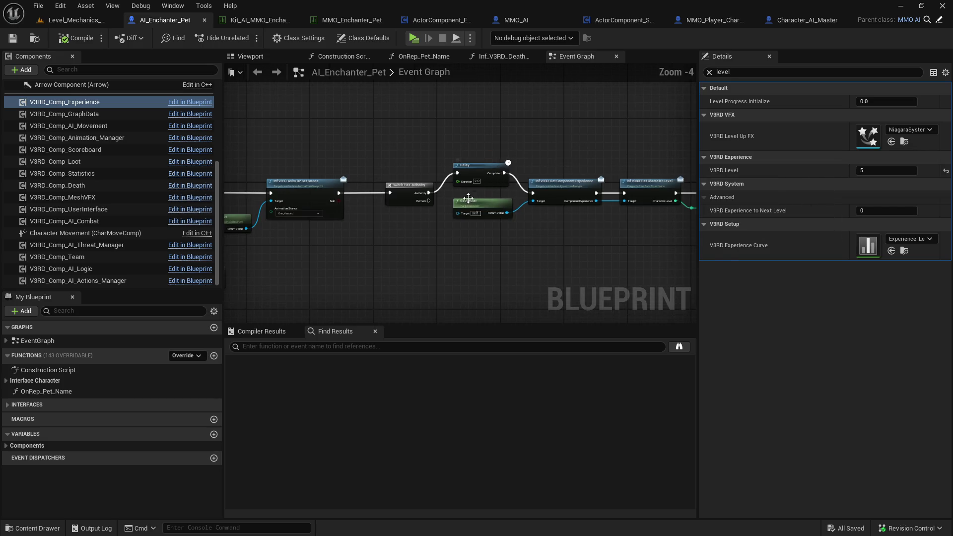
left_click_drag(473, 198, 243, 180)
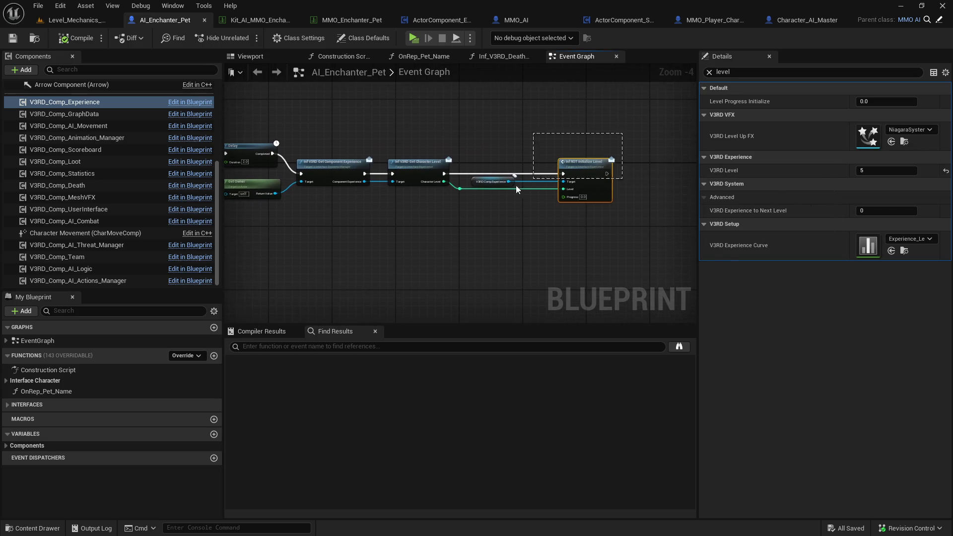
left_click_drag(530, 185, 458, 203)
left_click_drag(579, 175, 606, 176)
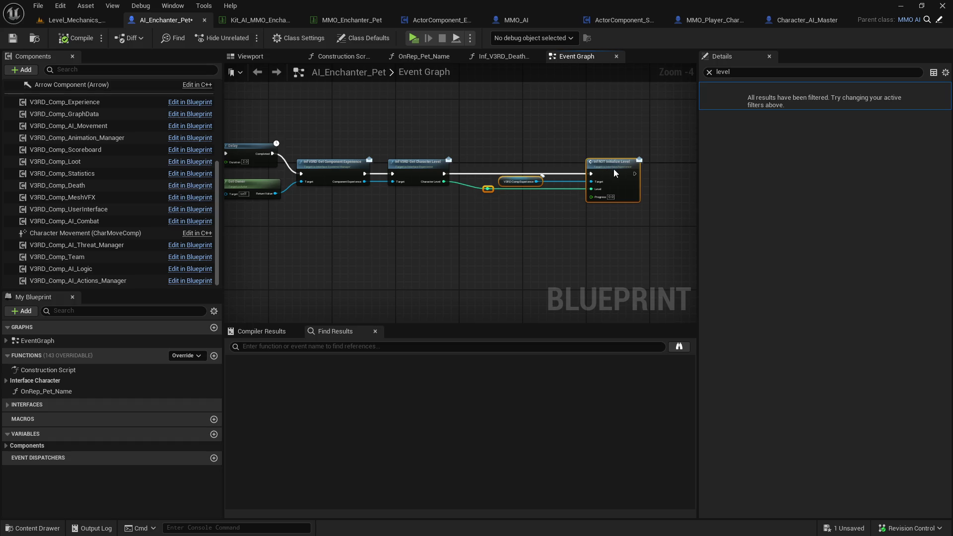
left_click(510, 152)
mouse_move(355, 138)
left_mouse_down()
mouse_move(394, 152)
mouse_move(402, 194)
left_mouse_up()
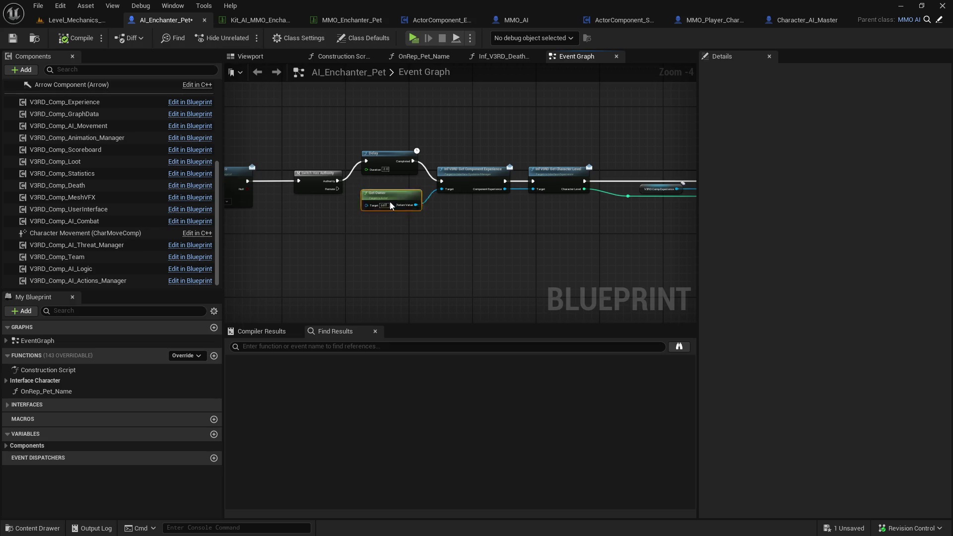
left_click_drag(391, 158, 540, 149)
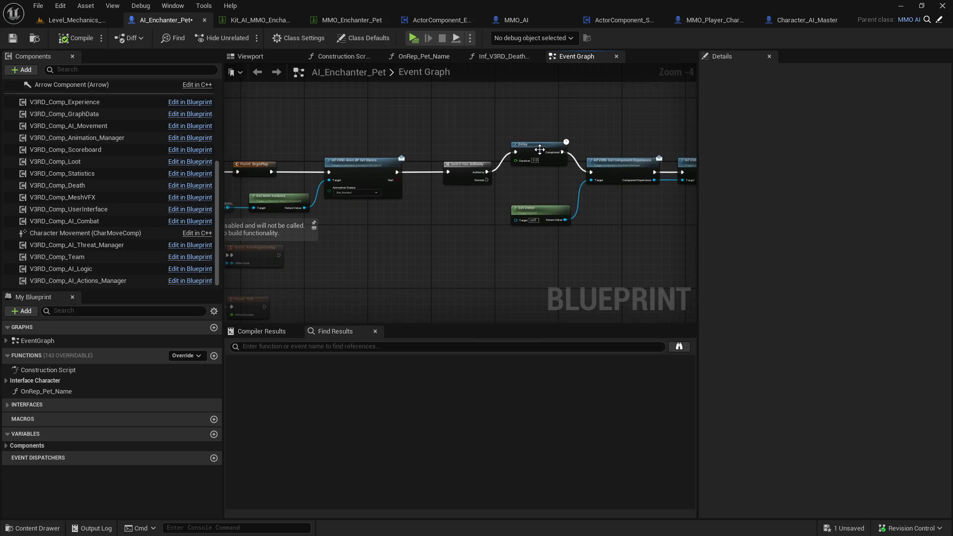
left_click_drag(612, 207, 541, 206)
mouse_move(477, 205)
left_mouse_down()
mouse_move(566, 209)
mouse_move(489, 213)
left_mouse_up()
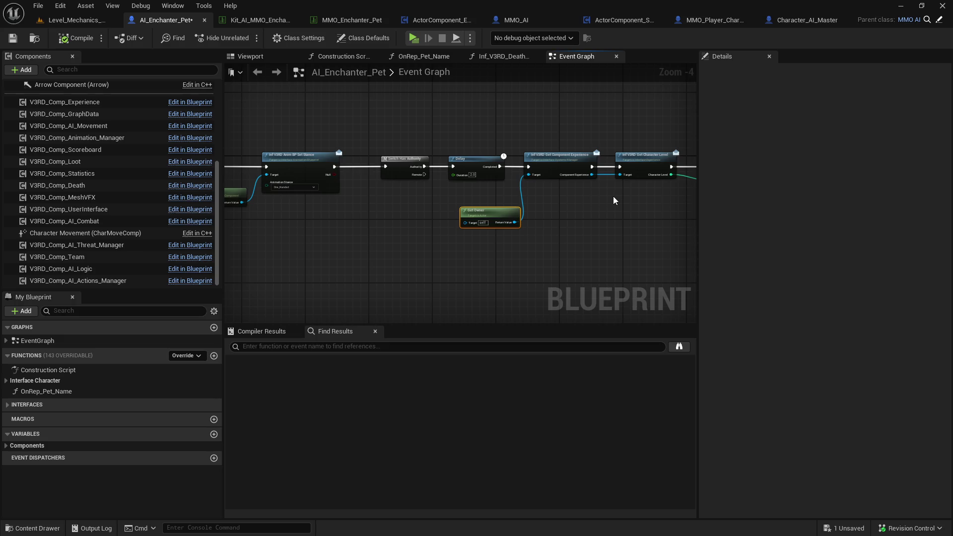
left_click_drag(615, 200, 502, 192)
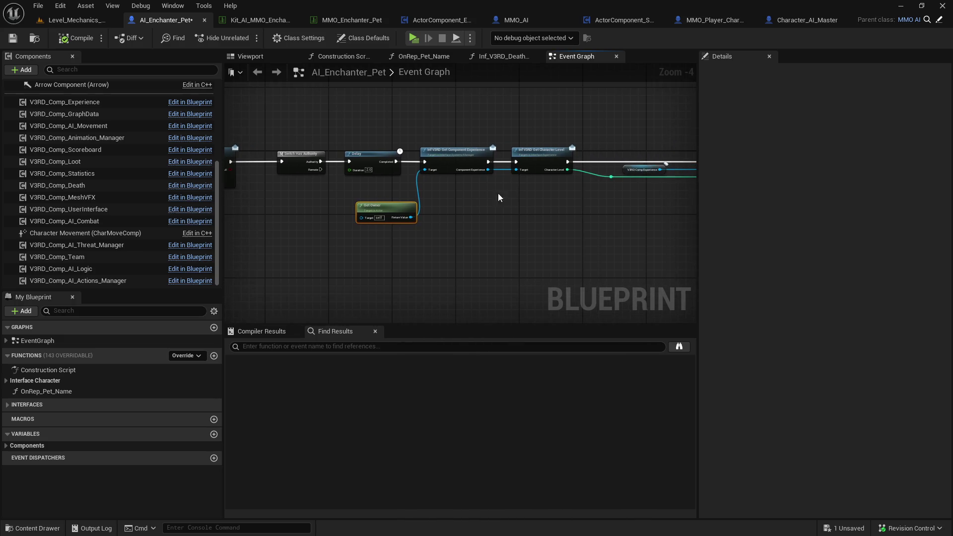
Add a Get V3RD Owner Spawned node as Get Component Experience's Target and delete Get Owner
right_click(350, 239)
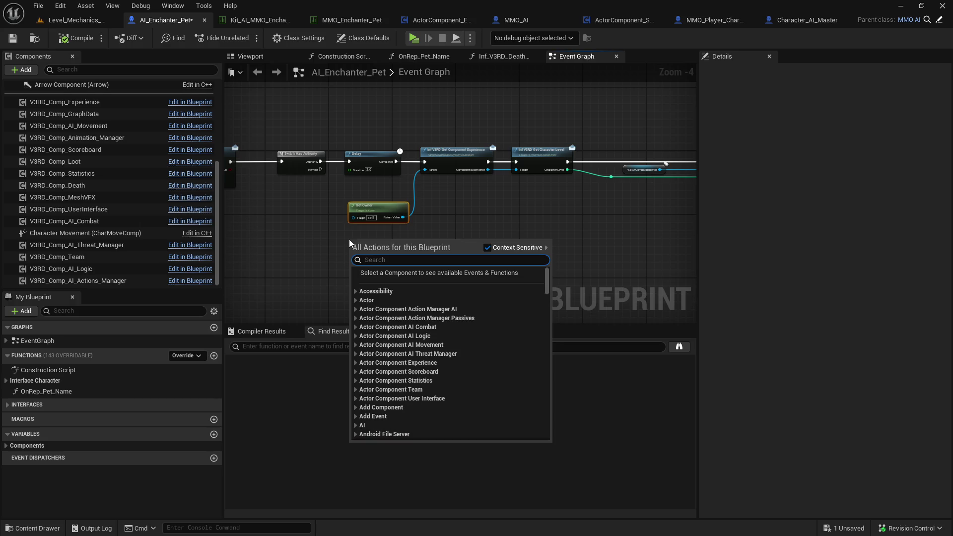
type("spawned owner")
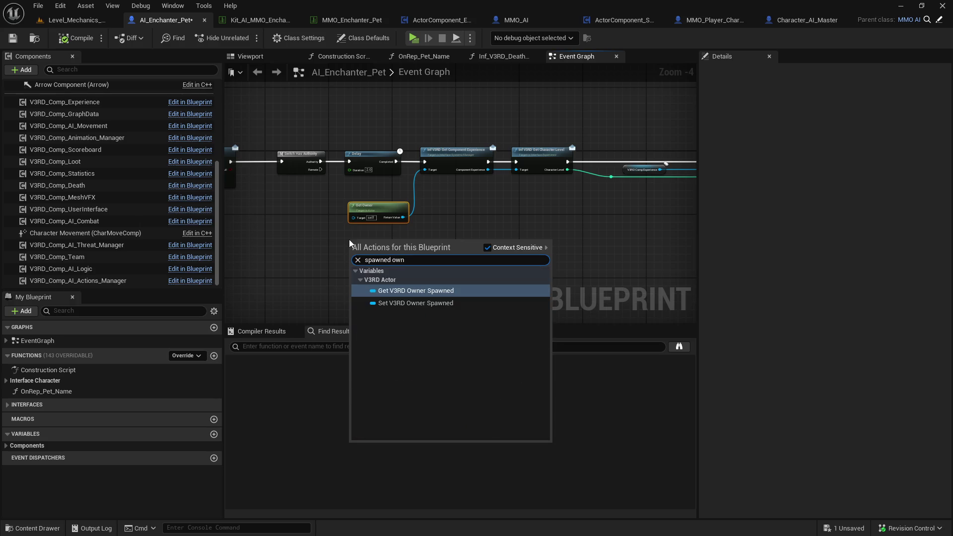
left_click(419, 280)
left_click_drag(384, 243, 426, 170)
key("Delete")
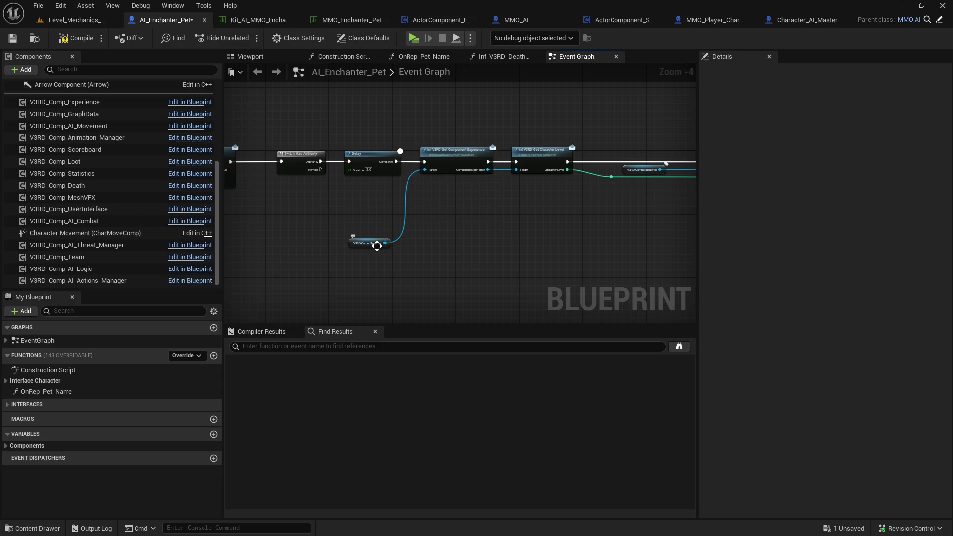
left_click_drag(380, 245, 380, 197)
Delete the Initialize Level node, search 'set level' from V3RD Comp Experience, then undo the deletion
left_click_drag(400, 107, 472, 210)
left_click(473, 215)
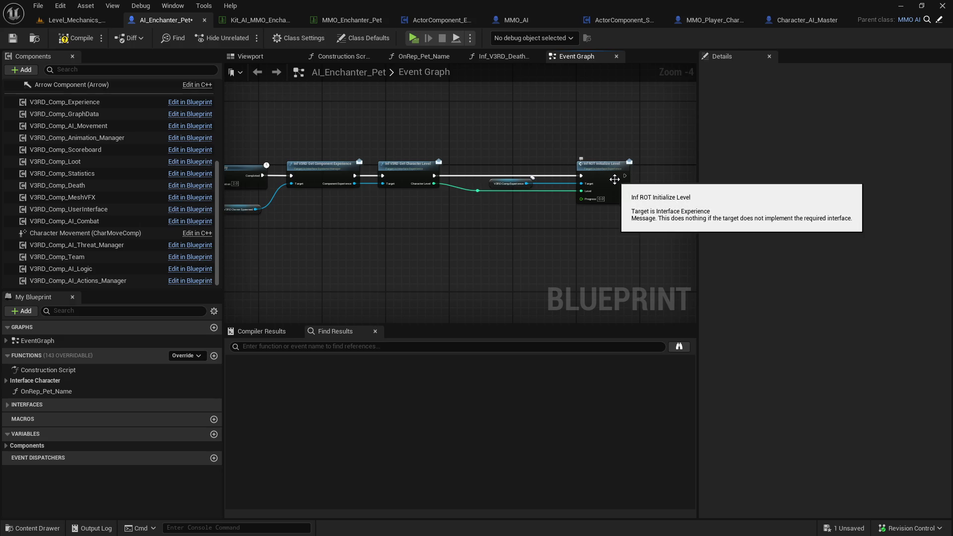
left_click(598, 168)
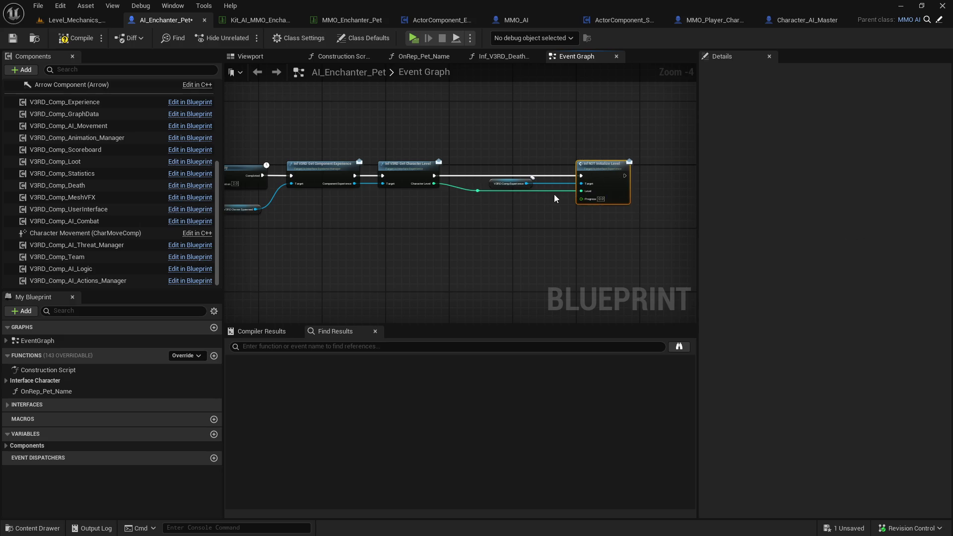
key("Delete")
left_click_drag(527, 184, 557, 177)
type("set level")
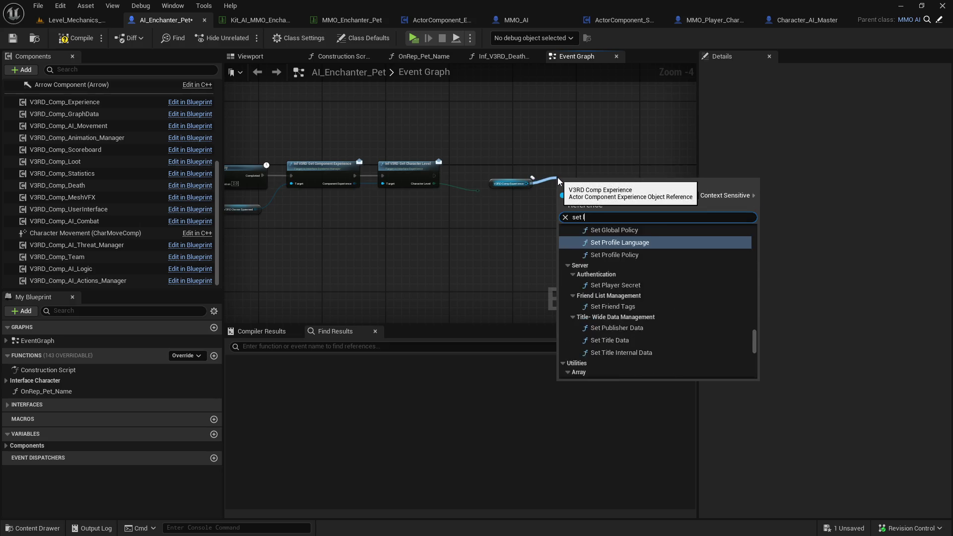
key("Escape")
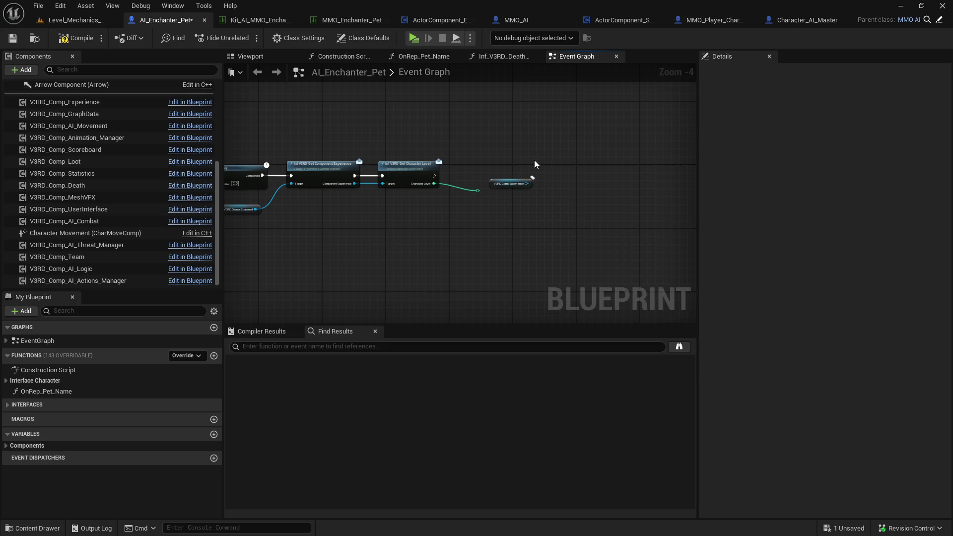
key("ctrl+z")
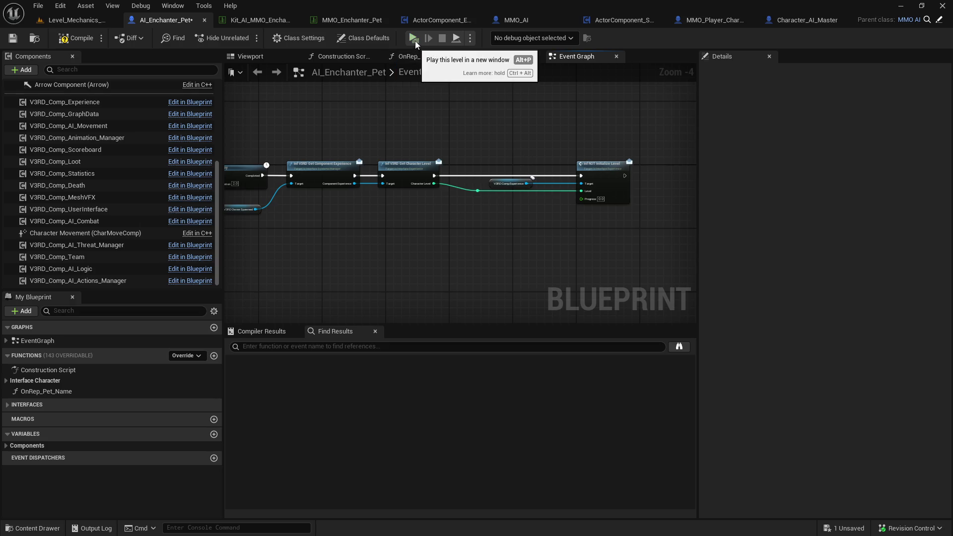
Switch to ActorComponent_Experience and pan to the Get Spawner Custom Level and Branch nodes
left_click(437, 20)
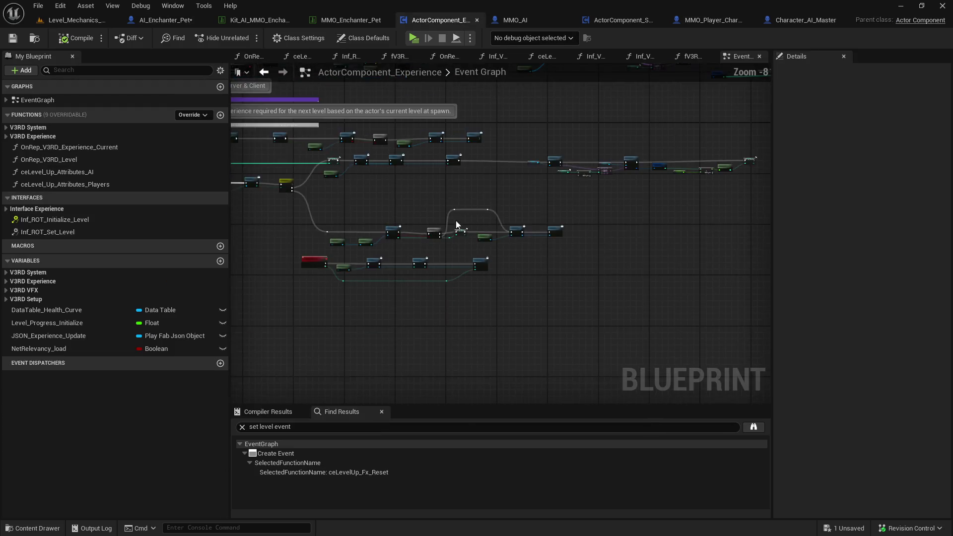
scroll(428, 168, "up", 5)
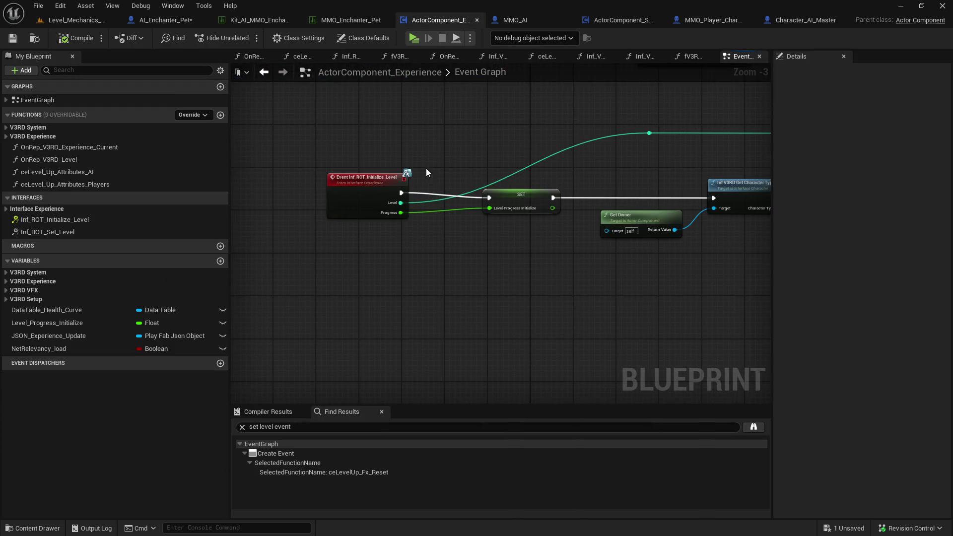
left_click_drag(615, 122, 363, 143)
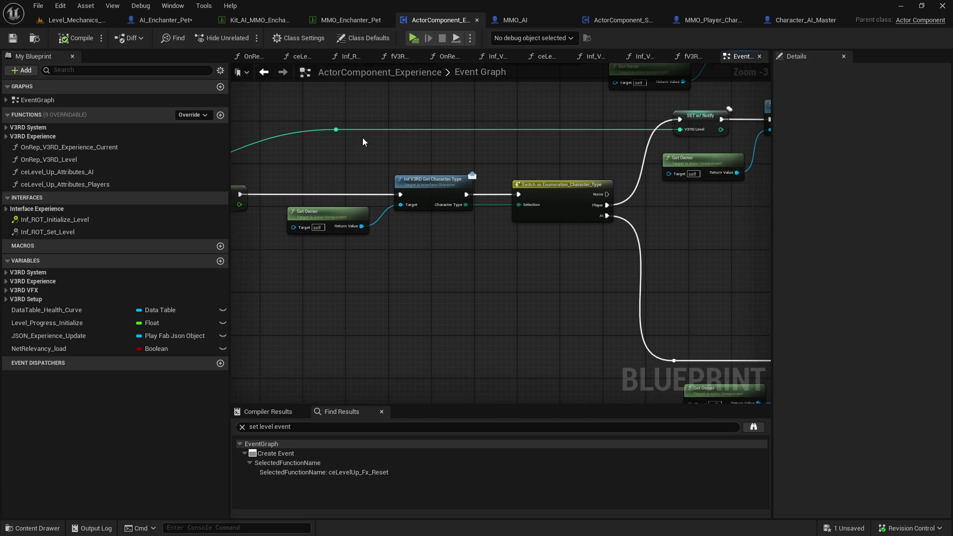
mouse_move(601, 162)
left_mouse_down()
mouse_move(717, 121)
mouse_move(488, 87)
left_mouse_up()
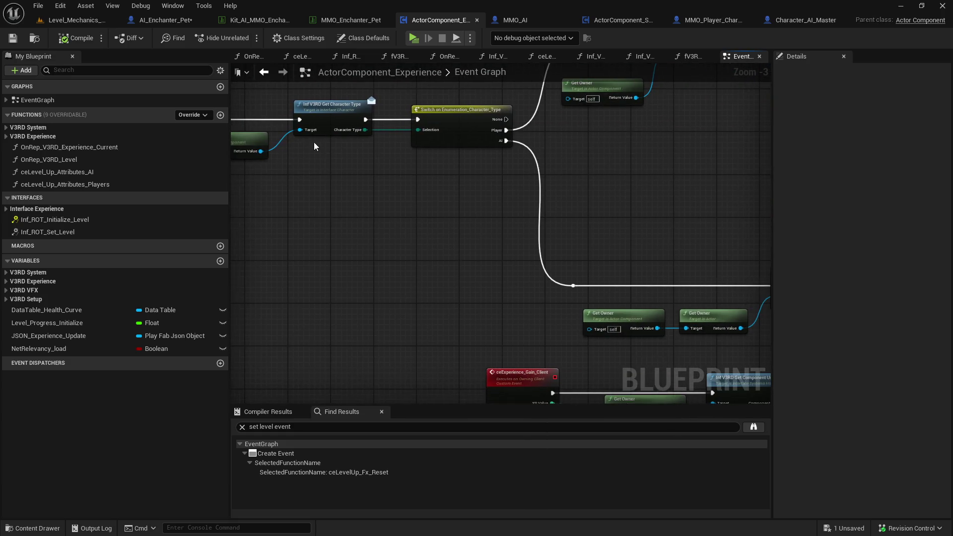
left_click_drag(523, 172, 839, 180)
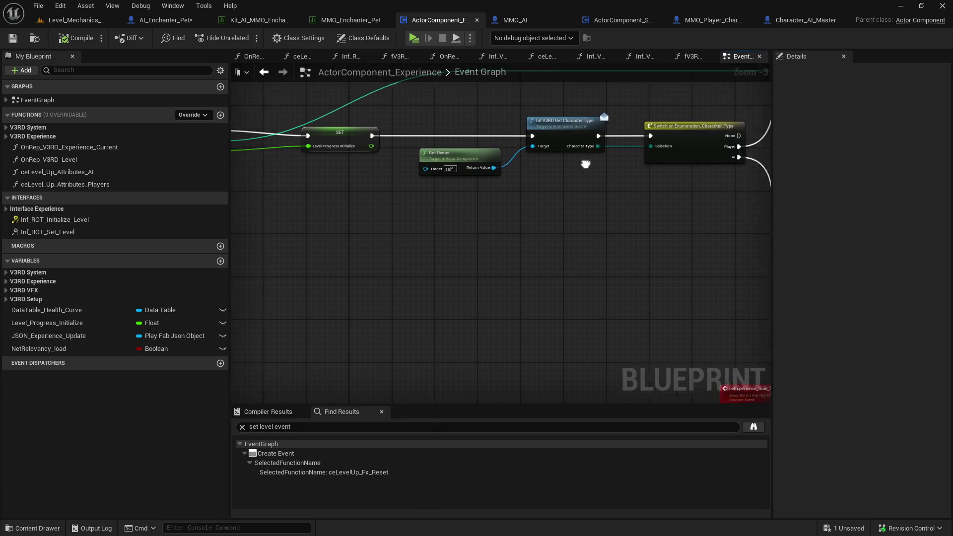
left_click_drag(554, 145, 359, 167)
mouse_move(508, 140)
left_mouse_down()
mouse_move(410, 94)
mouse_move(326, 103)
left_mouse_up()
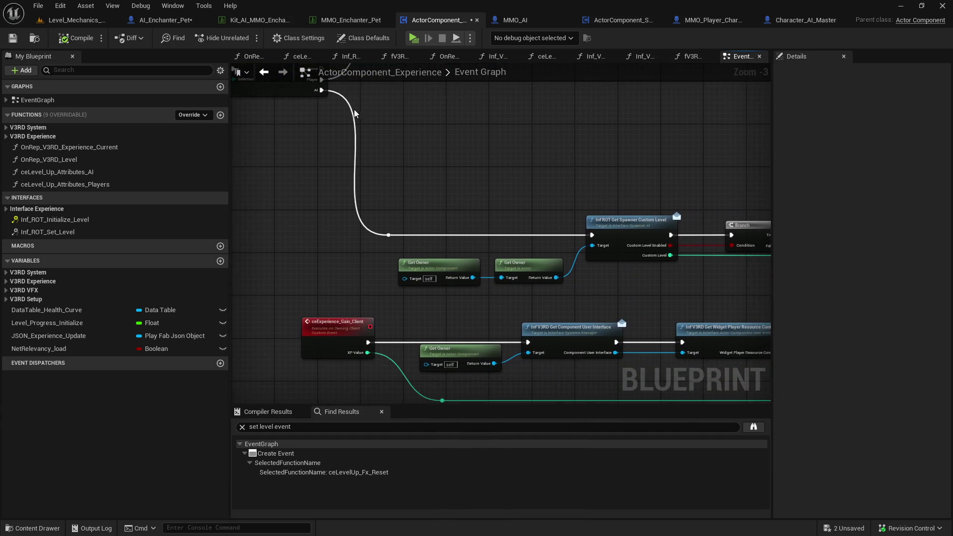
mouse_move(522, 243)
left_mouse_down()
mouse_move(412, 237)
mouse_move(345, 220)
left_mouse_up()
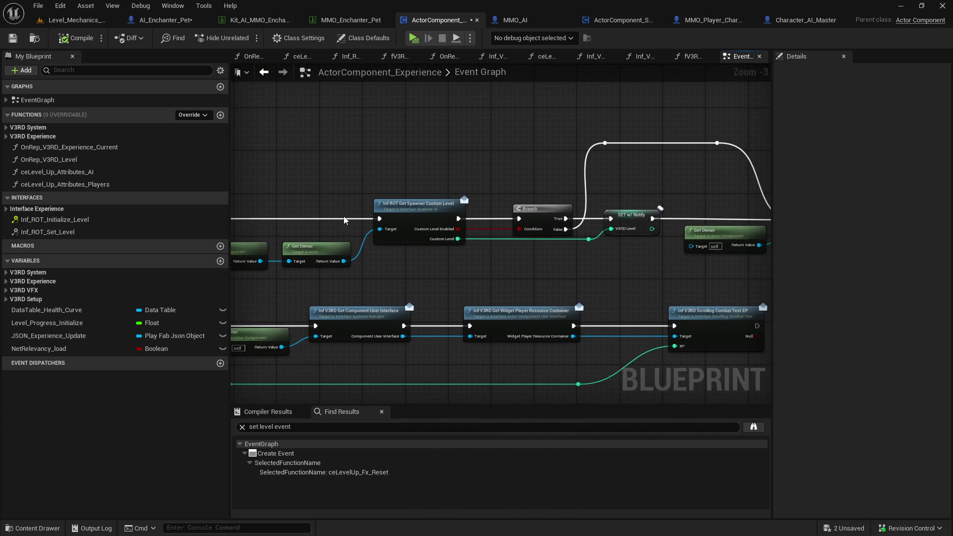
Select the Get Spawner Custom Level, Branch and V3RD_Level SET w/ Notify nodes
mouse_move(421, 162)
left_mouse_down()
mouse_move(416, 252)
mouse_move(319, 235)
left_mouse_up()
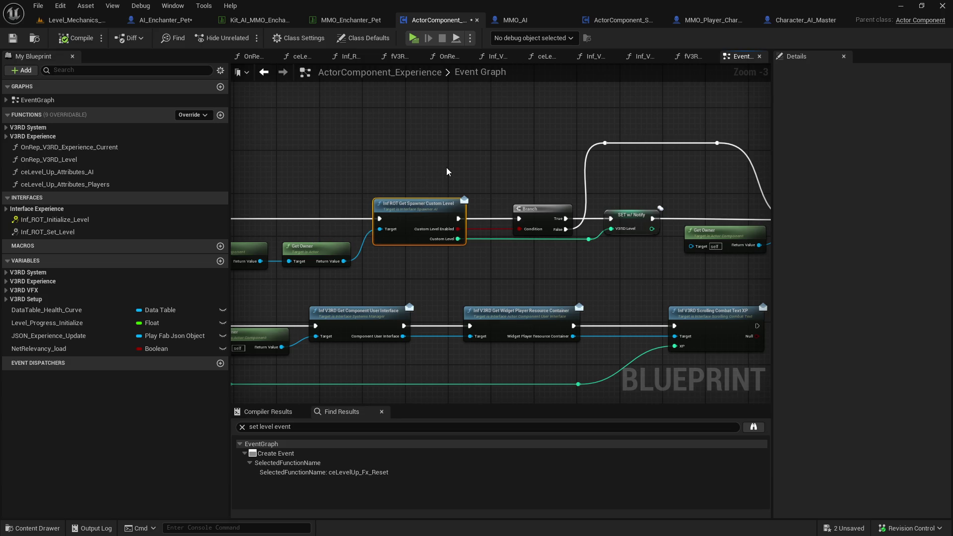
left_click_drag(451, 174, 576, 242)
left_click_drag(400, 256, 266, 248)
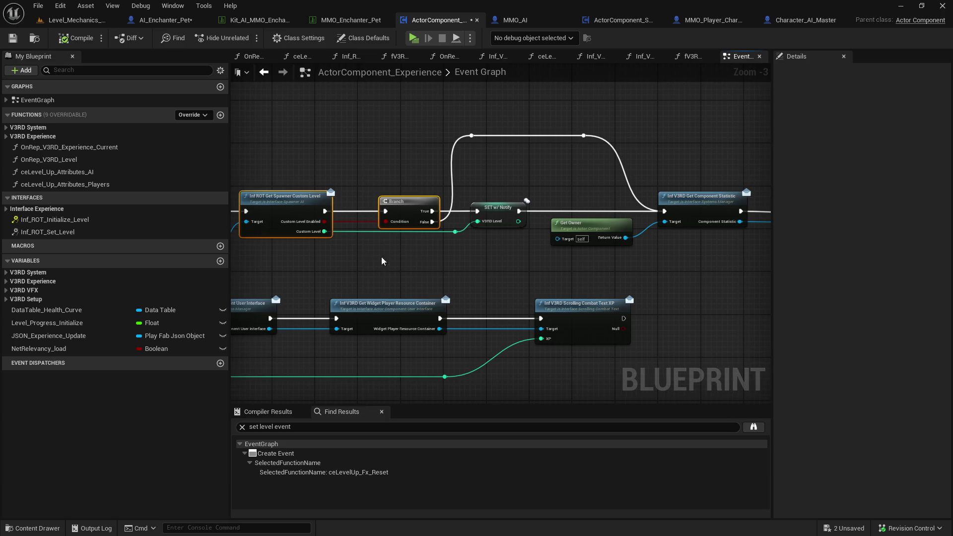
left_click(499, 208)
scroll(460, 276, "down", 2)
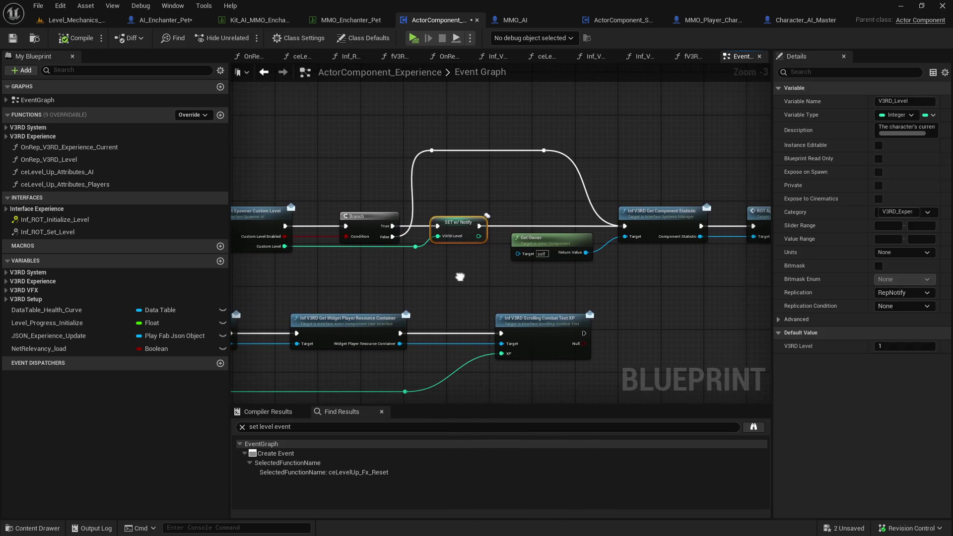
Paste a copy of the SET w/ Notify node and wire it between Branch and Get Component Statistic
left_click_drag(513, 231, 652, 224)
left_click_drag(478, 211, 410, 203)
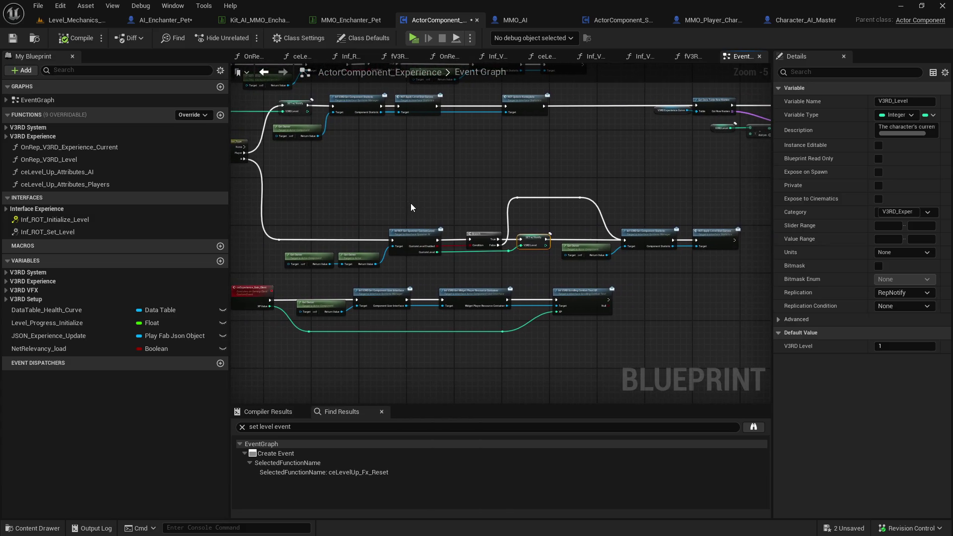
mouse_move(524, 277)
left_mouse_down()
mouse_move(511, 266)
mouse_move(622, 299)
mouse_move(546, 288)
mouse_move(555, 280)
left_mouse_up()
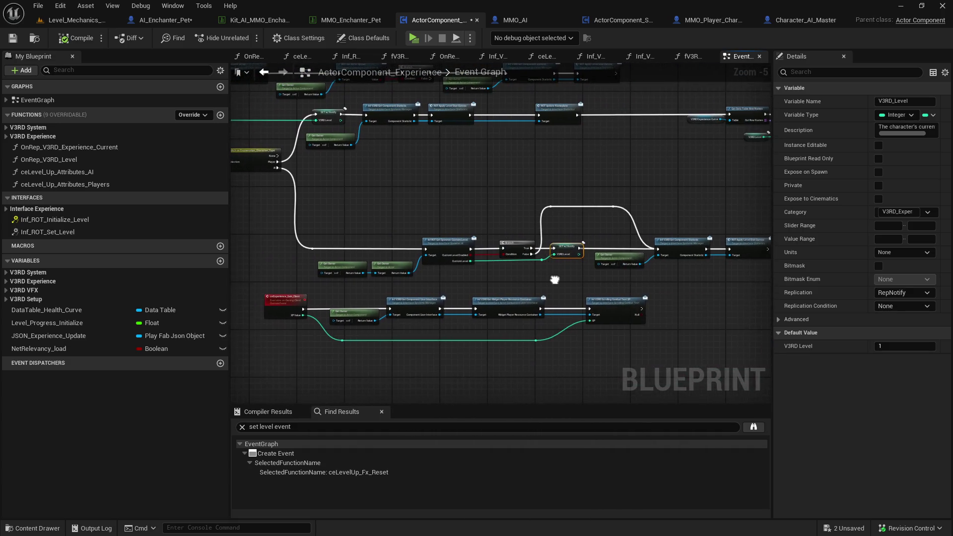
left_click(329, 118)
key("ctrl+v")
mouse_move(532, 254)
left_mouse_down()
mouse_move(568, 175)
mouse_move(670, 257)
mouse_move(660, 251)
left_mouse_up()
left_click_drag(496, 211, 659, 231)
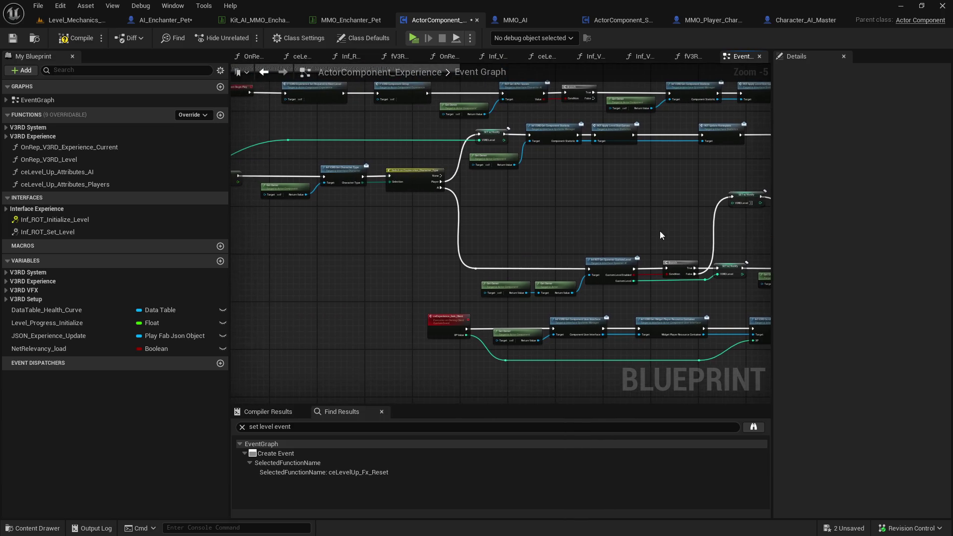
mouse_move(736, 205)
left_mouse_down()
mouse_move(328, 227)
mouse_move(564, 182)
left_mouse_up()
left_click(683, 155)
Feed the Initialize Level event's Level into the copied node's V3RD Level, then start a play test
left_click_drag(683, 153, 524, 151)
scroll(524, 151, "up", 1)
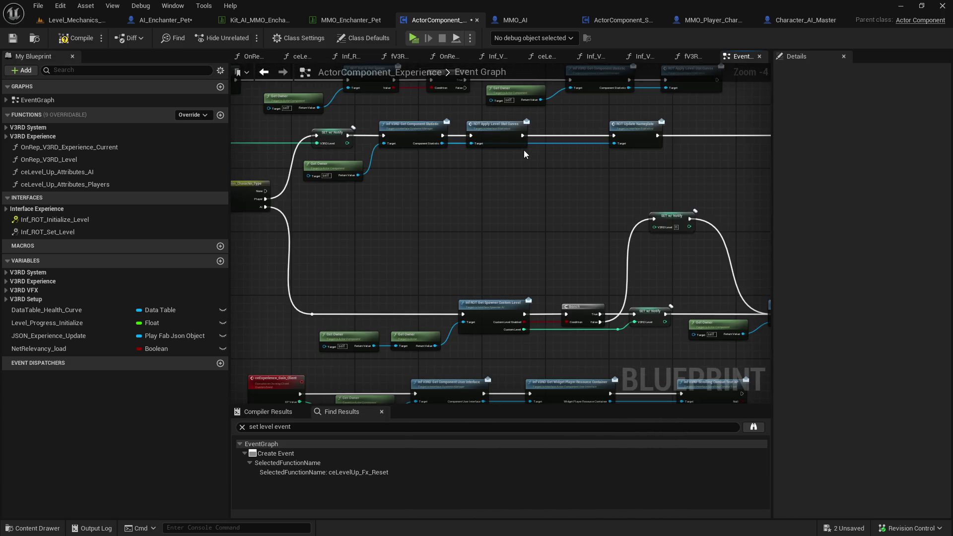
mouse_move(332, 195)
left_mouse_down()
mouse_move(575, 207)
mouse_move(543, 157)
mouse_move(637, 268)
mouse_move(537, 153)
left_mouse_up()
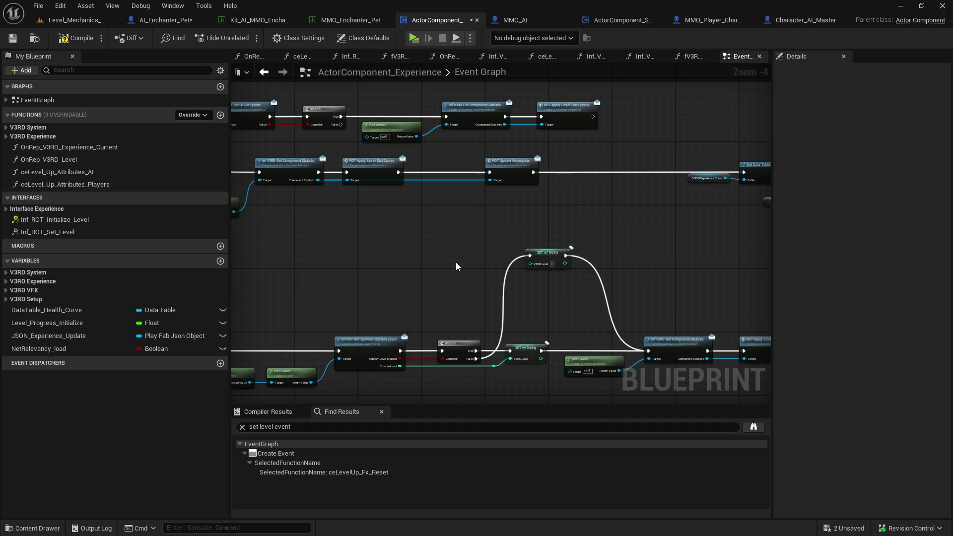
mouse_move(474, 263)
left_mouse_down()
mouse_move(244, 234)
mouse_move(461, 262)
left_mouse_up()
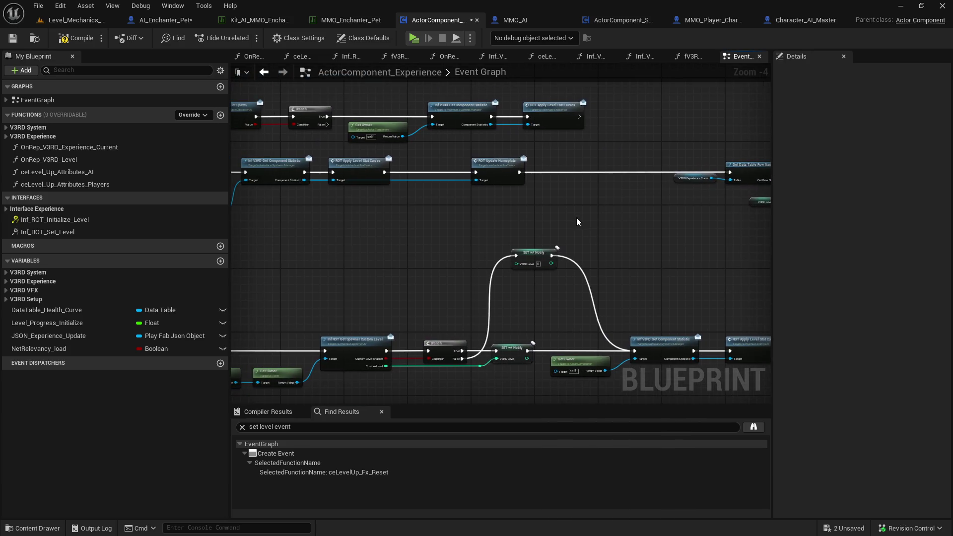
mouse_move(596, 240)
left_mouse_down()
mouse_move(457, 207)
mouse_move(443, 154)
left_mouse_up()
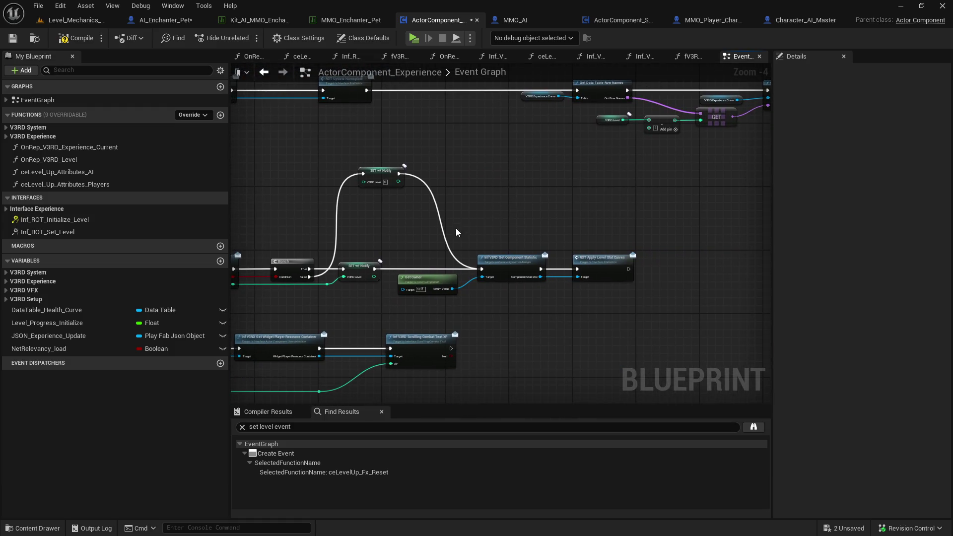
mouse_move(446, 234)
left_mouse_down()
mouse_move(436, 270)
mouse_move(479, 276)
mouse_move(516, 258)
left_mouse_up()
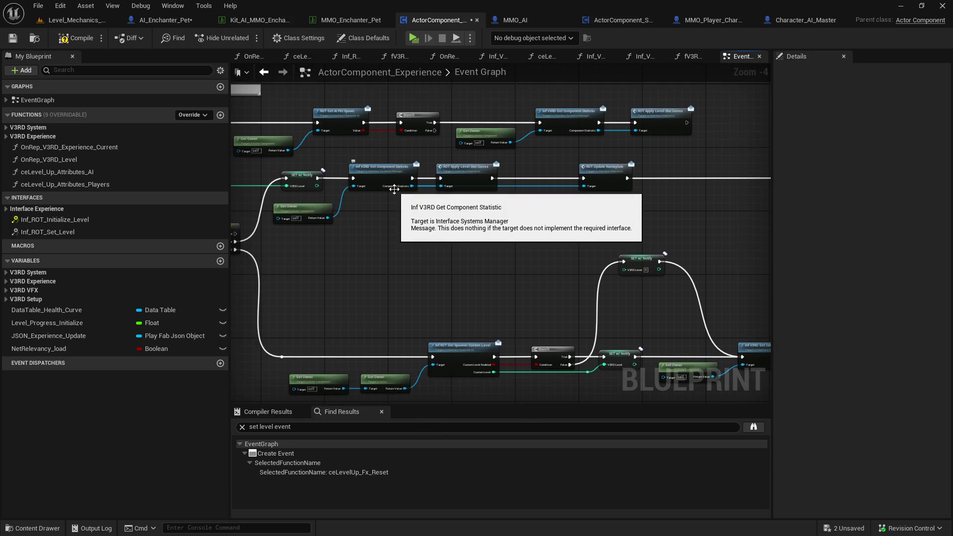
mouse_move(702, 228)
left_mouse_down()
mouse_move(660, 208)
mouse_move(637, 246)
left_mouse_up()
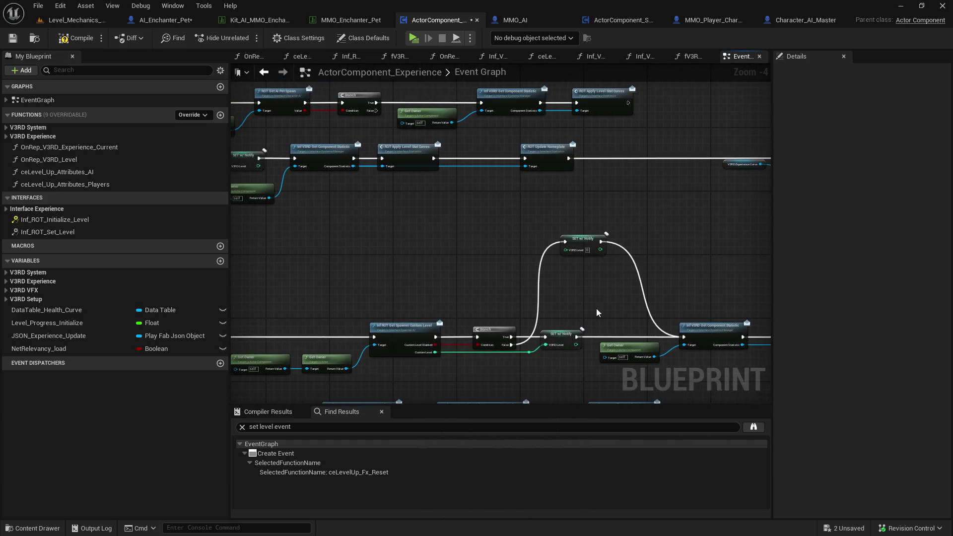
mouse_move(571, 251)
left_mouse_down()
mouse_move(262, 240)
mouse_move(464, 215)
mouse_move(389, 233)
mouse_move(392, 222)
left_mouse_up()
left_click(415, 38)
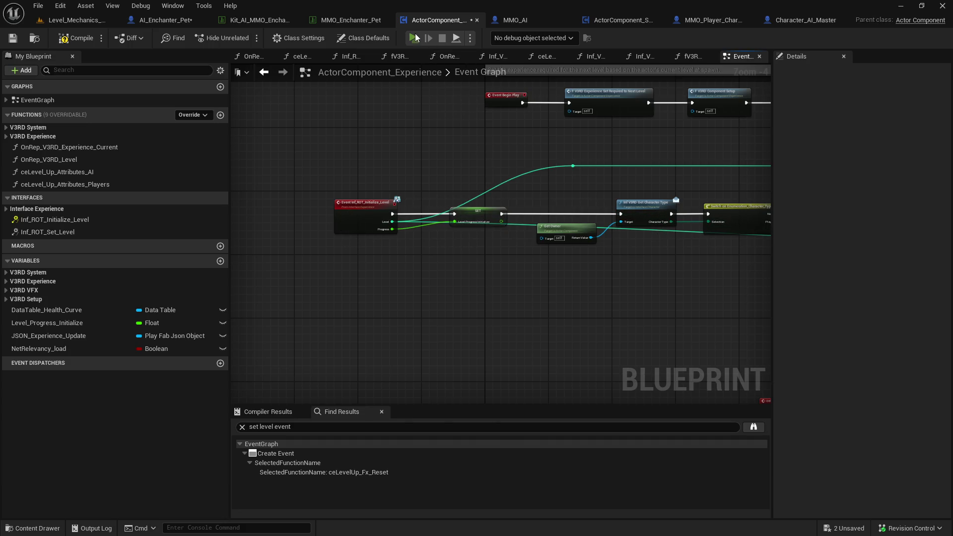
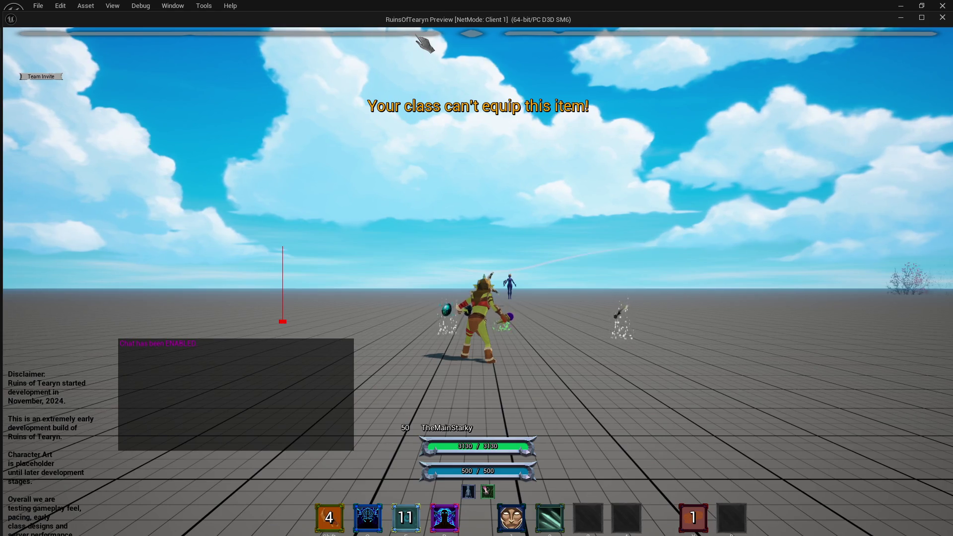
Look around and run the character toward the loot and target dummy, then end the play session
mouse_move(575, 181)
left_mouse_down()
mouse_move(593, 196)
mouse_move(603, 181)
mouse_move(613, 186)
left_mouse_up()
key("w")
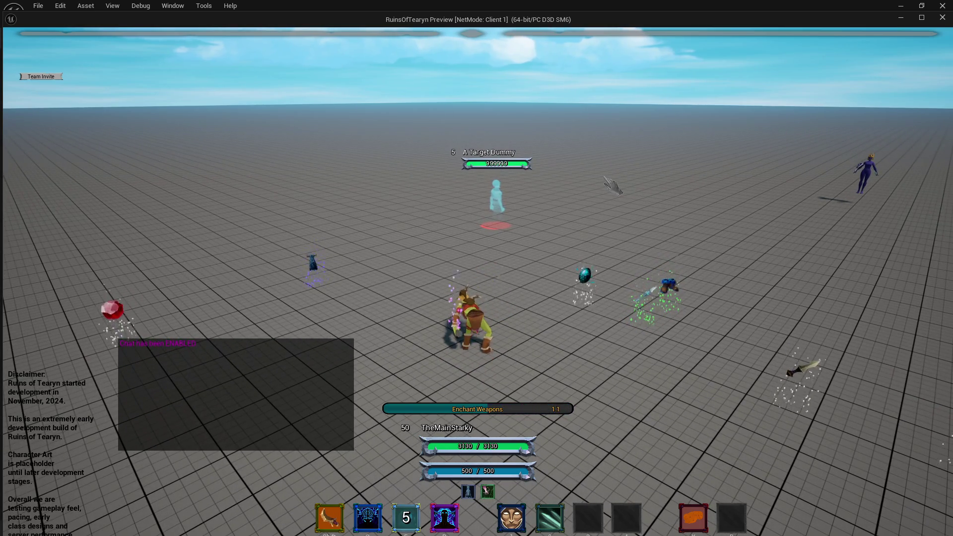
left_click_drag(591, 186, 948, 22)
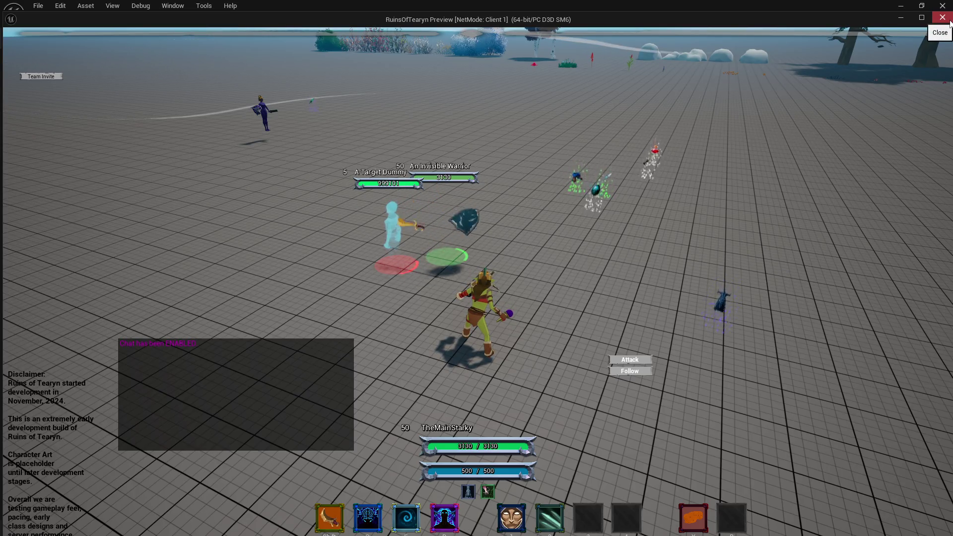
left_click_drag(843, 149, 645, 169)
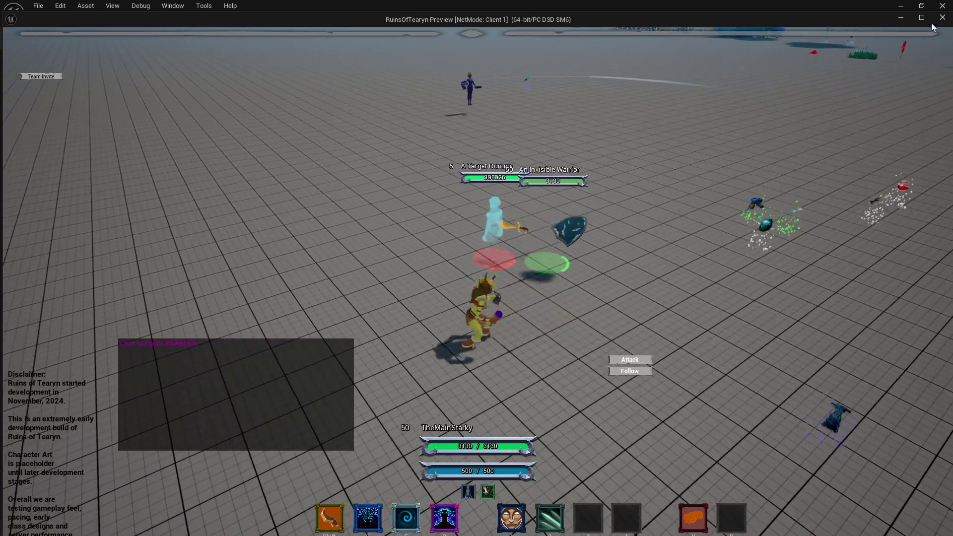
key("Escape")
scroll(433, 151, "down", 3)
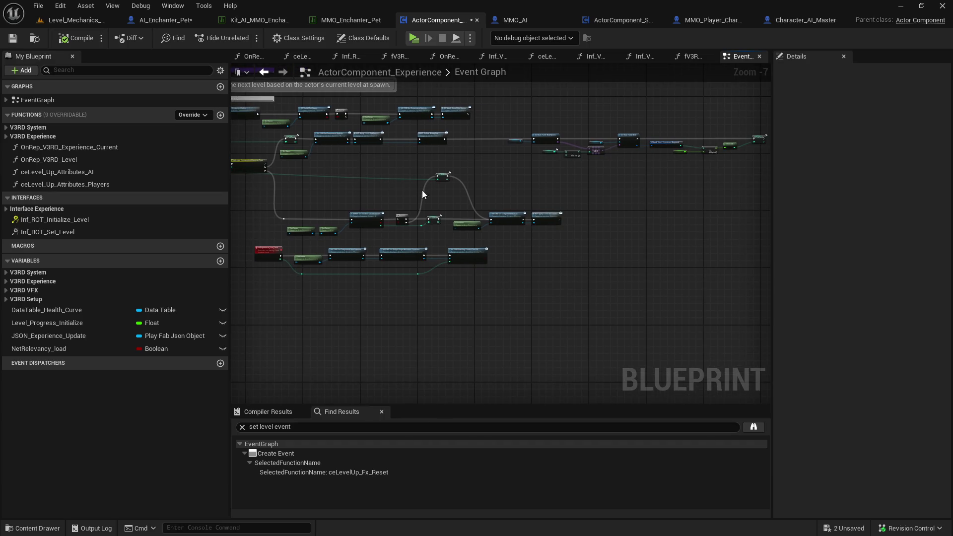
Review the Experience Event Graph around ROT Update Nameplate and glance at the Statistics graph
scroll(421, 194, "up", 3)
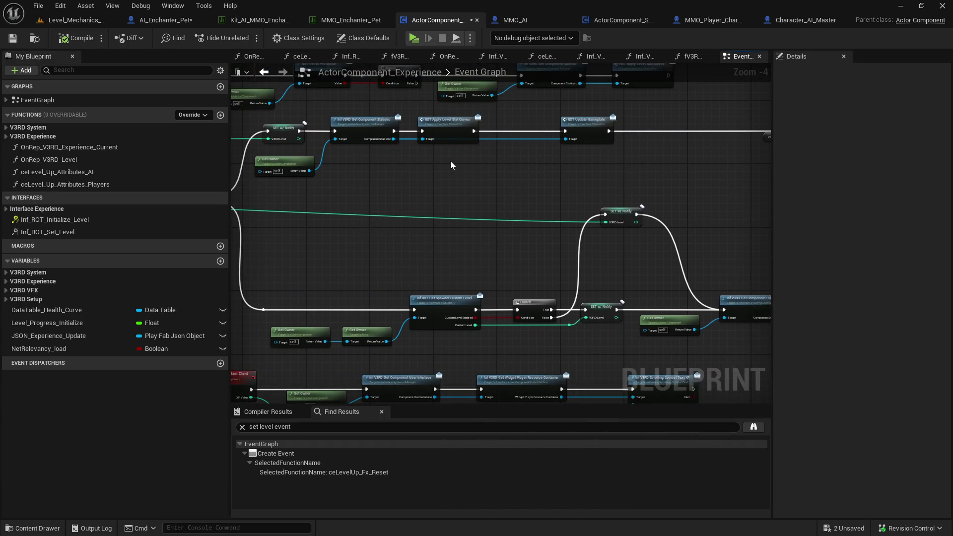
mouse_move(449, 161)
left_mouse_down()
mouse_move(387, 171)
mouse_move(572, 208)
mouse_move(528, 214)
left_mouse_up()
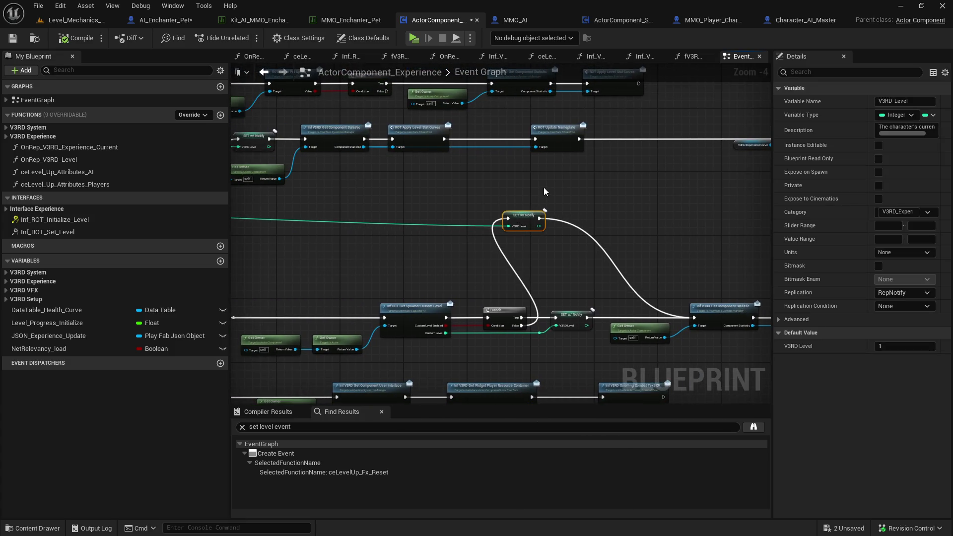
left_click(347, 174)
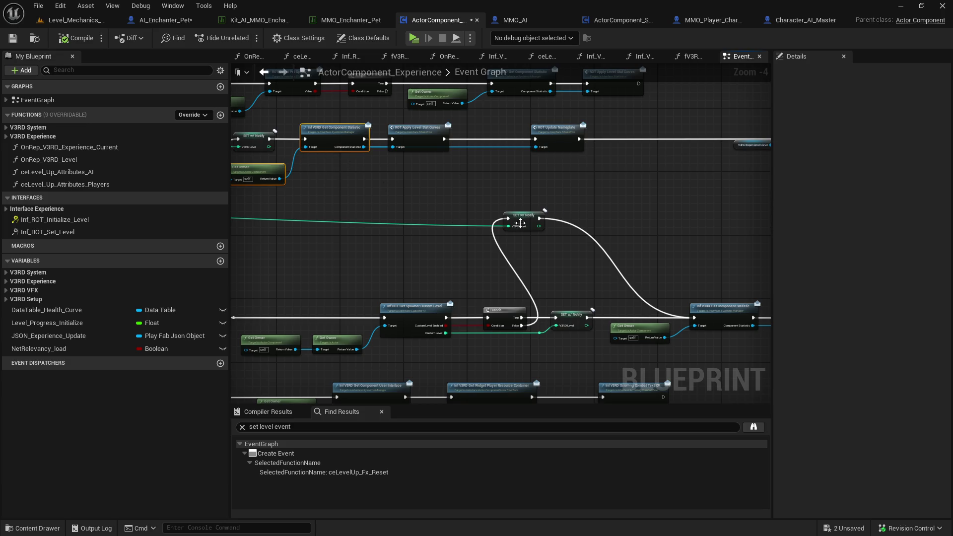
left_click_drag(516, 224, 348, 193)
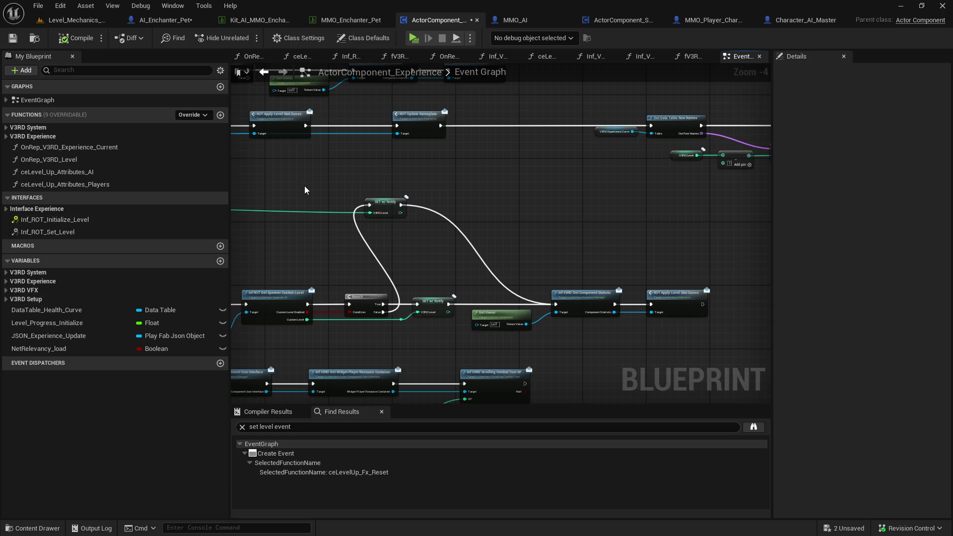
left_click(420, 123)
left_click_drag(392, 138, 617, 143)
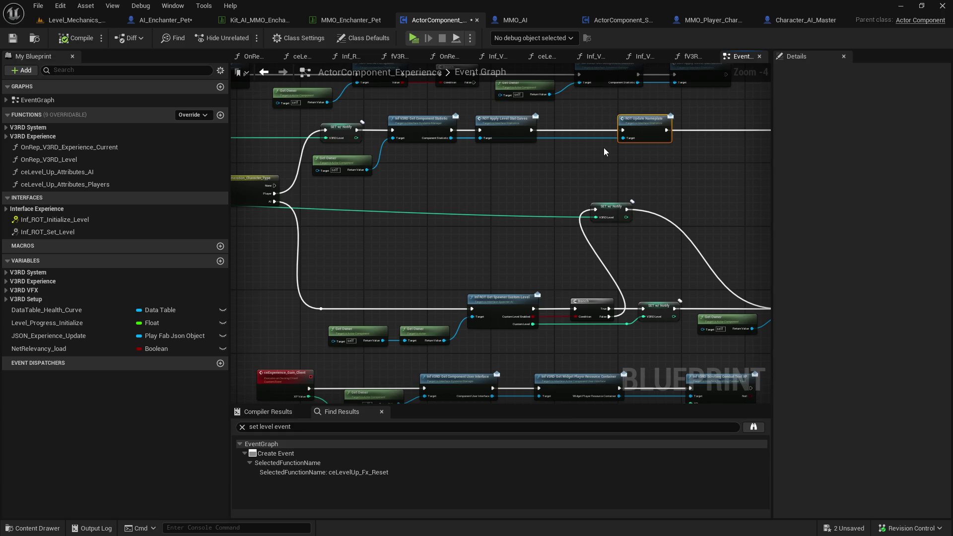
left_click(630, 21)
left_click_drag(450, 261, 565, 265)
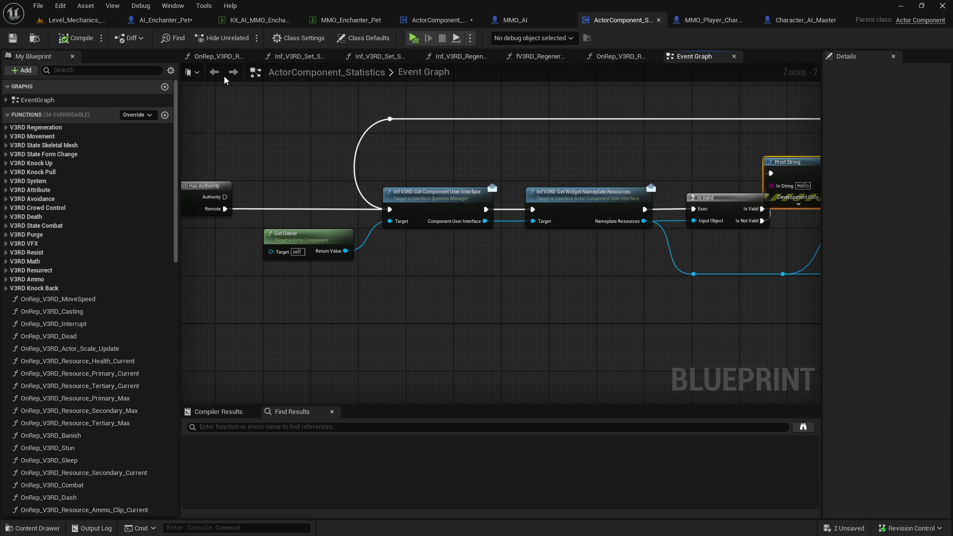
left_click(434, 20)
Reposition the SET w/ Notify node, inspect OnRep_V3RD_Level, and save ActorComponent_Experience
mouse_move(637, 177)
left_mouse_down()
mouse_move(460, 162)
mouse_move(211, 166)
left_mouse_up()
left_click_drag(501, 238, 409, 240)
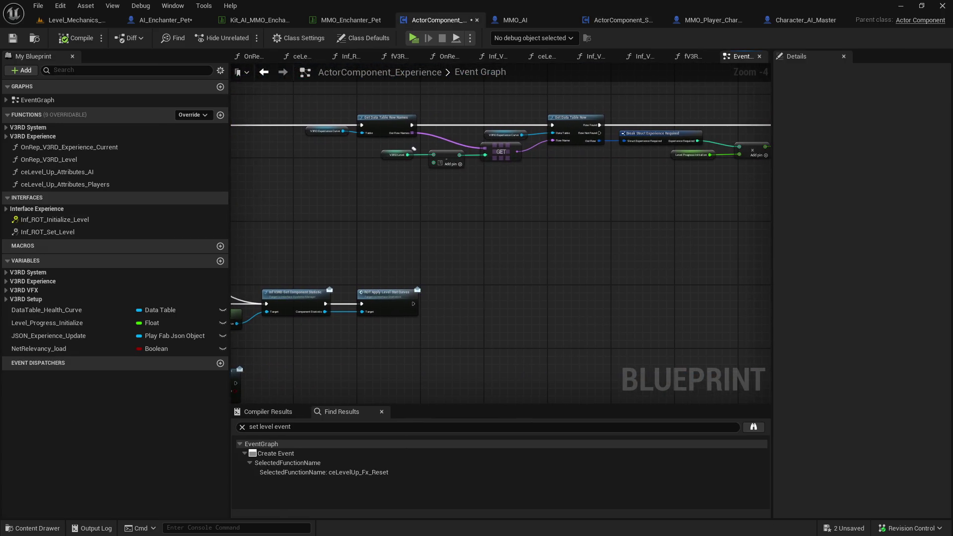
left_click_drag(416, 285, 473, 170)
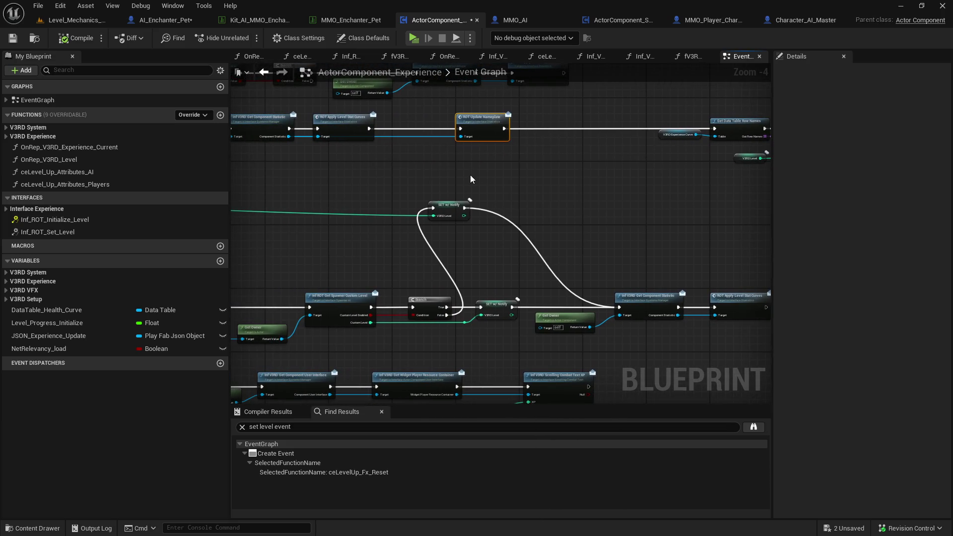
left_click_drag(449, 209, 492, 240)
double_click(492, 241)
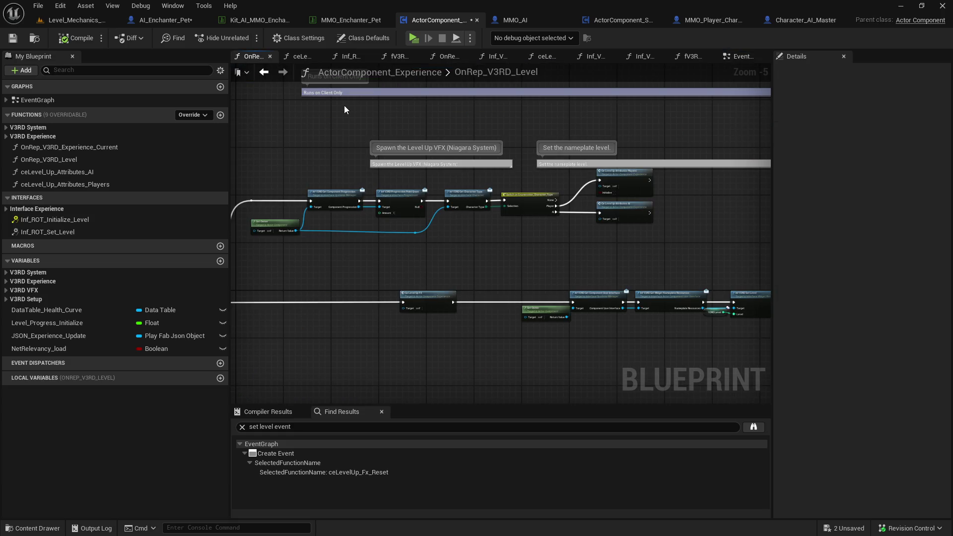
left_click(269, 78)
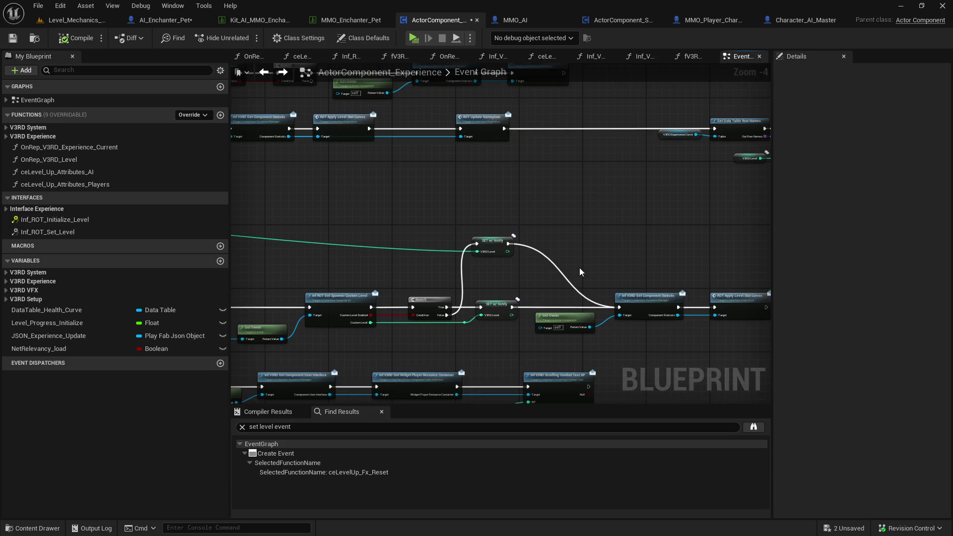
left_click_drag(580, 267, 745, 248)
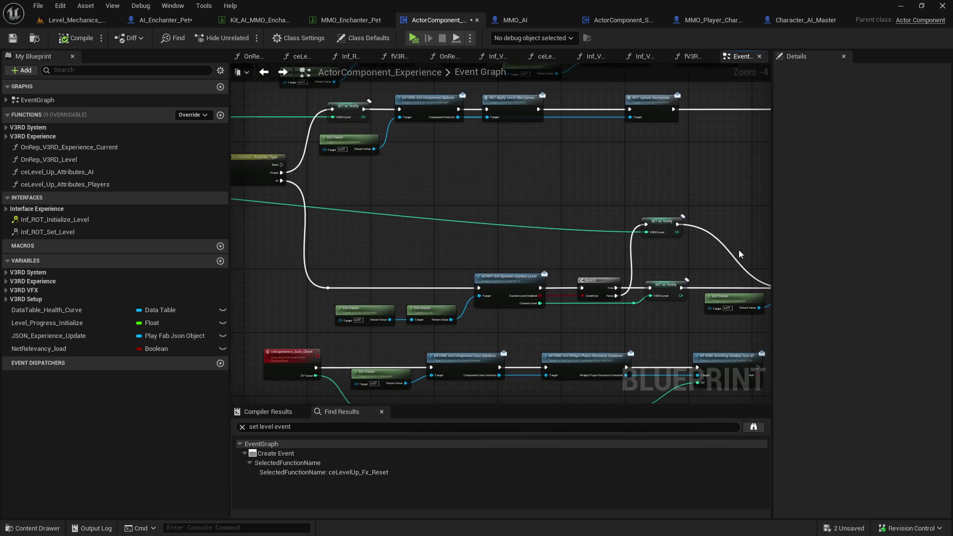
left_click(13, 39)
Save the remaining unsaved changes and start a new play session of the level
left_click_drag(634, 202, 493, 186)
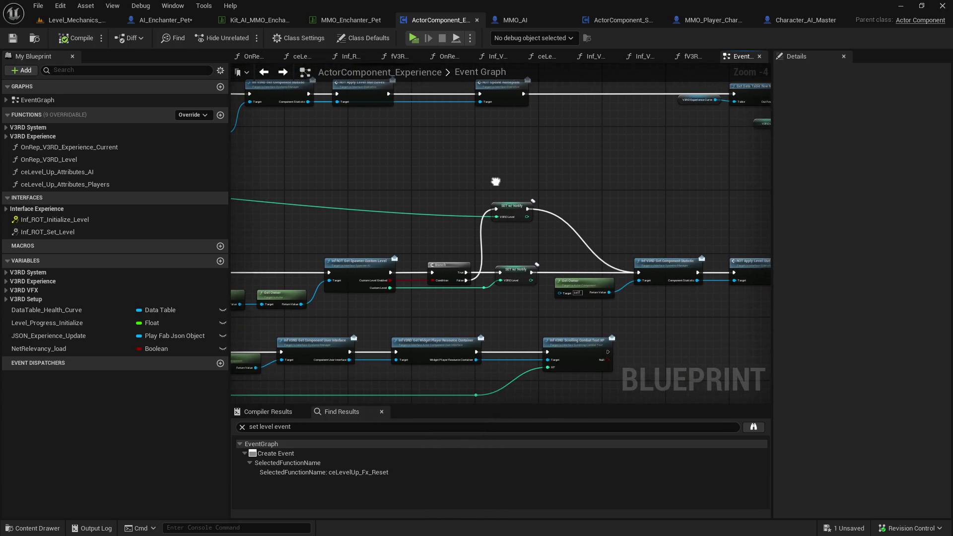
left_click_drag(658, 197, 575, 189)
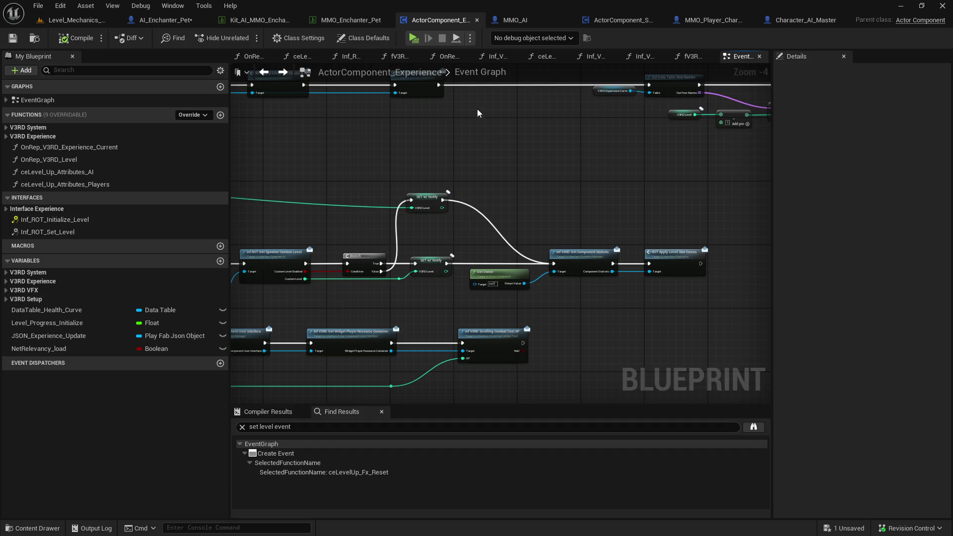
left_click(10, 41)
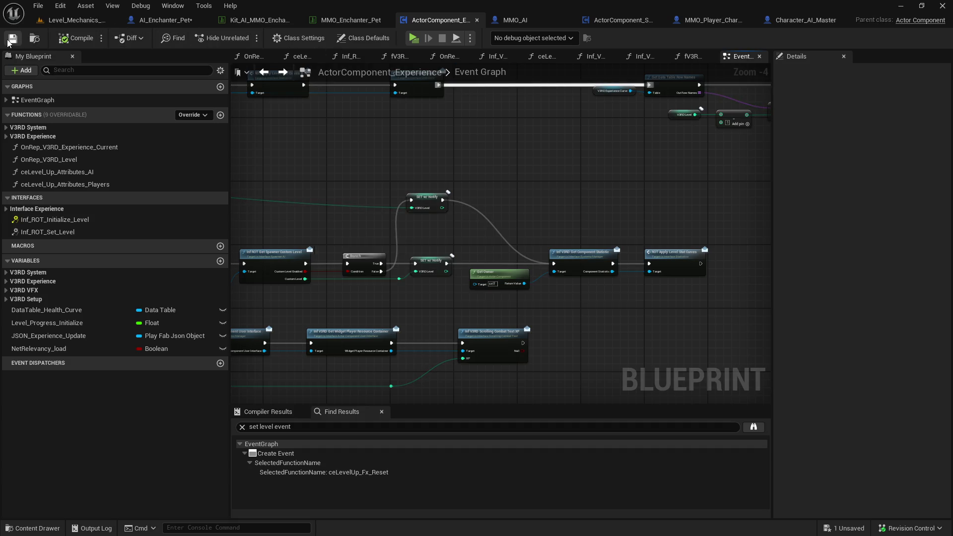
left_click(412, 43)
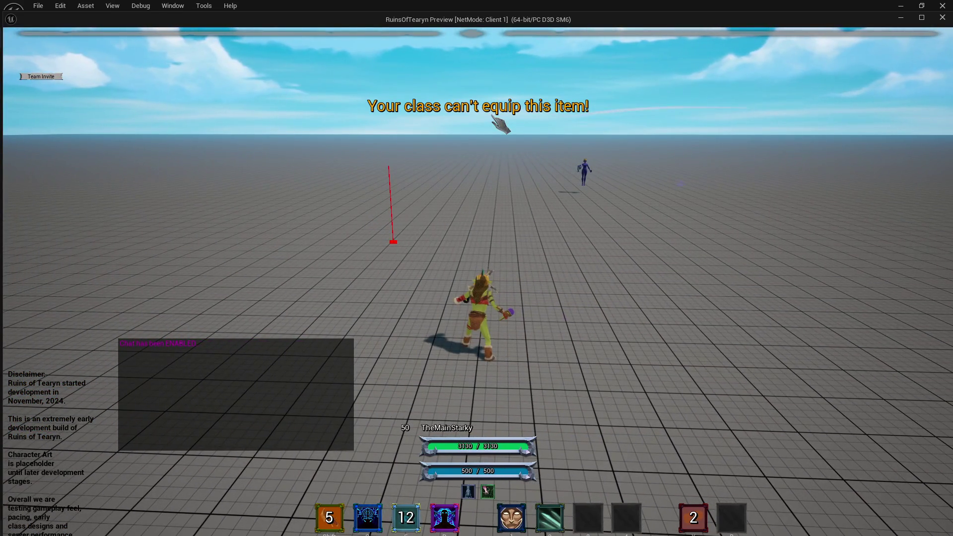
Run to the dummy, cast Enchant Weapons and attack it, then stop play and open AI_Enchanter_Pet
key("w")
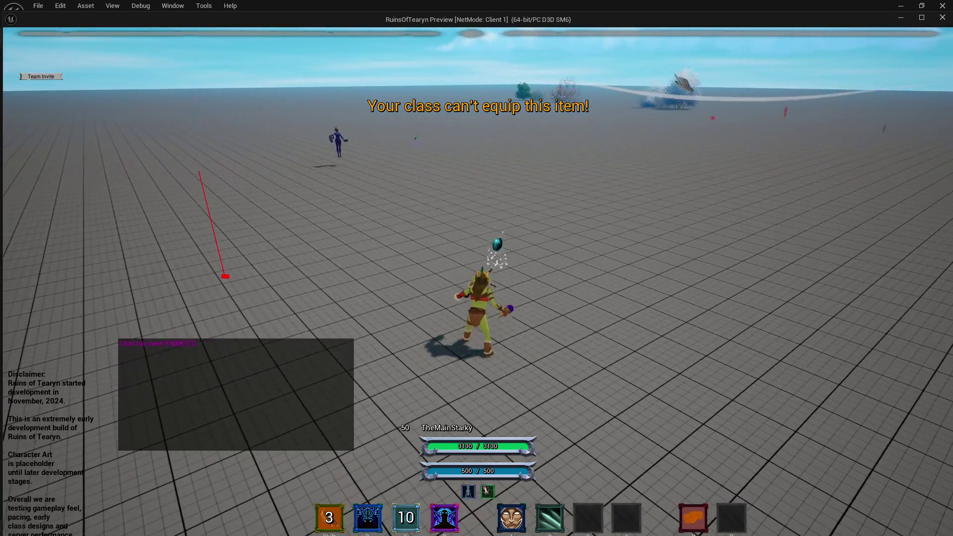
key("f")
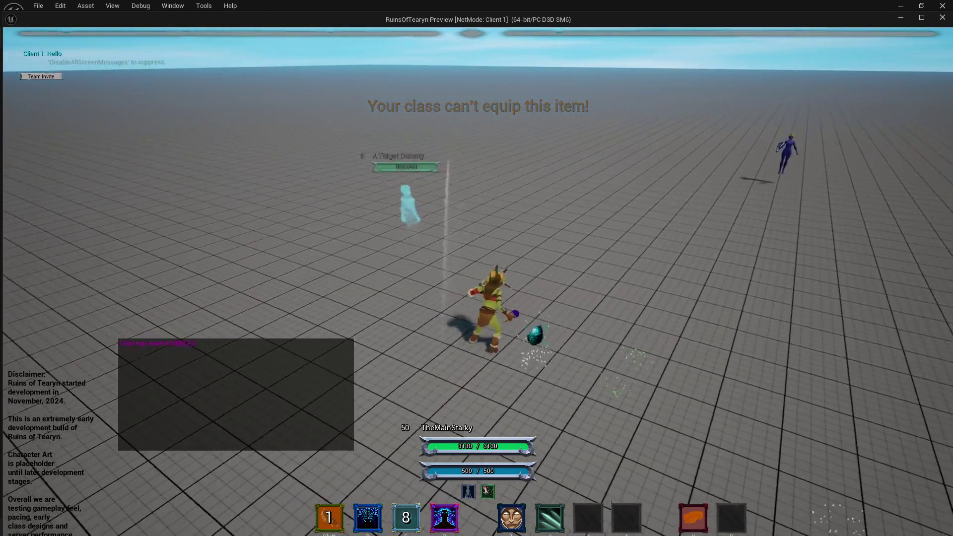
key("2")
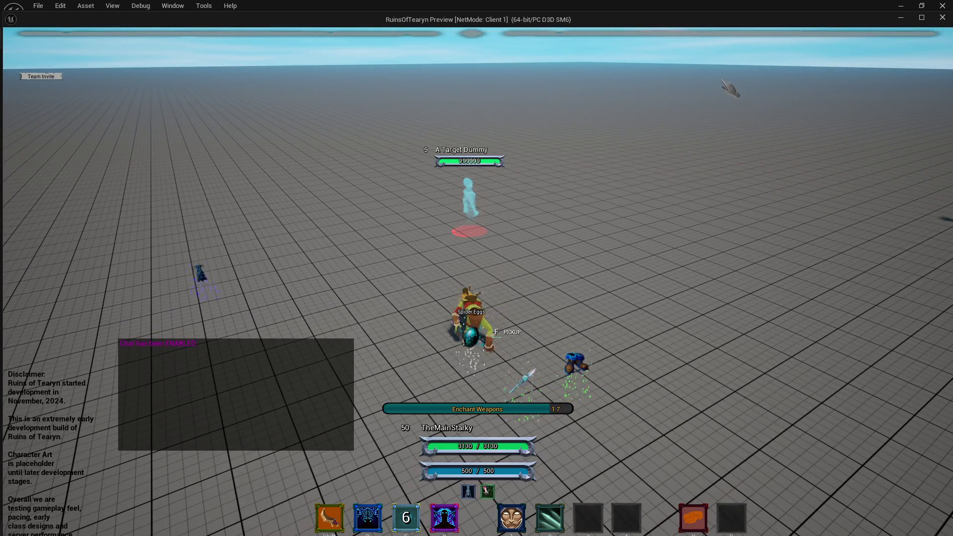
key("shift")
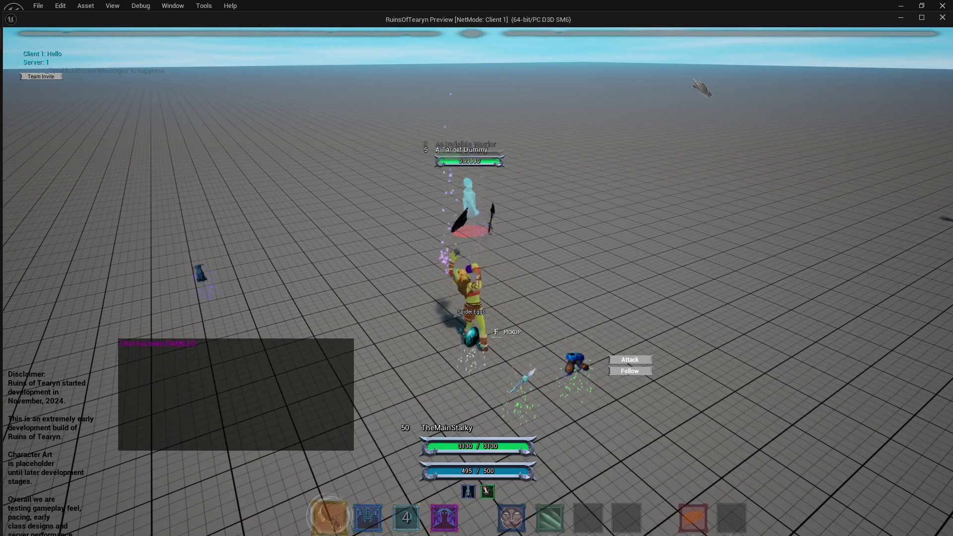
key("a")
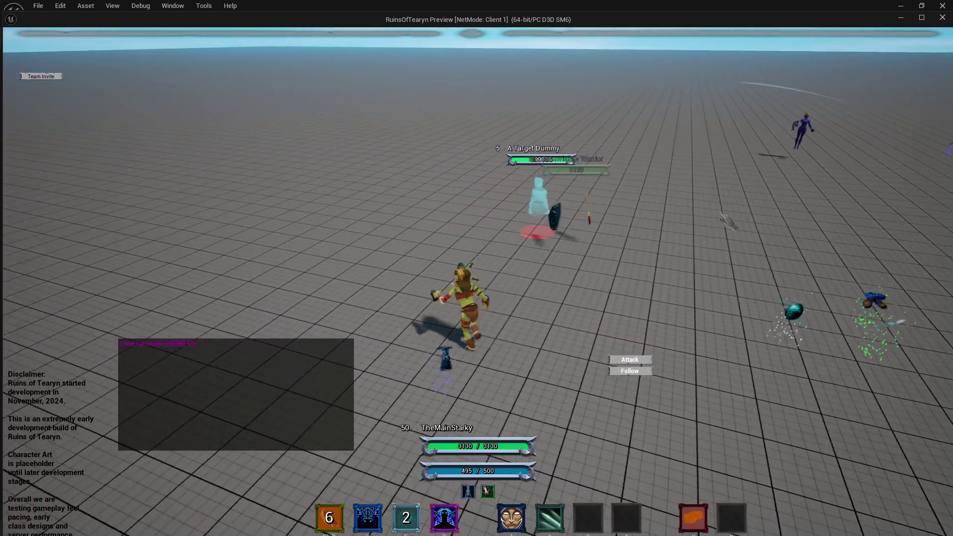
key("Escape")
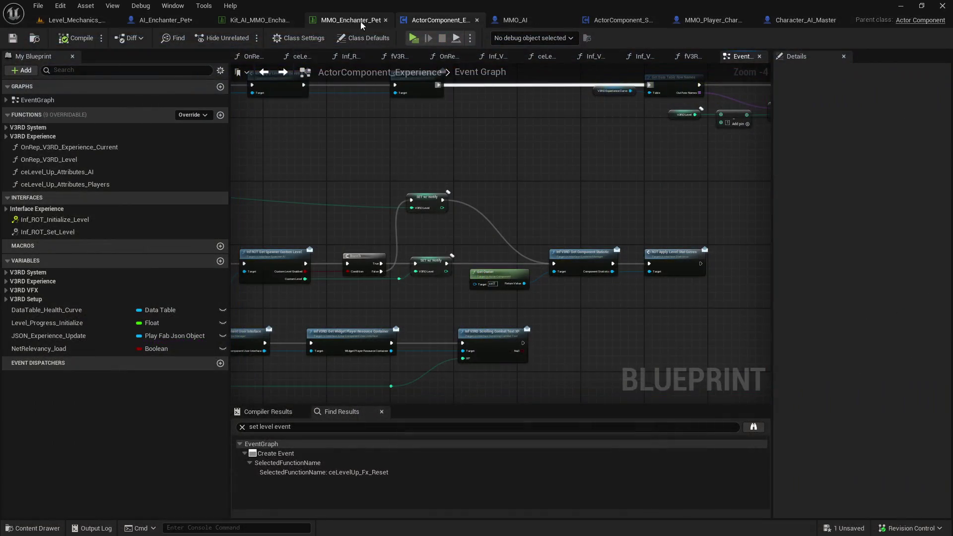
left_click(171, 25)
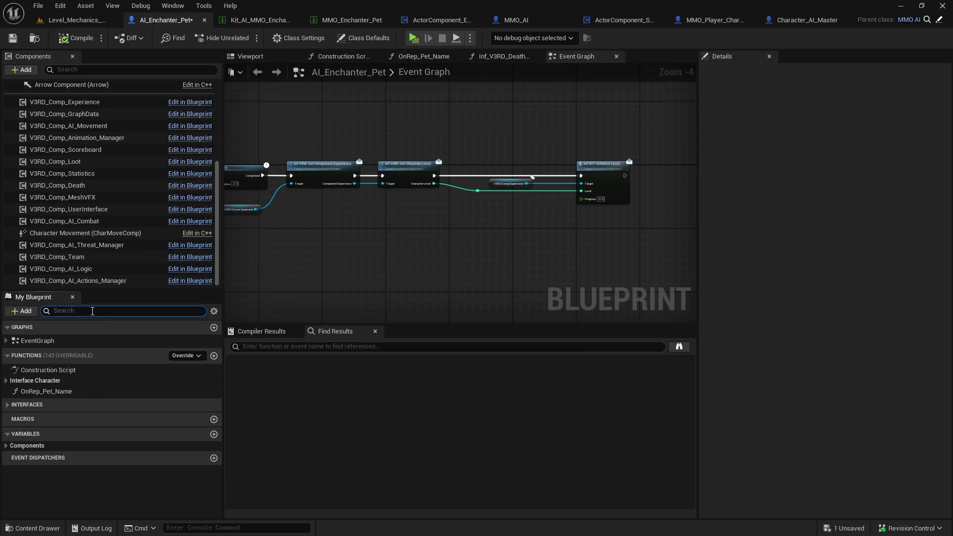
Filter My Blueprint by 'scrol' and inspect the scrolling combat text interface functions, closing each graph
type("scr")
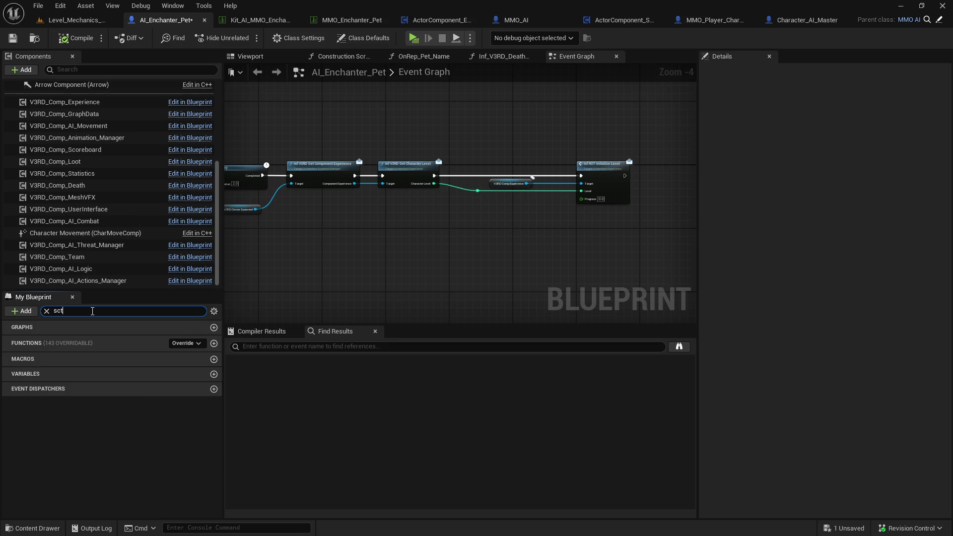
type("oll")
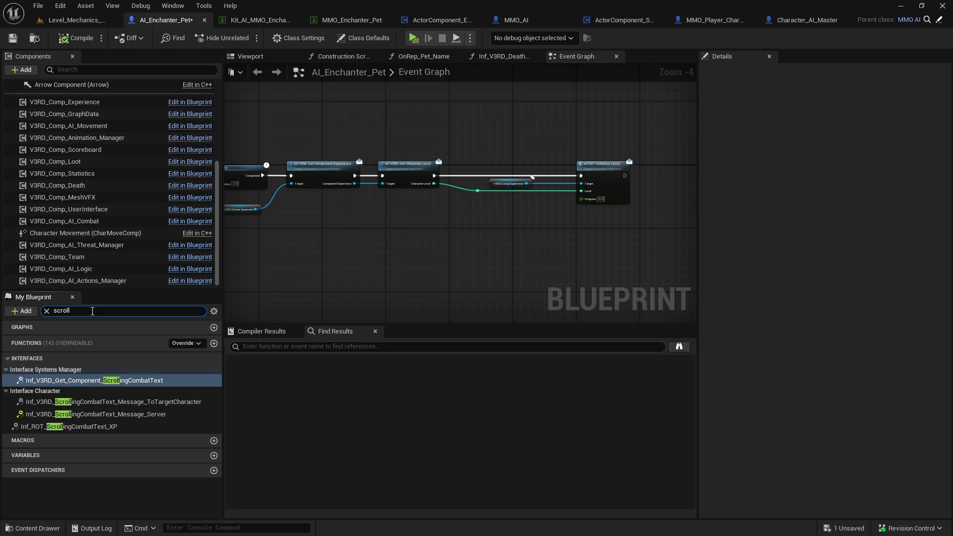
double_click(186, 403)
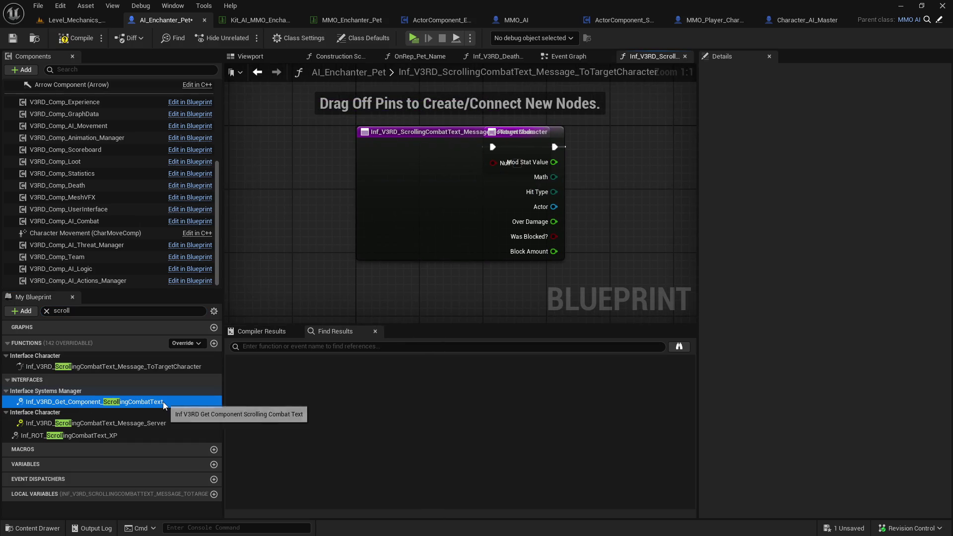
left_click(344, 359)
left_click(134, 401)
left_click(684, 56)
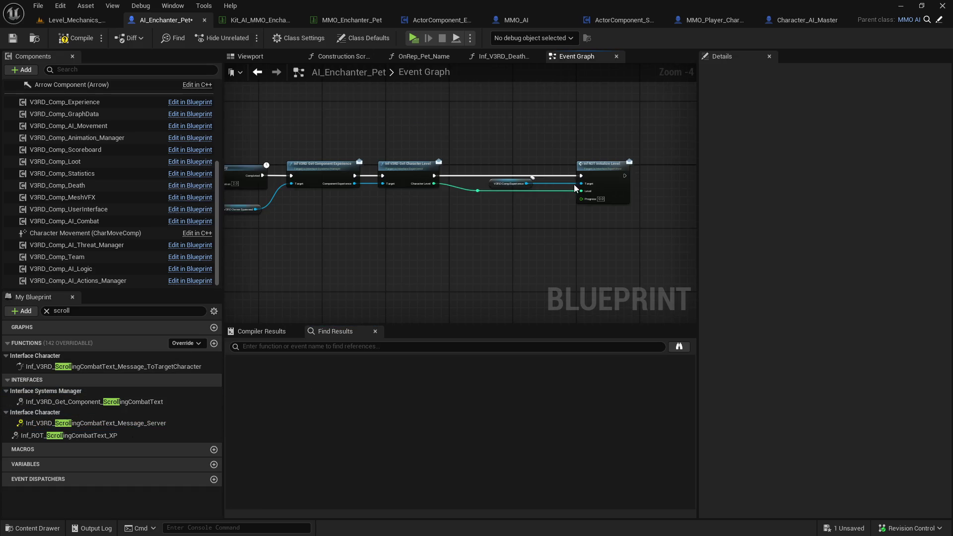
left_click(154, 402)
left_click(135, 431)
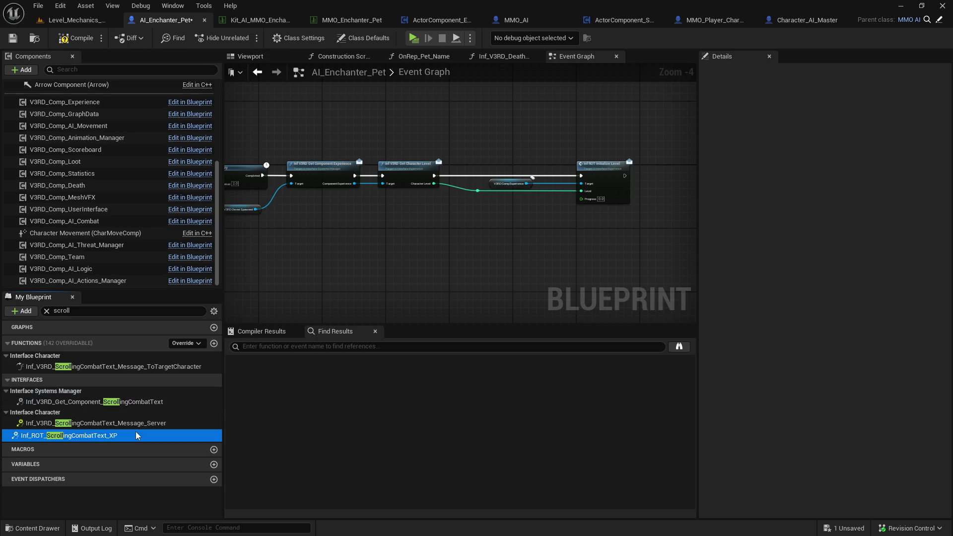
double_click(141, 405)
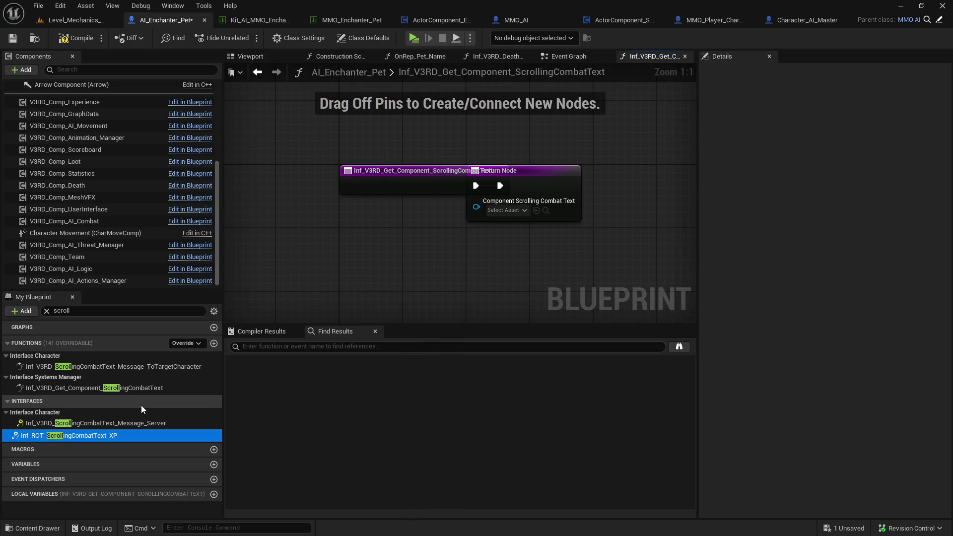
left_click(684, 56)
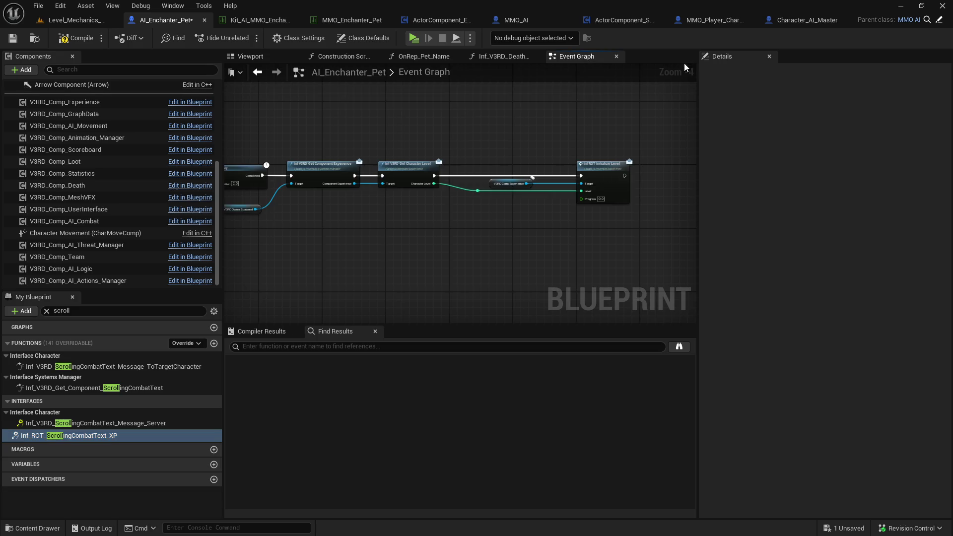
left_click(134, 423)
left_click(132, 435)
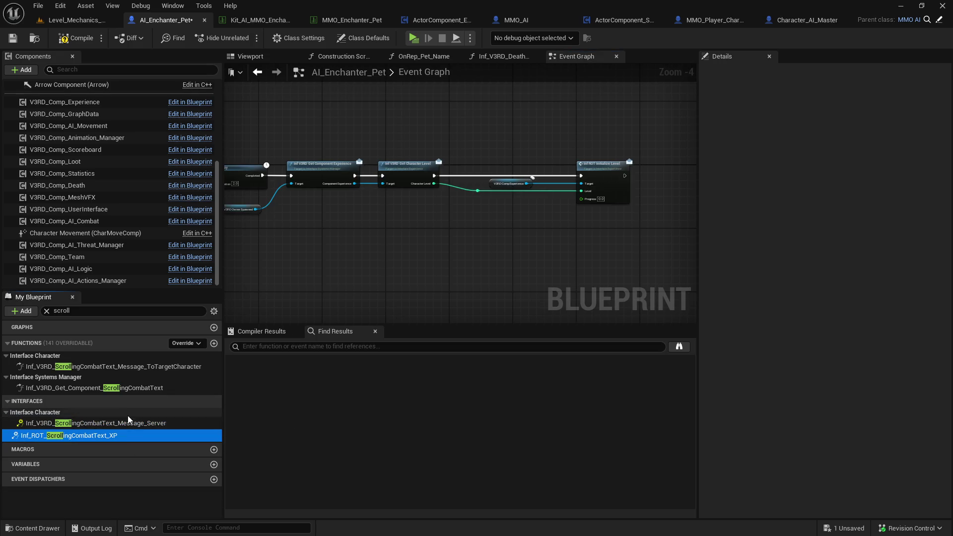
left_click(47, 311)
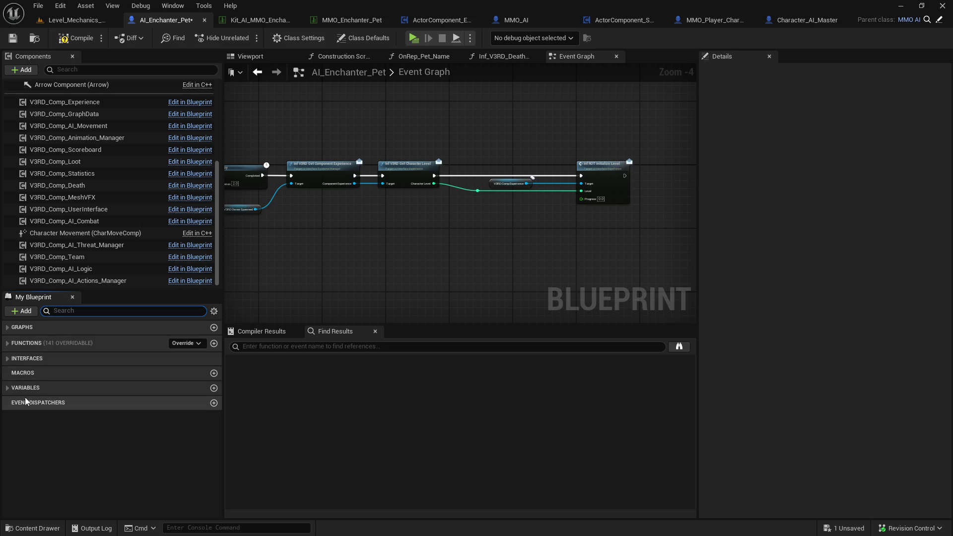
Browse the implemented interfaces, select Get Component ScrollingCombatText, and compile and save AI_Enchanter_Pet
left_click(10, 359)
scroll(32, 397, "down", 3)
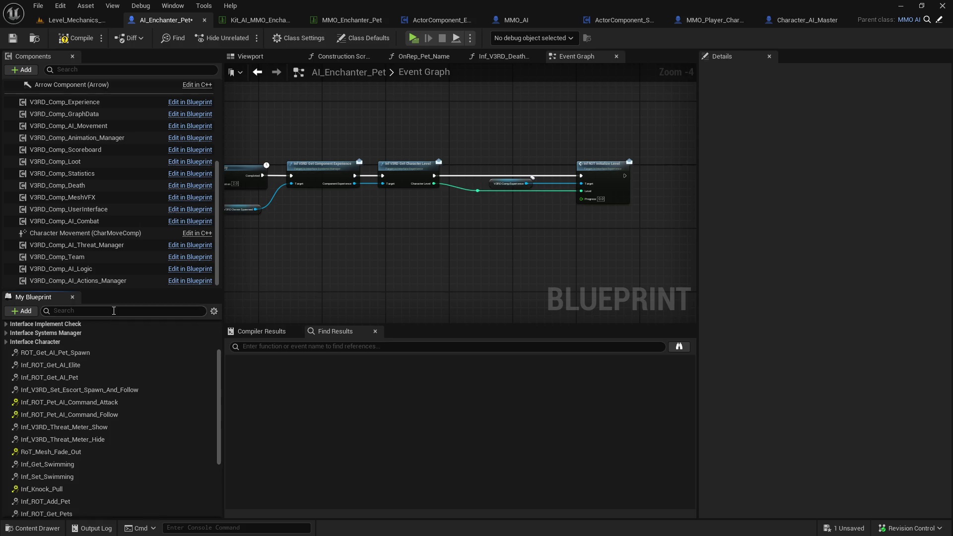
scroll(125, 368, "down", 5)
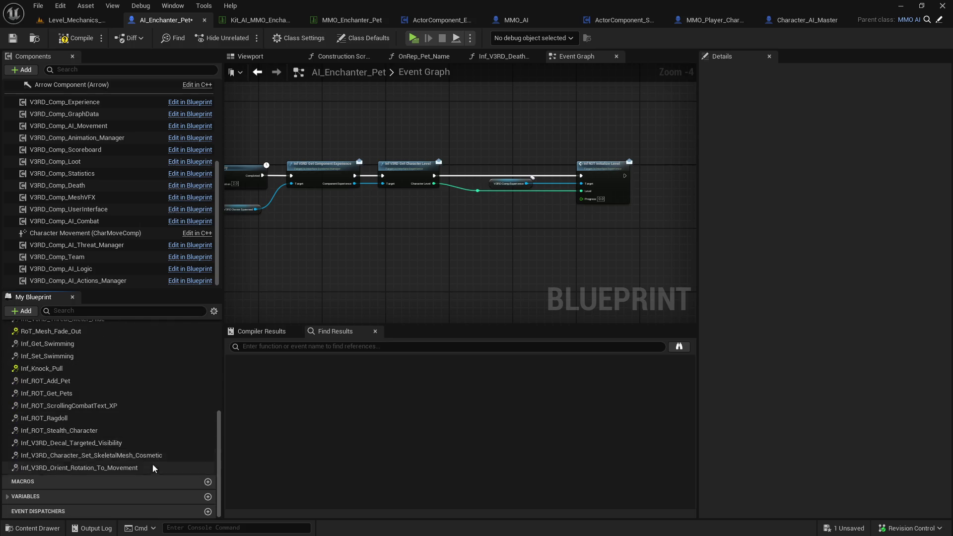
scroll(144, 454, "up", 7)
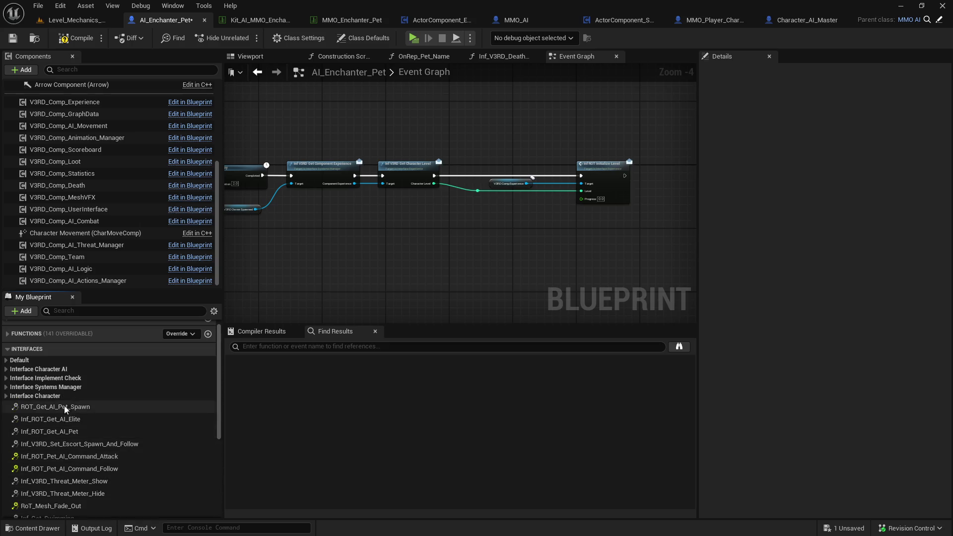
left_click(7, 396)
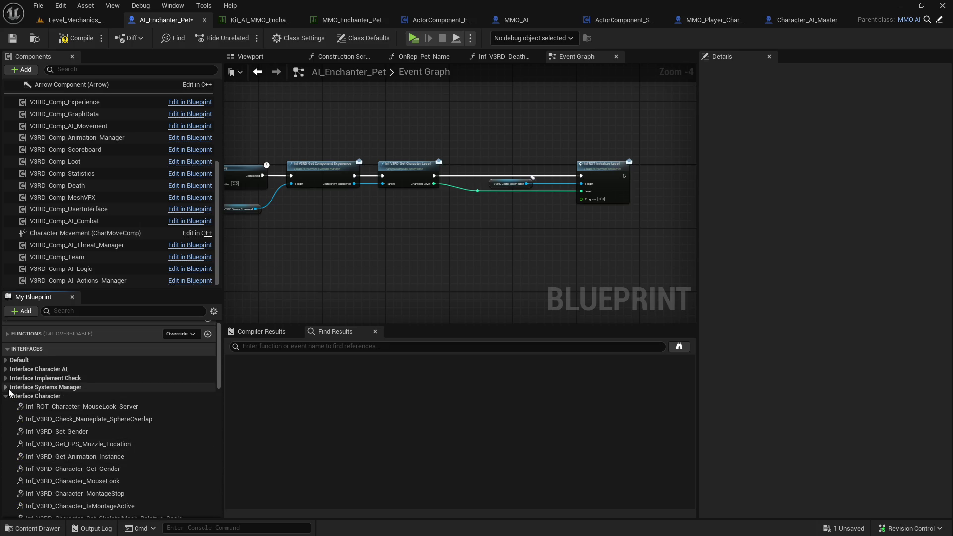
left_click(11, 396)
left_click(97, 312)
type("scro")
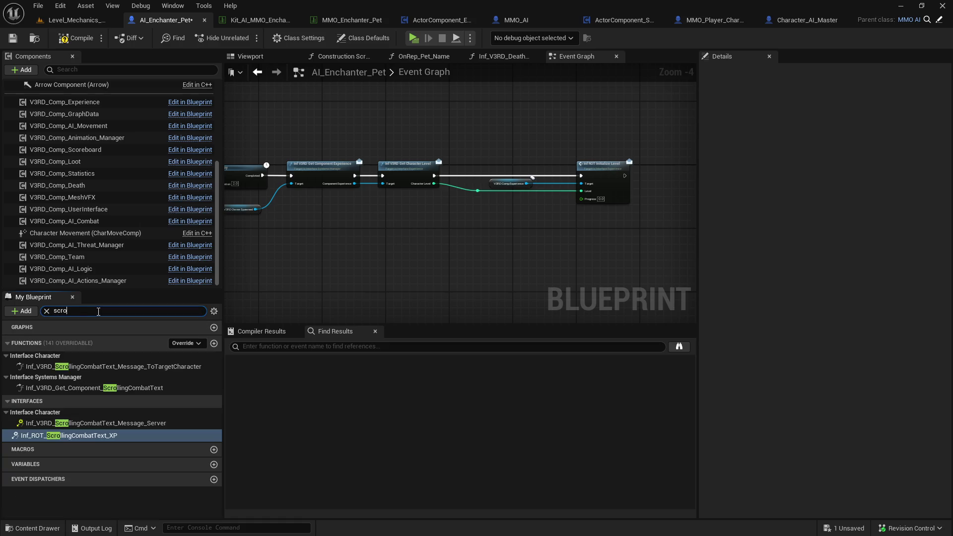
left_click(168, 369)
left_click(147, 369)
key("ctrl+s")
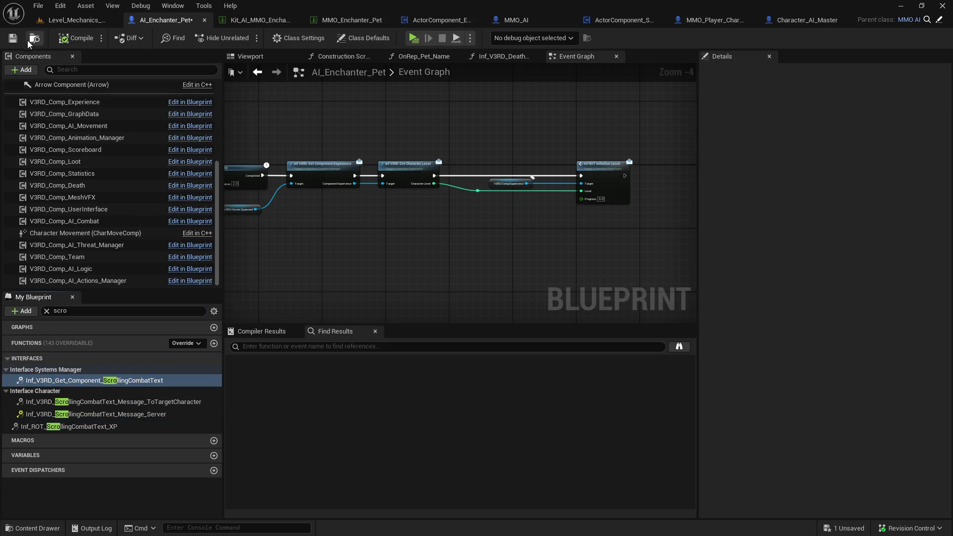
left_click(938, 20)
Open parent Character_AI_Master, filter by 'rolling', and view the ToTargetCharacter scrolling combat text function
left_click(938, 21)
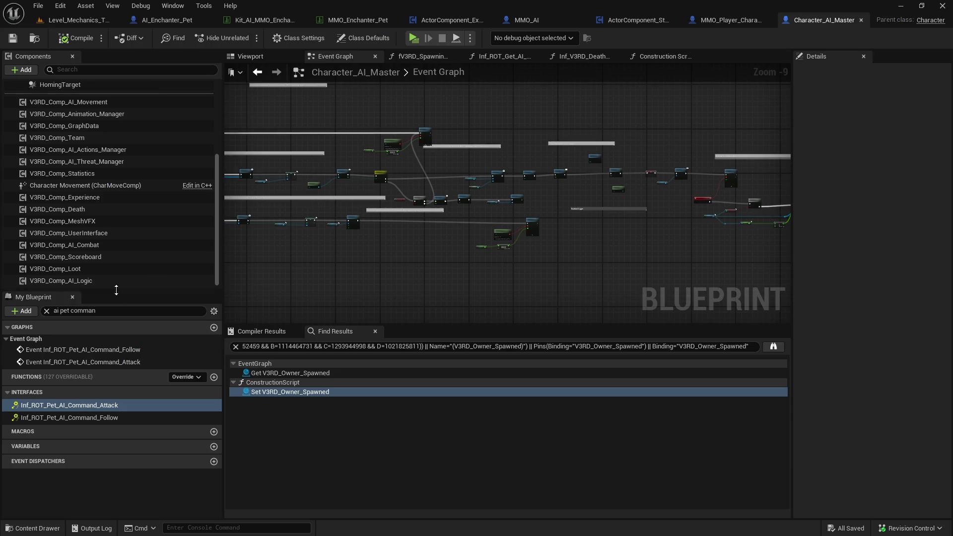
left_click(106, 312)
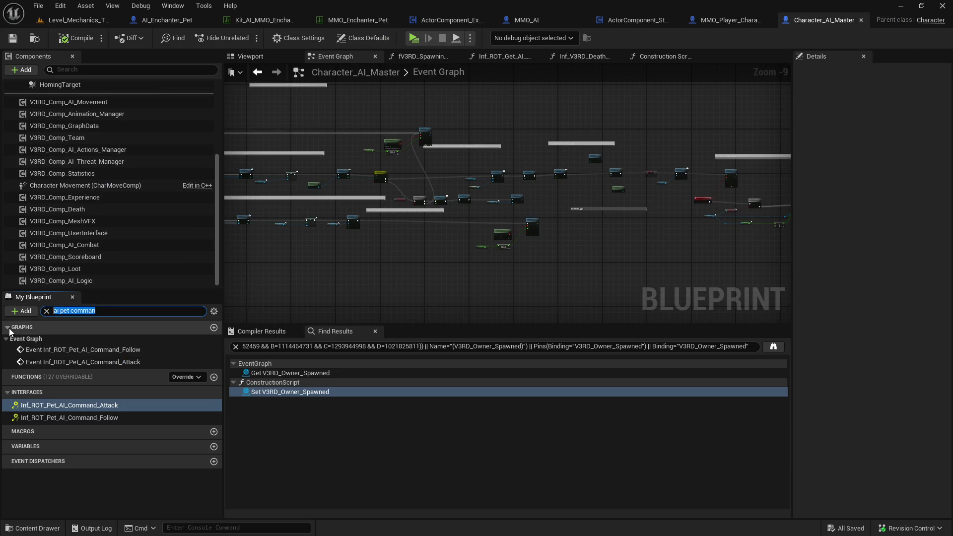
type("scrolling")
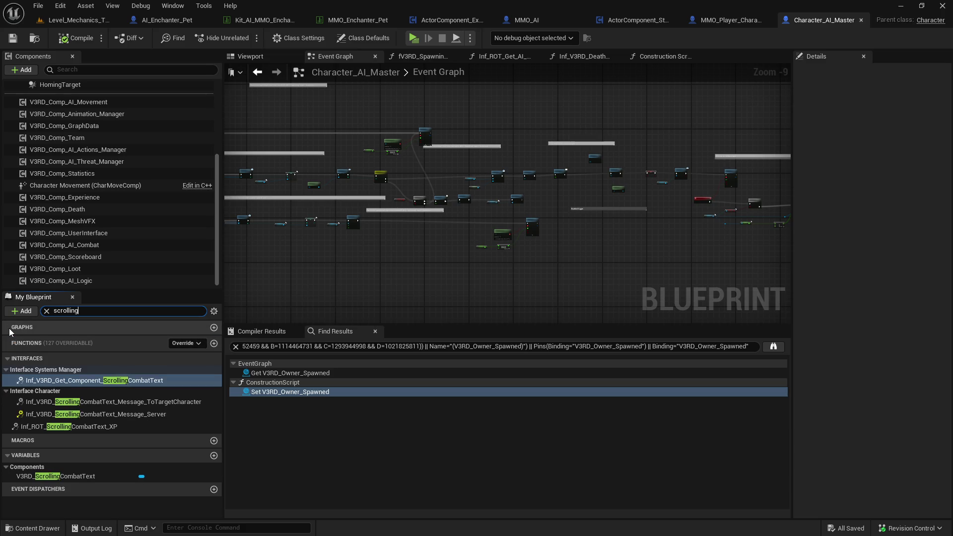
double_click(177, 402)
scroll(481, 232, "up", 3)
mouse_move(329, 213)
left_mouse_down()
mouse_move(264, 202)
mouse_move(663, 177)
left_mouse_up()
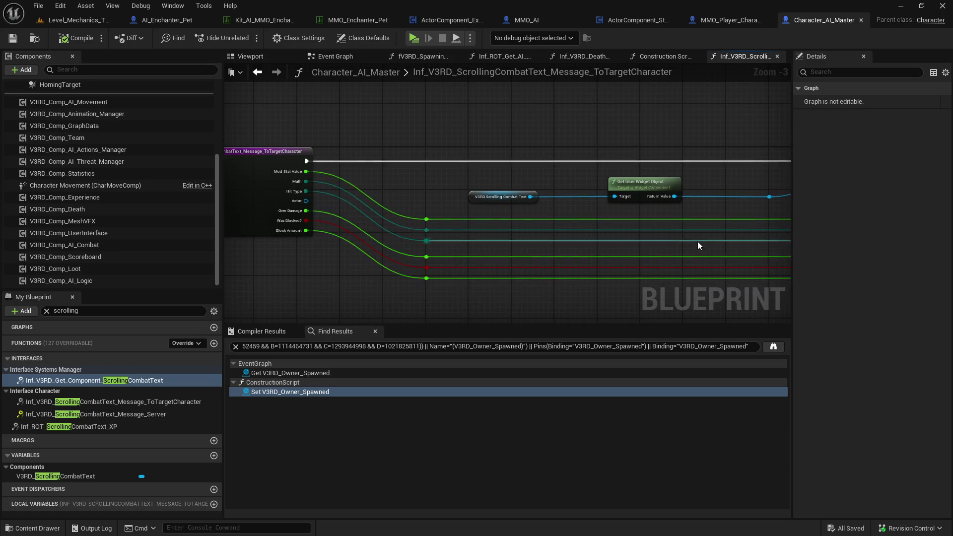
scroll(484, 225, "down", 2)
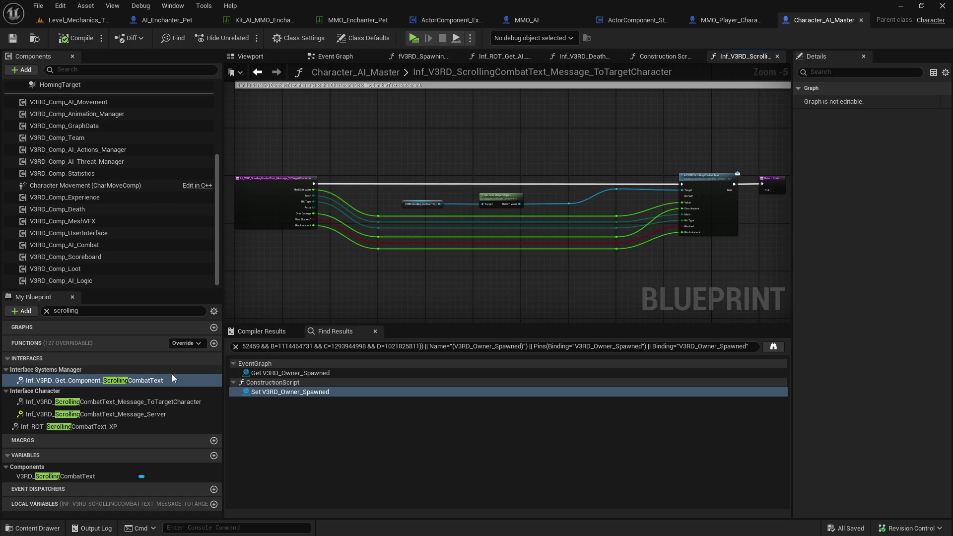
Add and delete a Message_Server event, view the ScrollingCombatText functions, then close all tabs except Event Graph
double_click(175, 413)
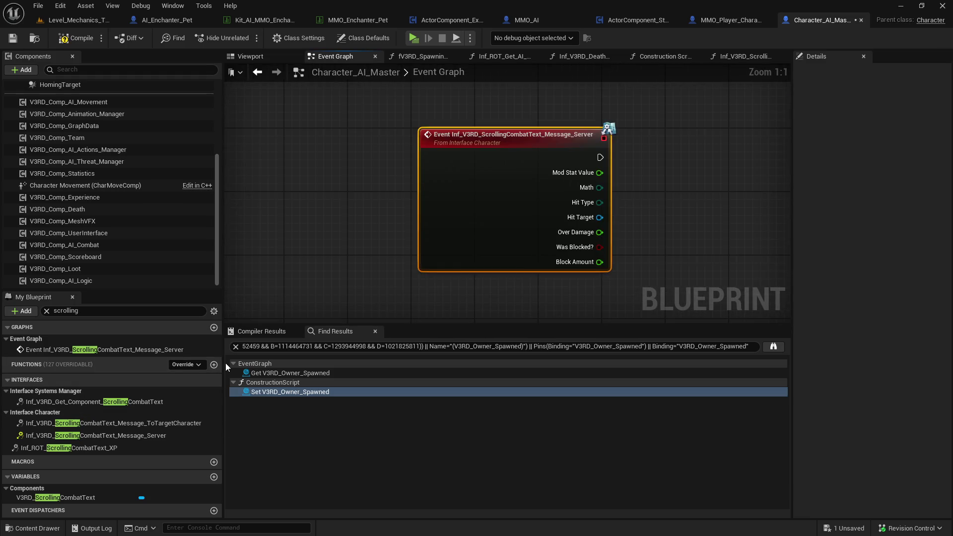
key("Delete")
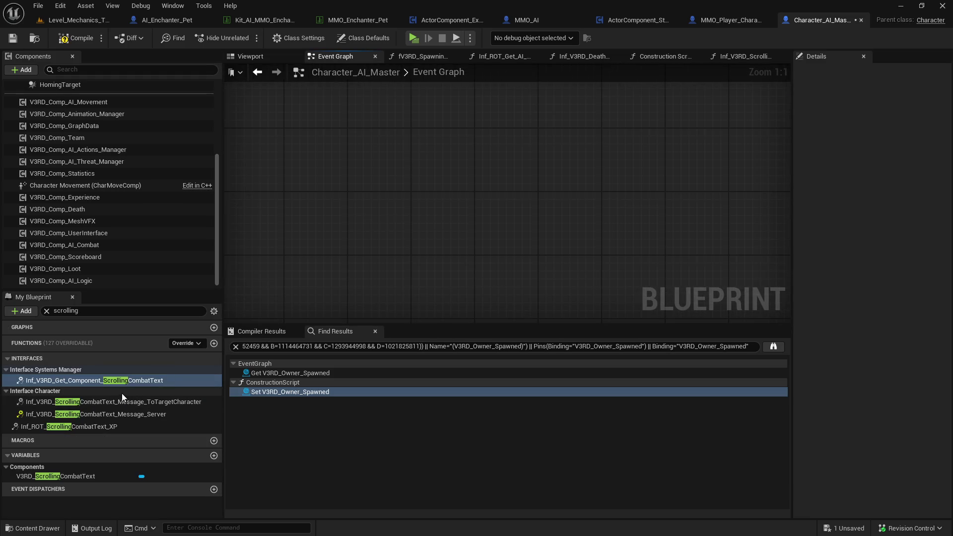
left_click(148, 383)
double_click(148, 382)
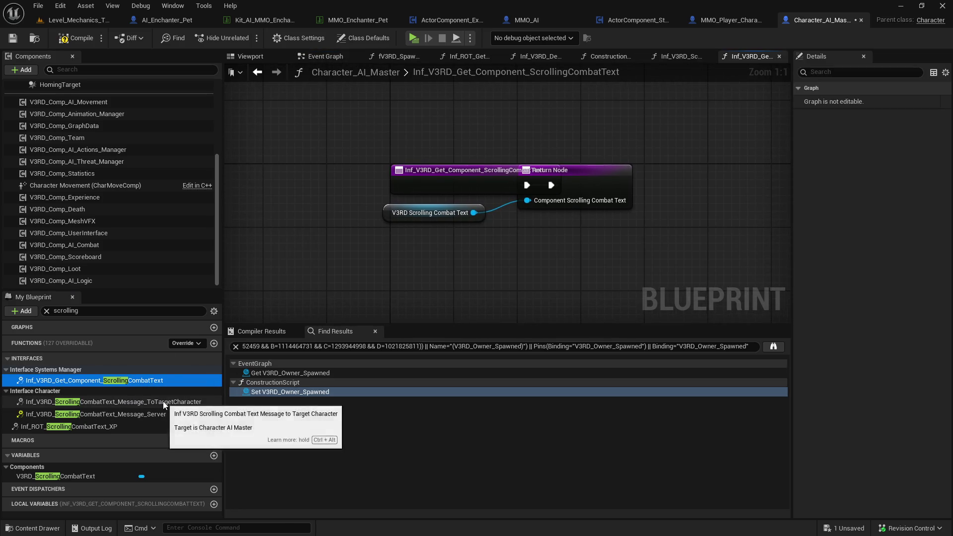
double_click(163, 401)
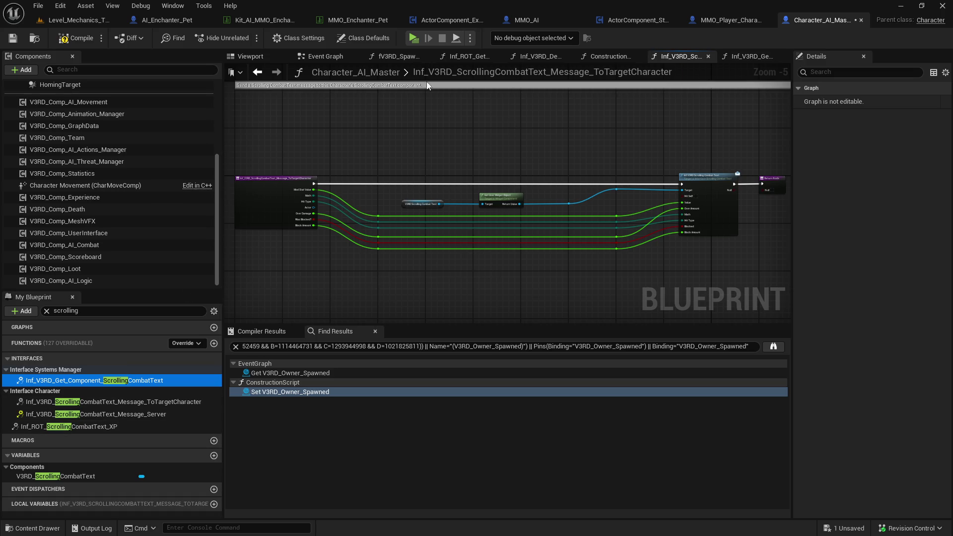
right_click(323, 57)
left_click(373, 107)
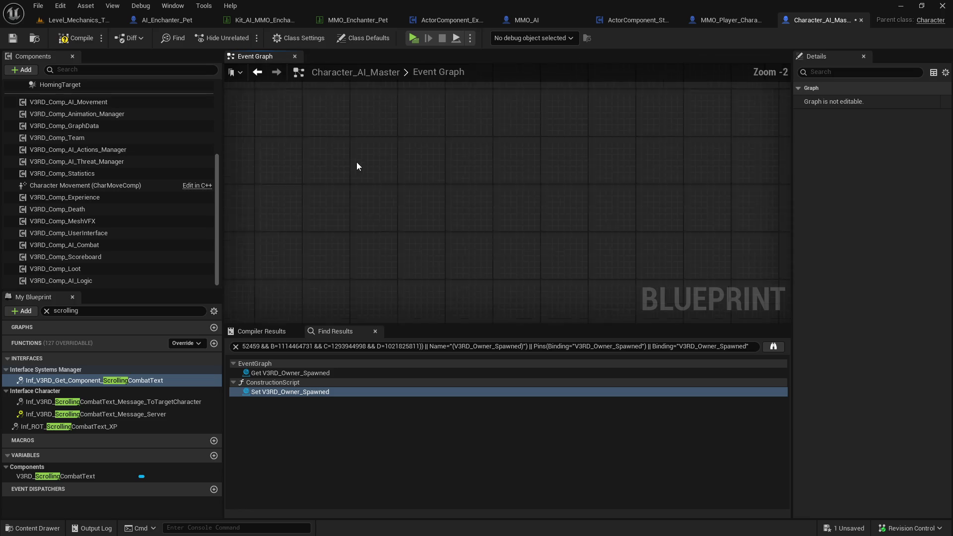
Filter My Blueprint by 'pet' and bring the Pet AI Command Attack event nodes into view
scroll(400, 294, "down", 8)
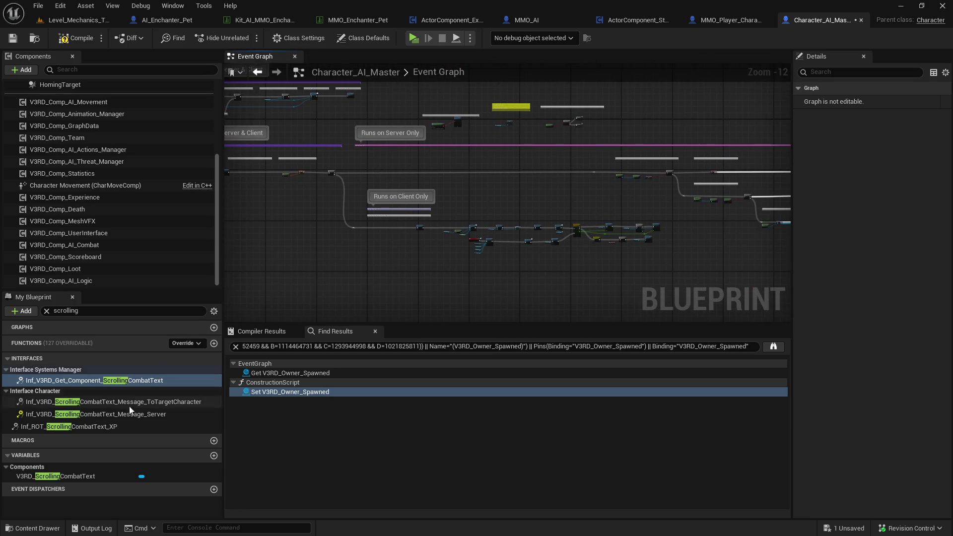
left_click(85, 311)
type("pet")
scroll(157, 348, "down", 1)
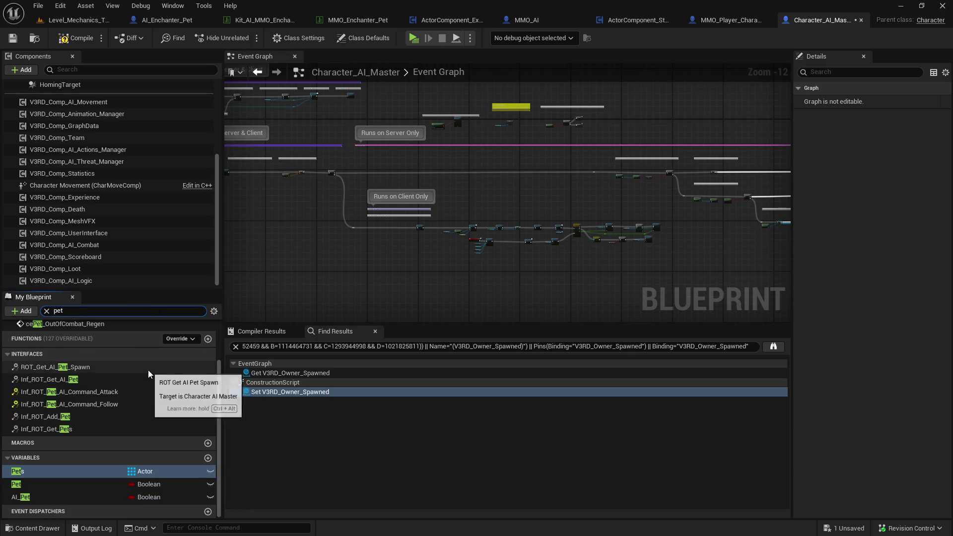
scroll(127, 406, "up", 2)
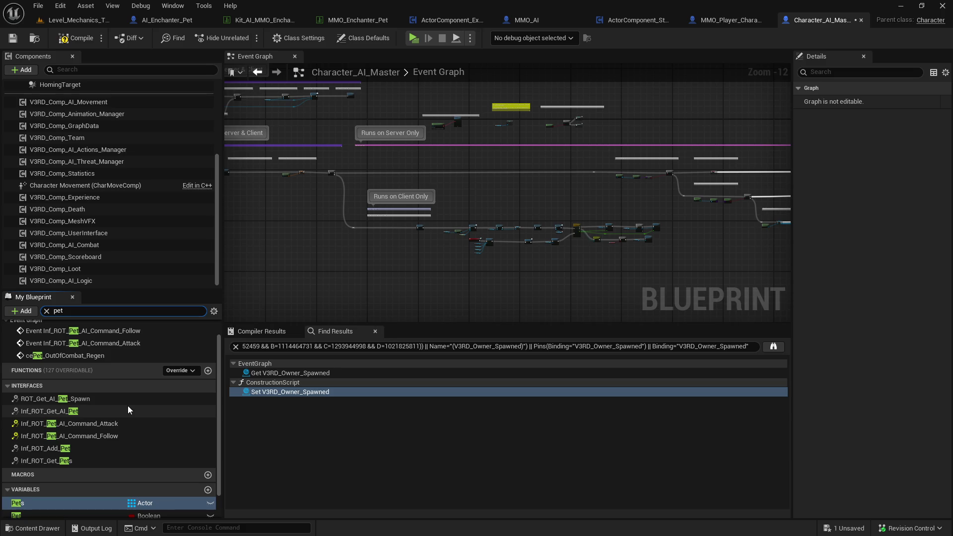
scroll(127, 406, "down", 2)
double_click(147, 361)
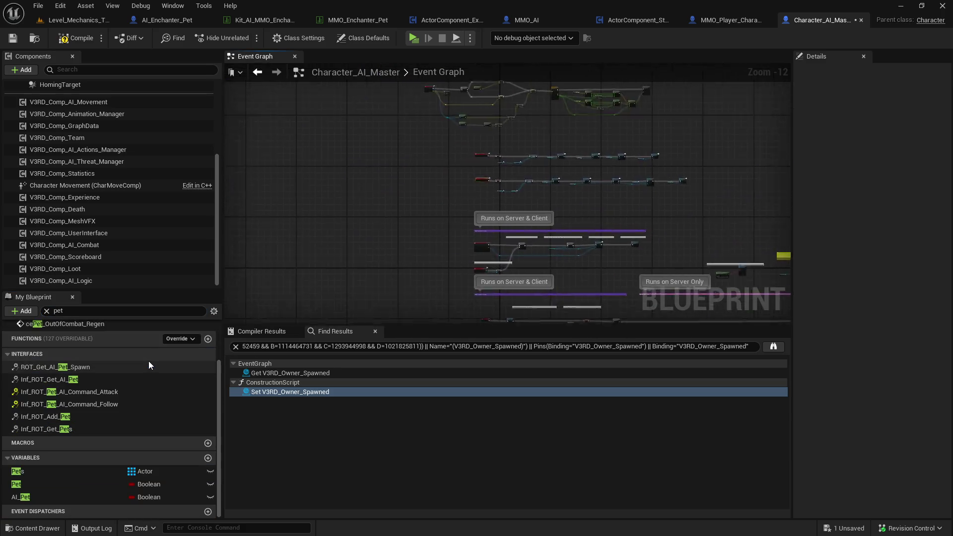
scroll(520, 246, "down", 5)
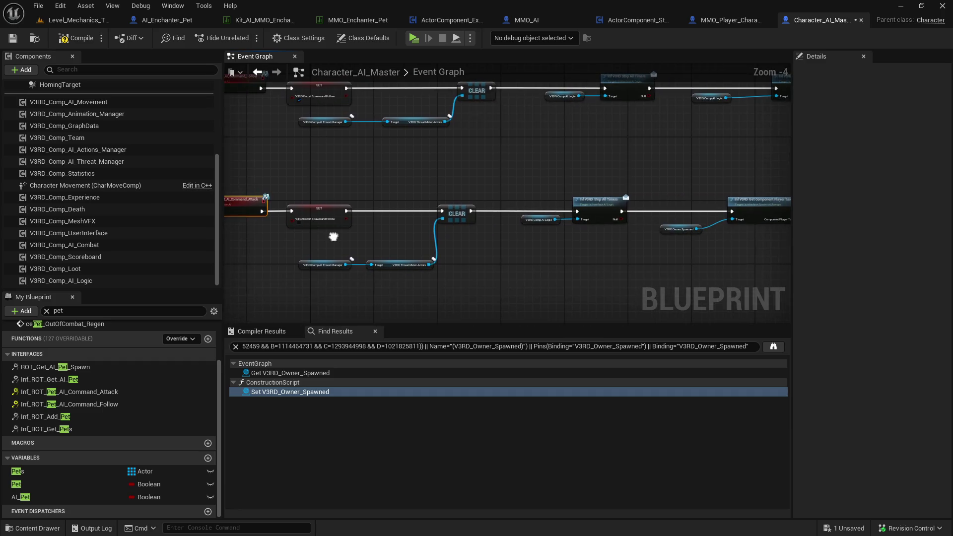
scroll(334, 234, "down", 1)
left_click_drag(382, 251, 578, 264)
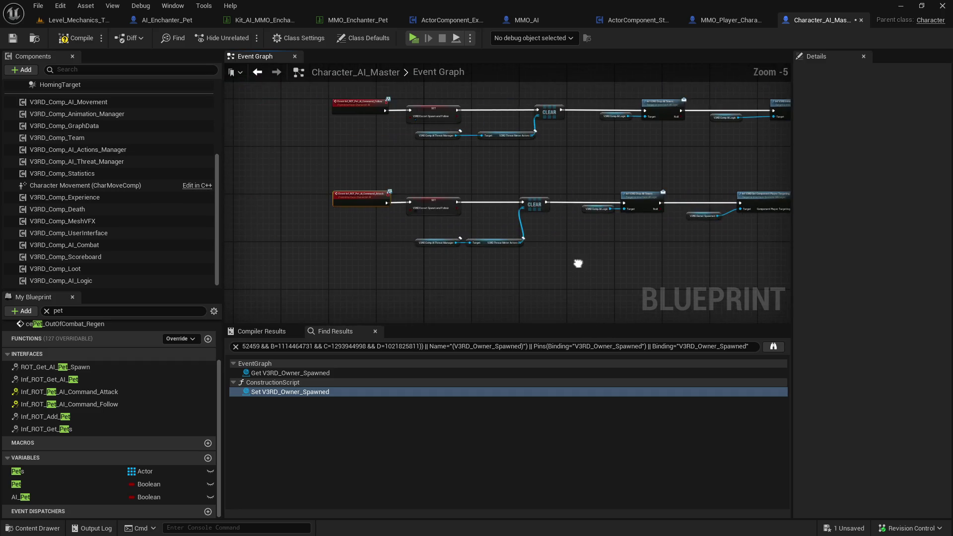
scroll(493, 246, "up", 1)
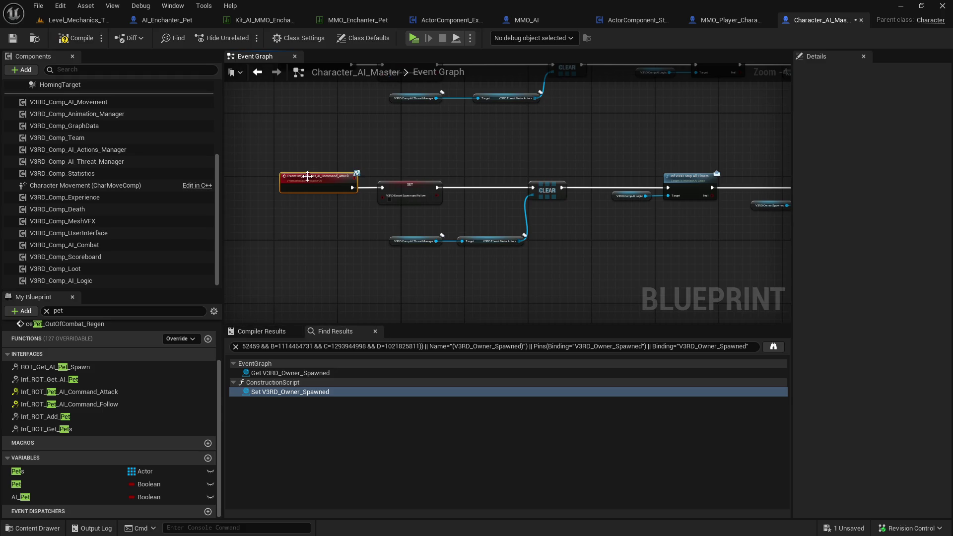
left_click(631, 23)
Find references to 'pet' in ActorComponent_Statistics and open fV3RD_Avoidance at the Get AI Pet node
left_click(116, 70)
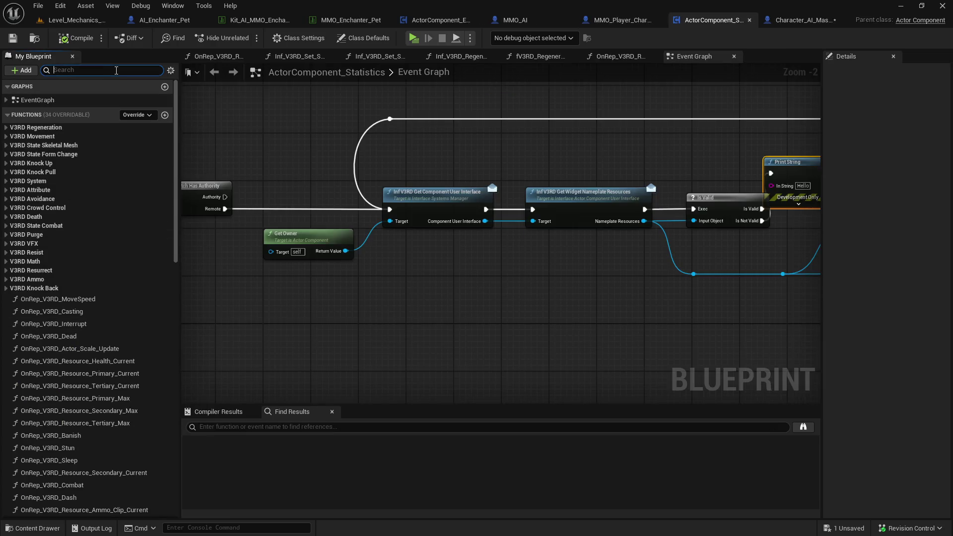
type("pet")
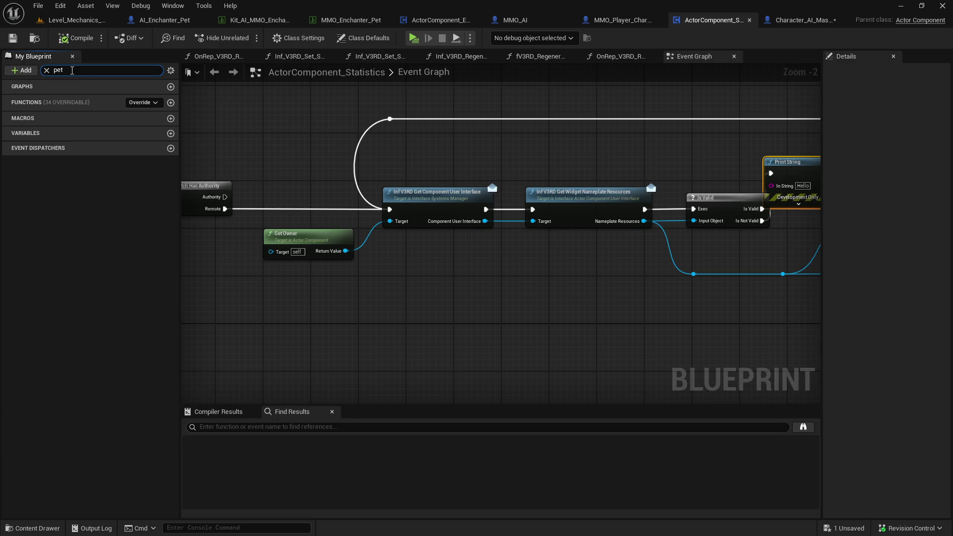
key("Escape")
left_click(345, 426)
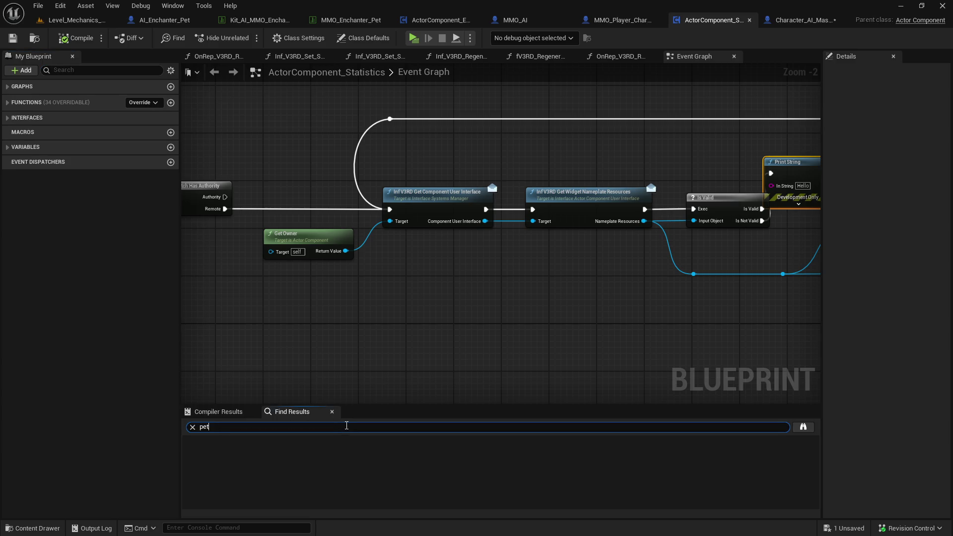
key("Return")
double_click(317, 462)
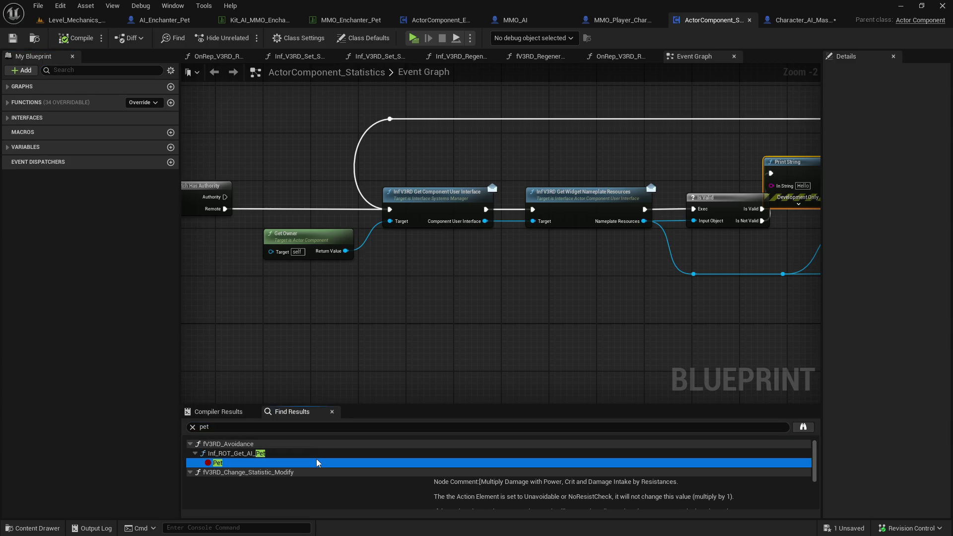
scroll(451, 312, "down", 2)
scroll(451, 312, "up", 2)
Review the avoidance logic: Avoidance Calculate, Get Owner, SET, and the Action Owner variable
left_click(445, 298)
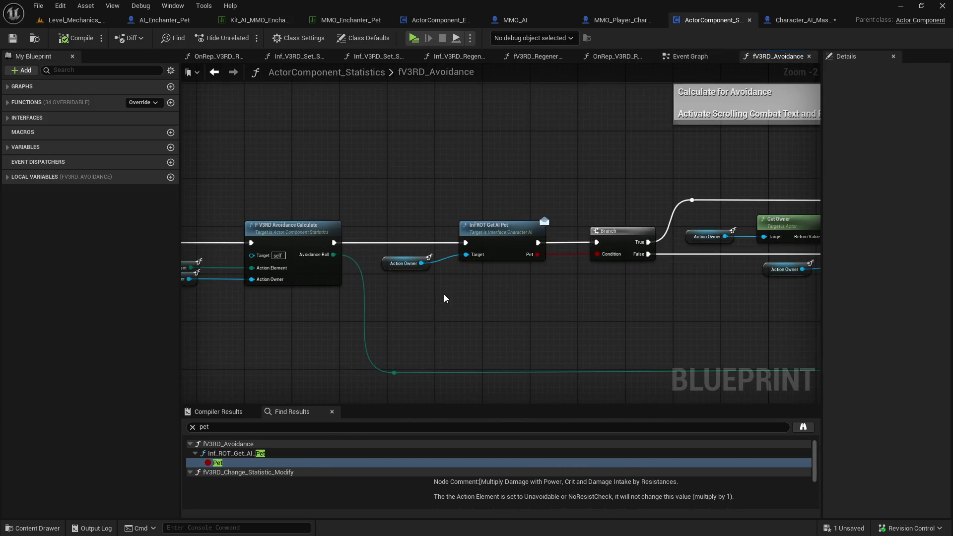
scroll(430, 300, "down", 2)
left_click_drag(602, 300, 340, 307)
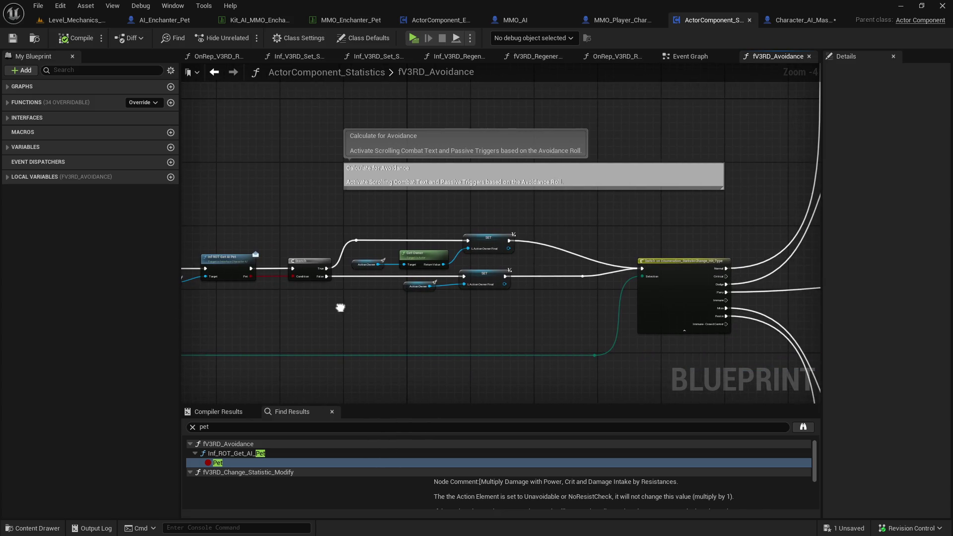
mouse_move(340, 308)
left_mouse_down()
mouse_move(481, 279)
mouse_move(606, 270)
left_mouse_up()
scroll(478, 282, "up", 1)
left_click_drag(664, 195, 400, 206)
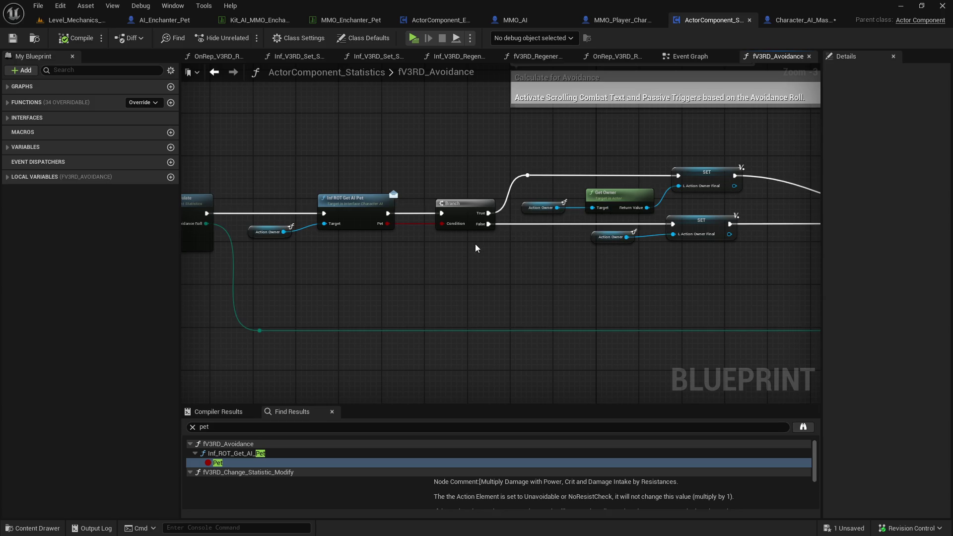
left_click(616, 237)
left_click(595, 260)
Add a Print String after Inf ROT Get AI Pet with Get Display Name wired into In String
mouse_move(491, 217)
left_mouse_down()
mouse_move(442, 216)
mouse_move(573, 177)
mouse_move(536, 151)
left_mouse_up()
type("print")
key("Return")
left_click_drag(453, 232, 543, 172)
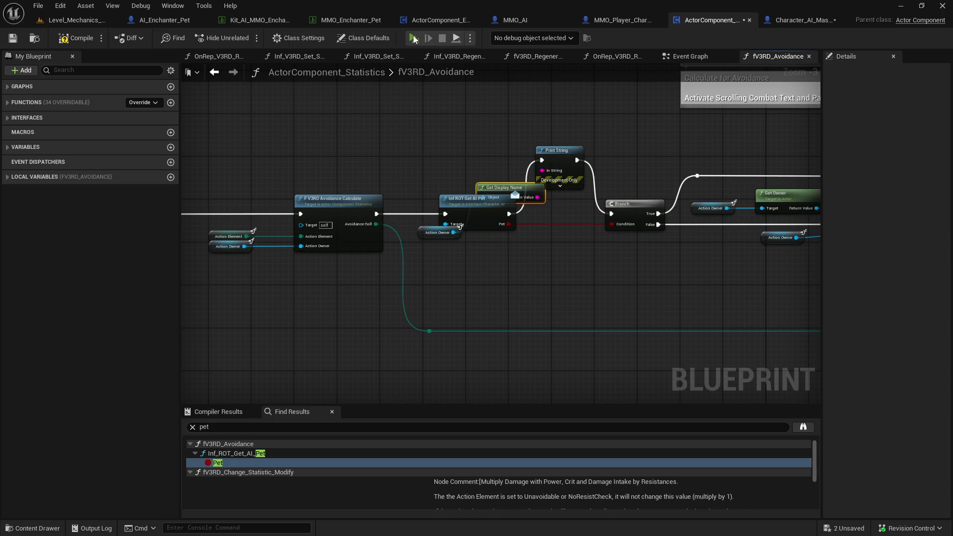
left_click(414, 38)
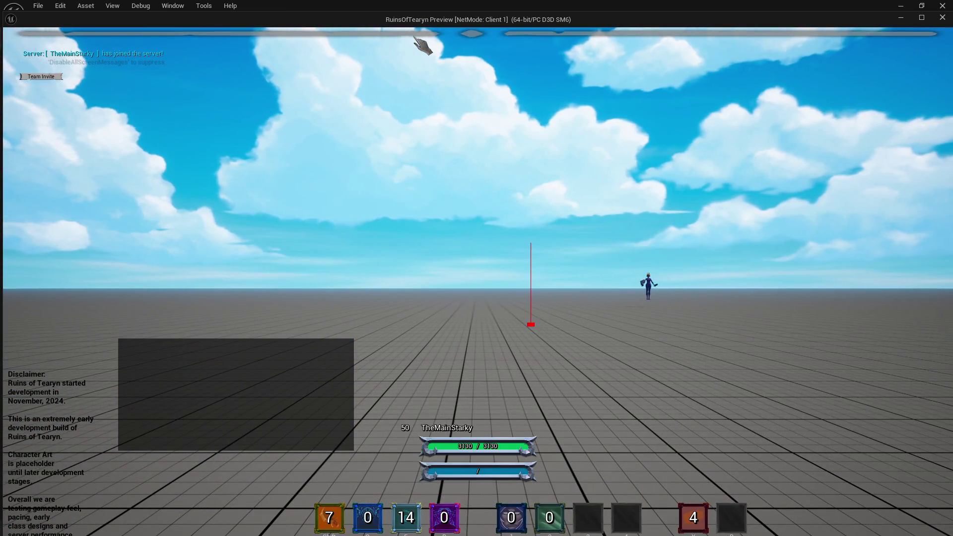
Run to the Target Dummy, target it, cast Enchant Weapons and summon the pet, then stop testing
key("w")
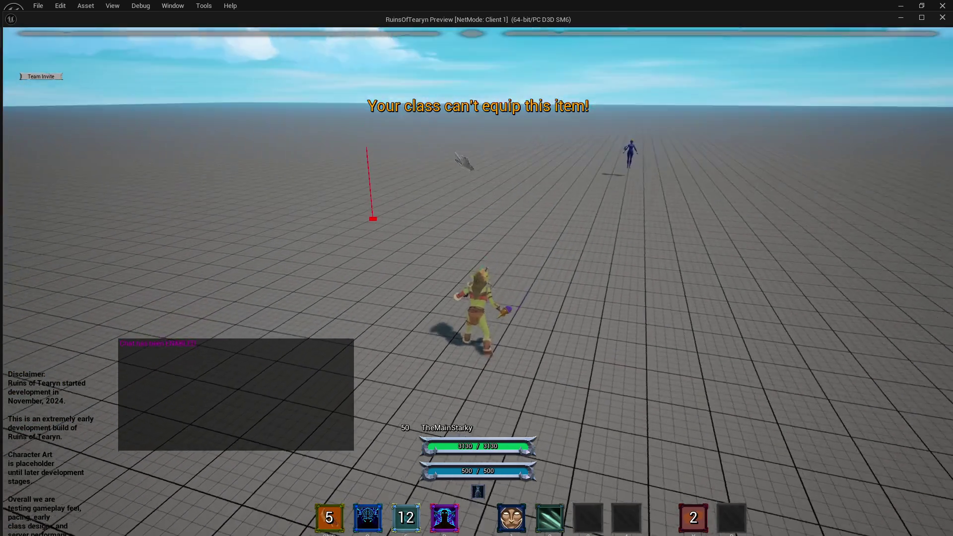
key("a")
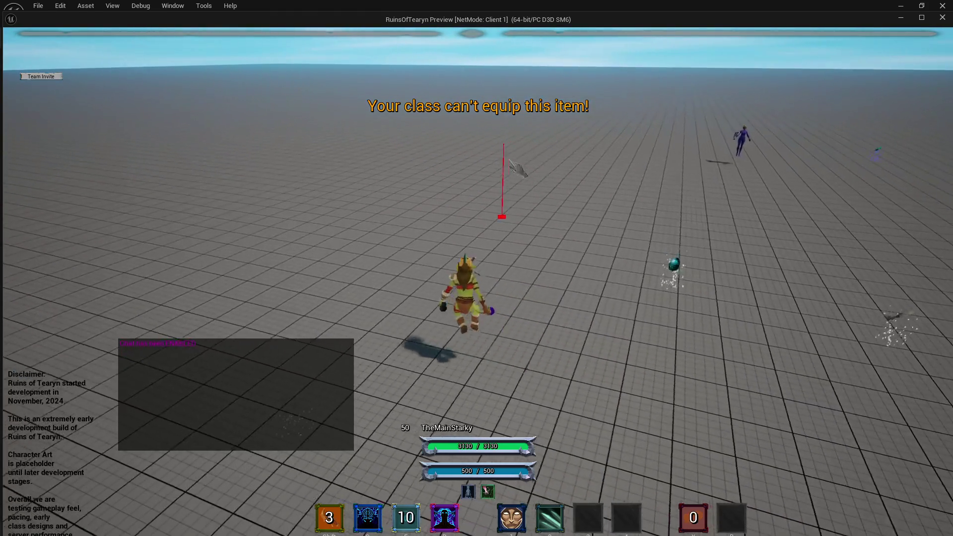
key("d")
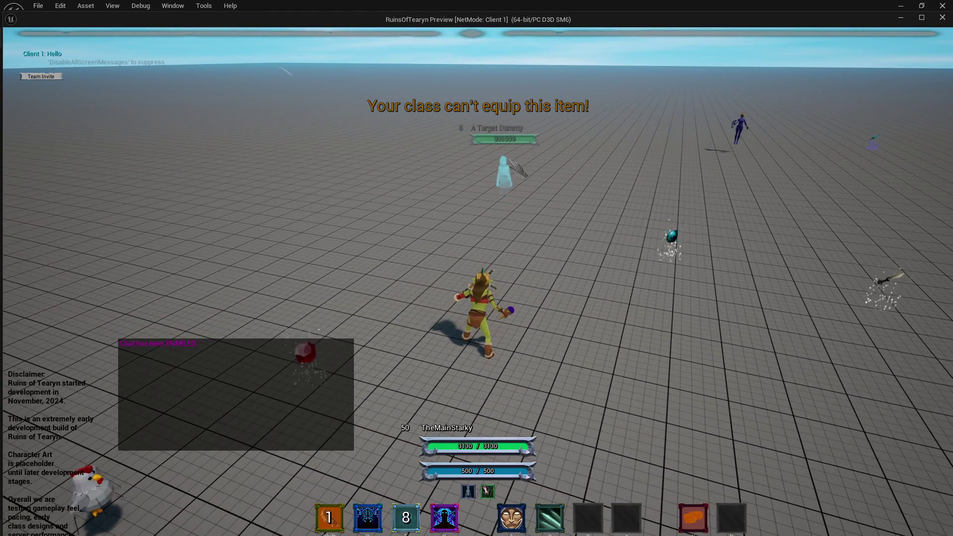
left_click(518, 170)
key("1")
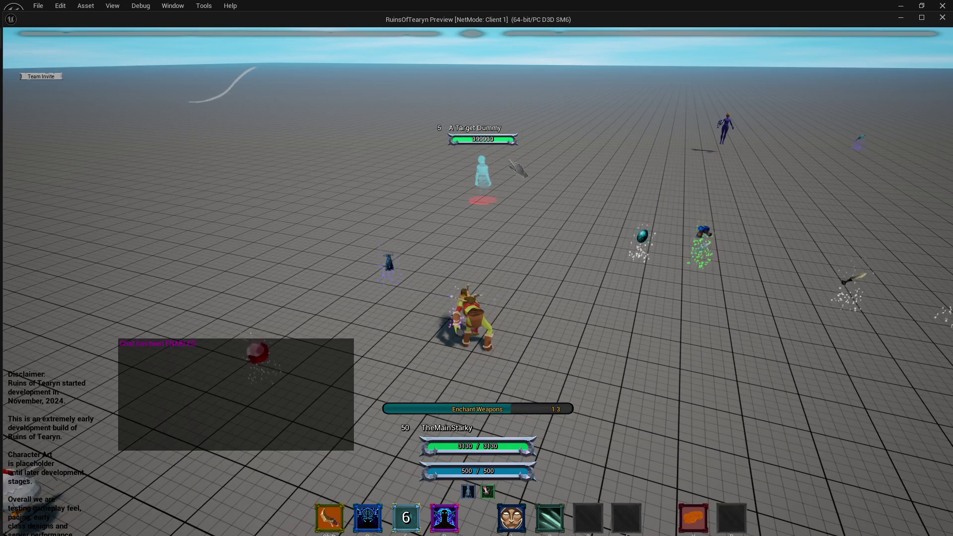
key("shift")
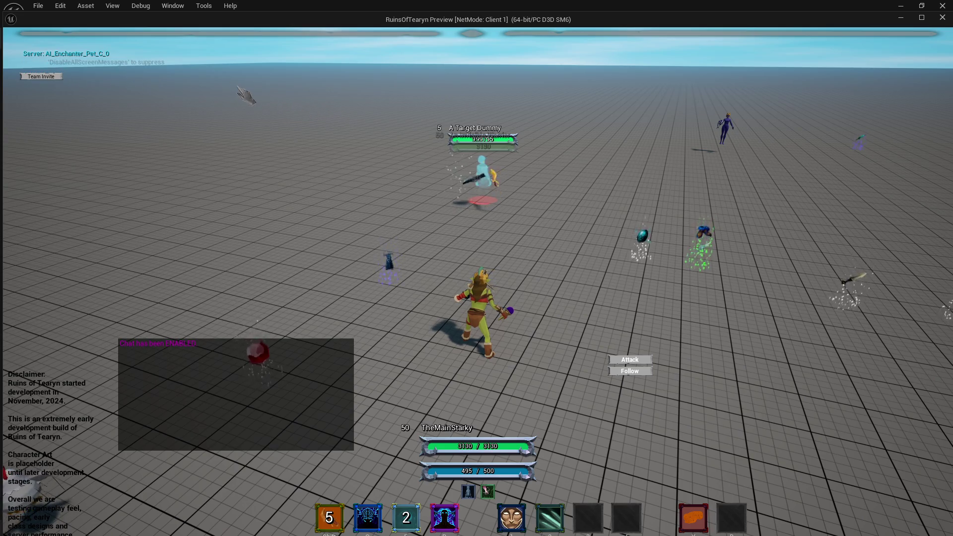
left_click(942, 18)
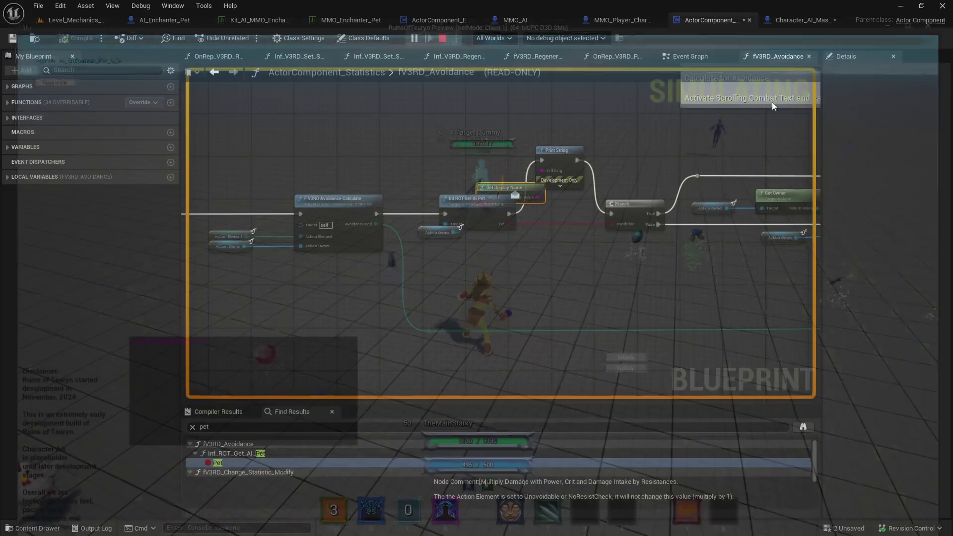
Move the Action Owner getter beside Get AI Pet and delete the Print String and Get Display Name nodes
mouse_move(434, 238)
left_mouse_down()
mouse_move(407, 270)
mouse_move(355, 281)
left_mouse_up()
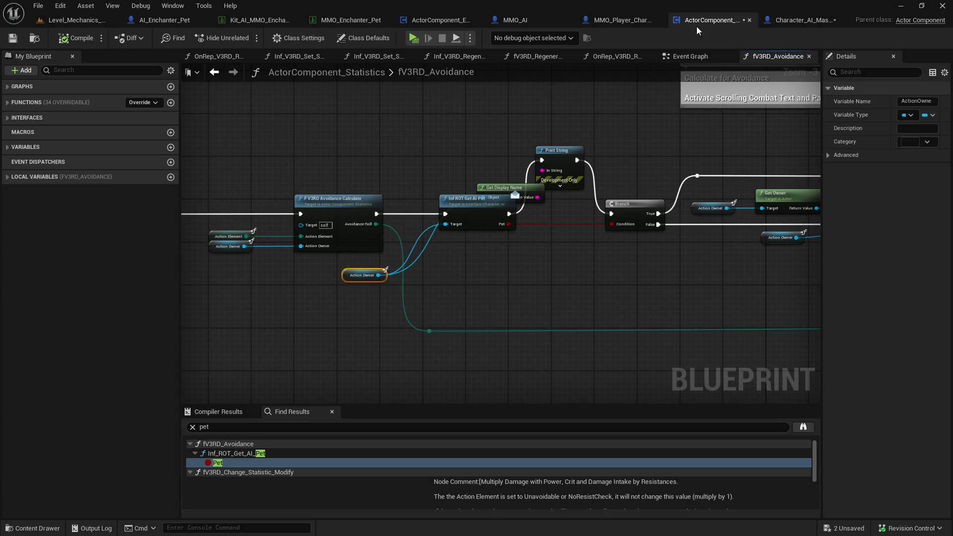
left_click(457, 277)
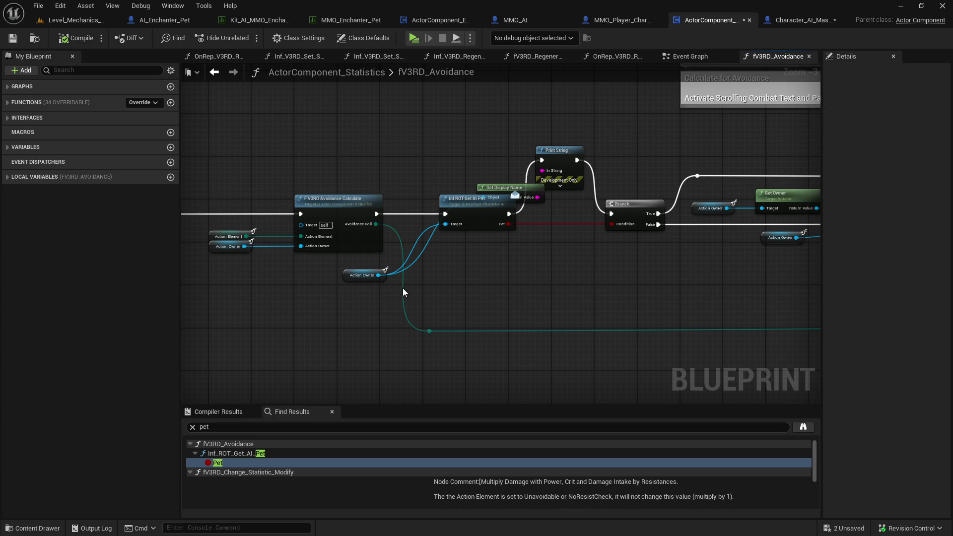
left_click_drag(380, 281, 429, 235)
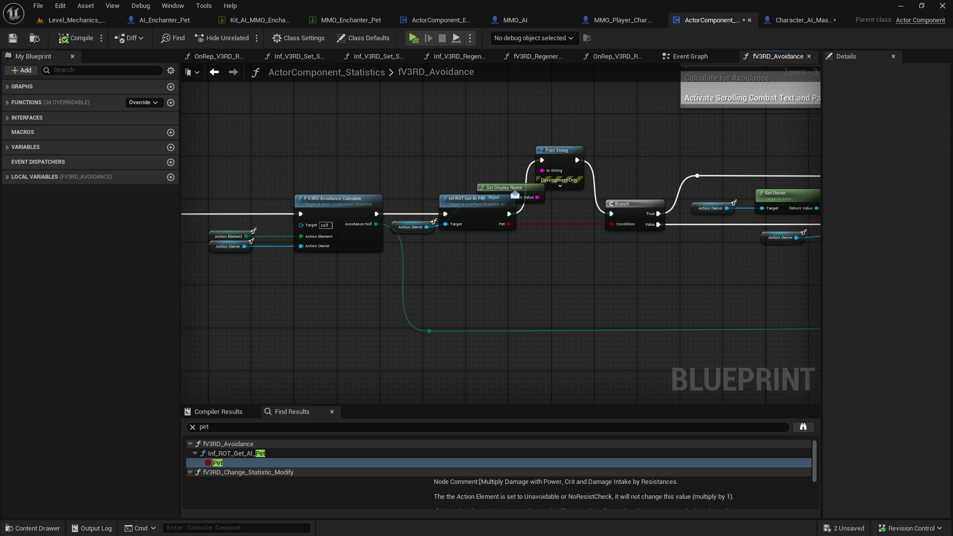
left_click(437, 198)
mouse_move(503, 137)
left_mouse_down()
mouse_move(449, 216)
mouse_move(545, 222)
left_mouse_up()
key("Delete")
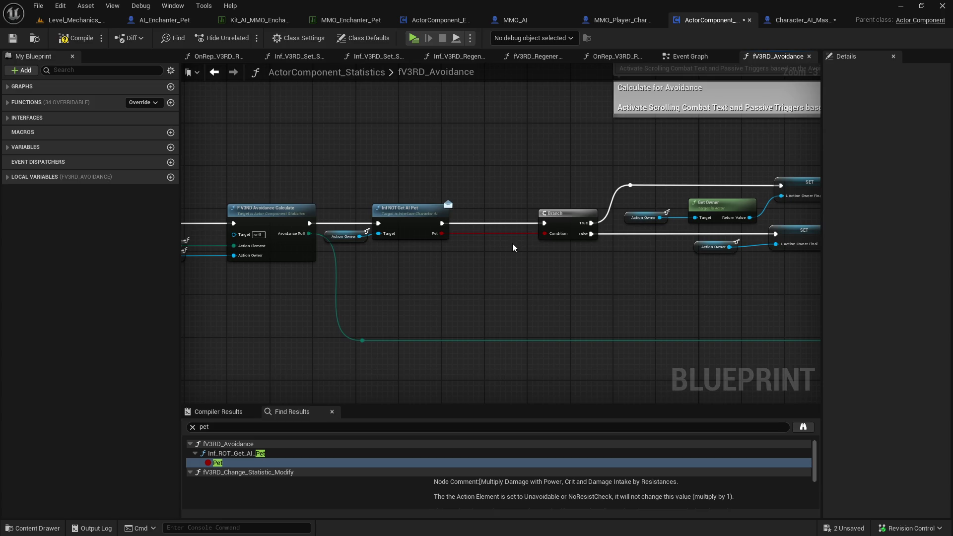
In AI_Enchanter_Pet's Class Defaults, search 'i pet' and tick the AI Pet checkbox
left_click(164, 20)
left_click(298, 38)
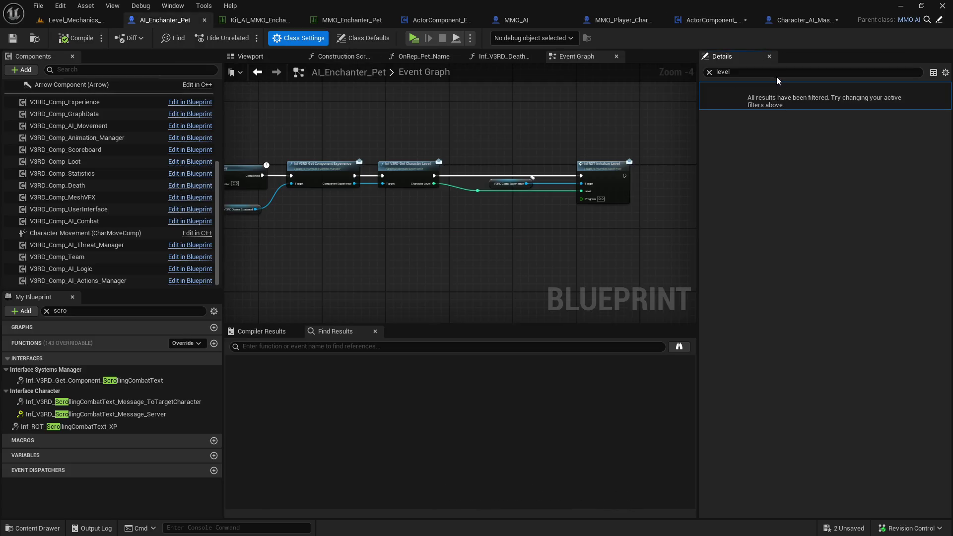
type("ai pet")
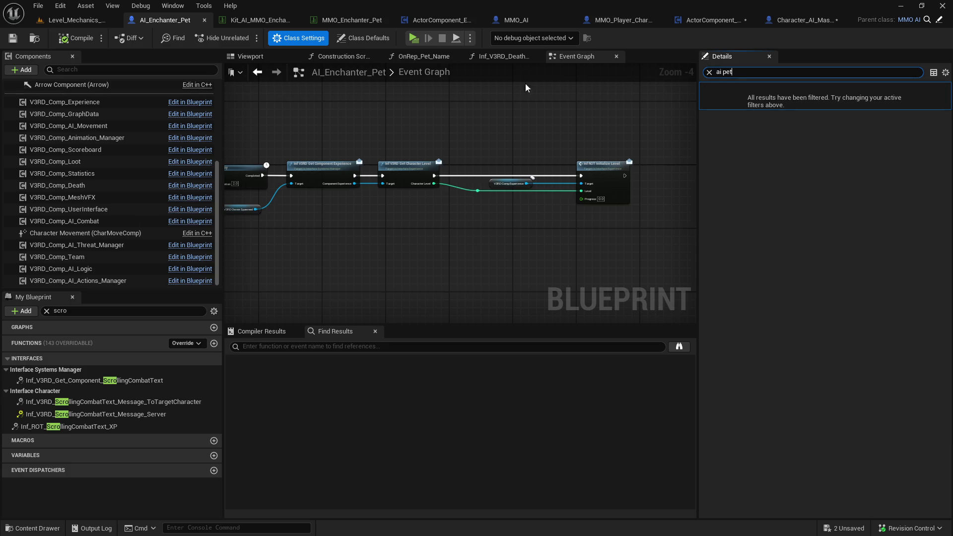
left_click(361, 38)
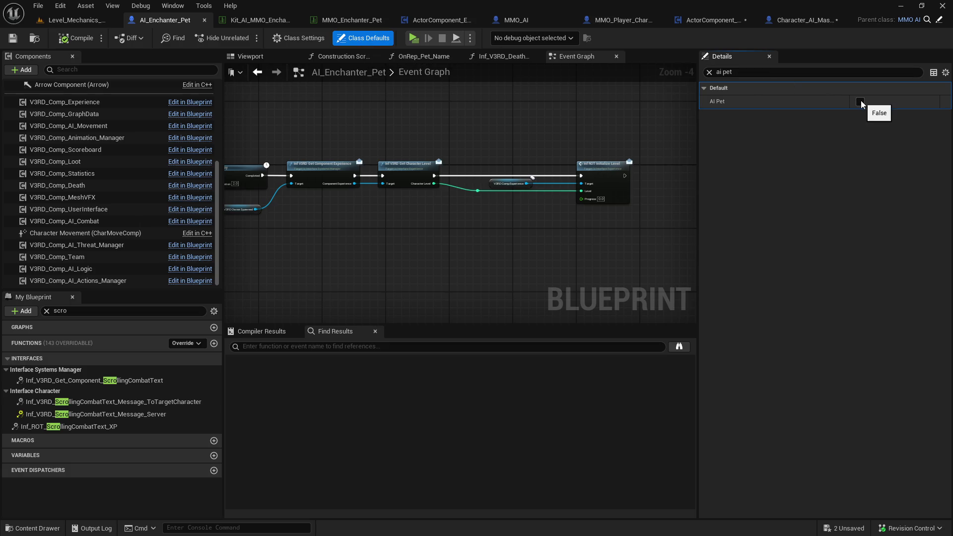
left_click(860, 102)
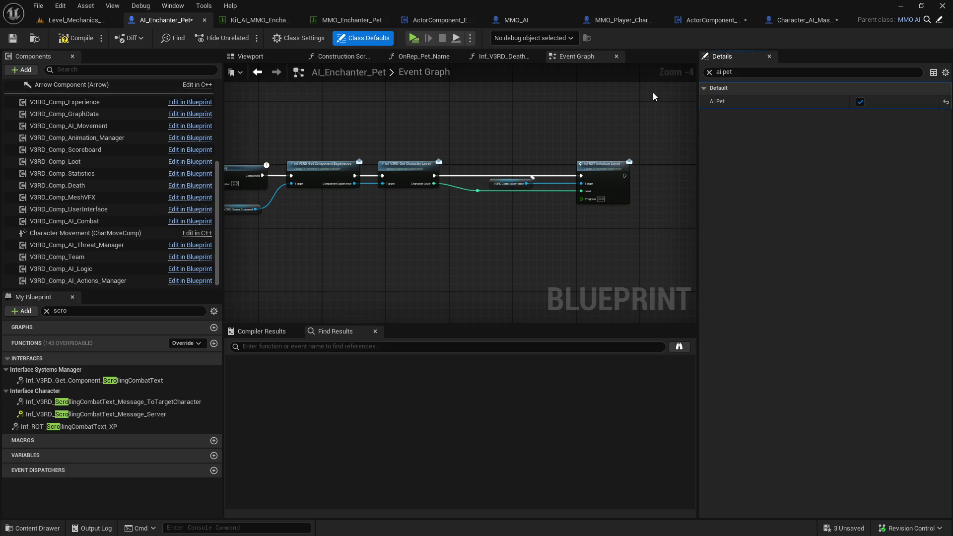
left_click(415, 38)
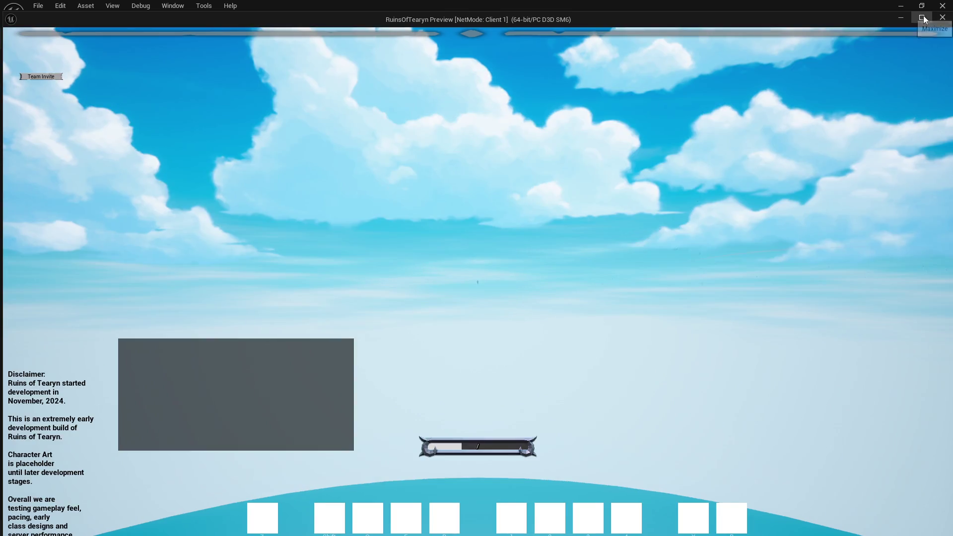
In full-screen play, target the dummy, cast Enchant Weapons and summon the pet, then close the preview
left_click(924, 20)
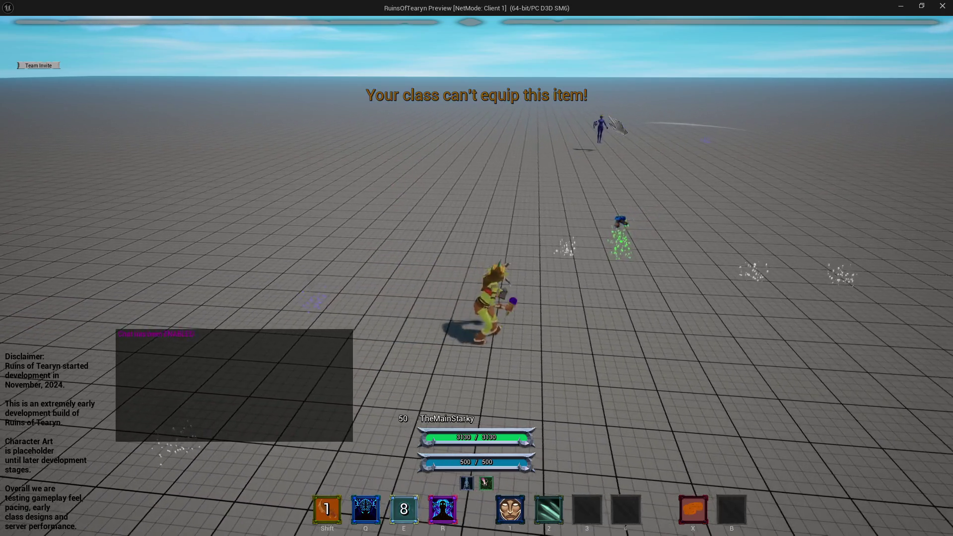
key("Tab")
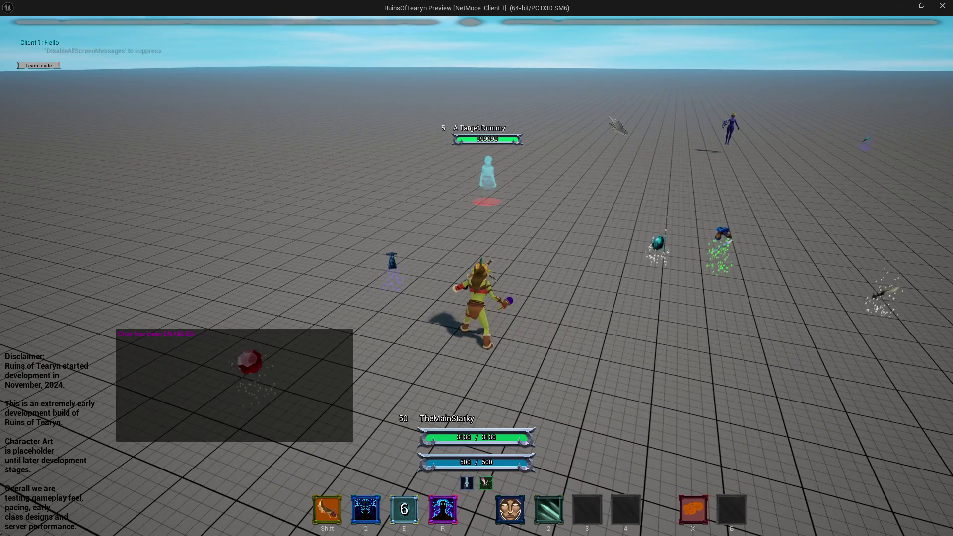
key("2")
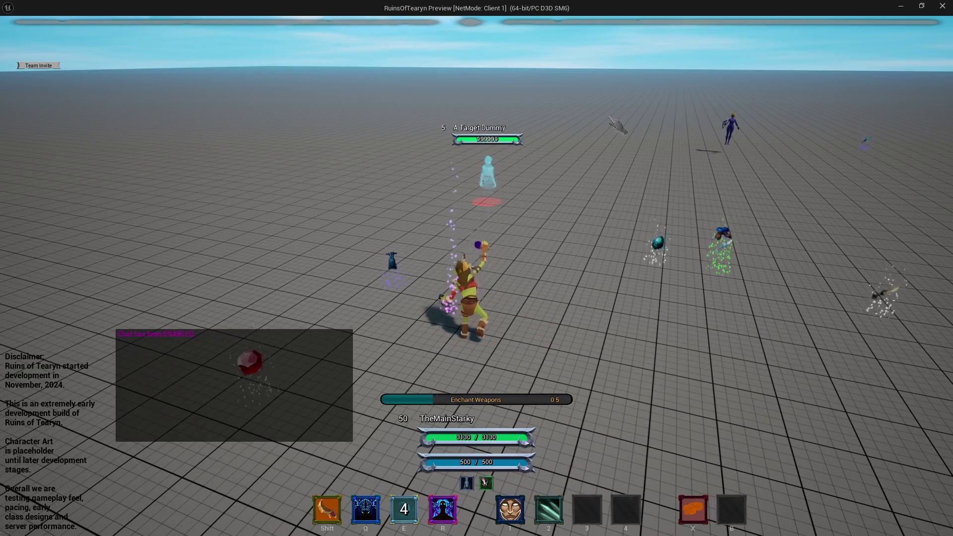
key("shift")
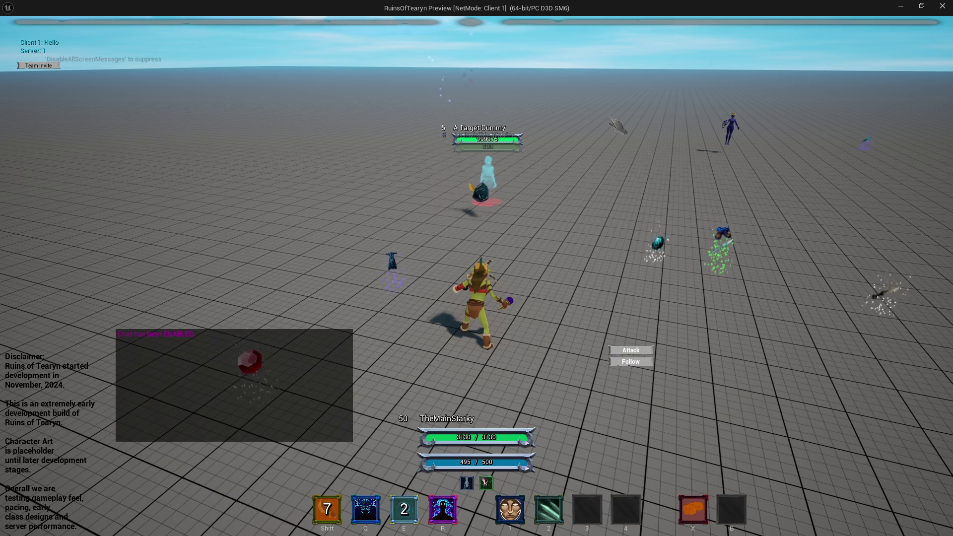
left_click(948, 5)
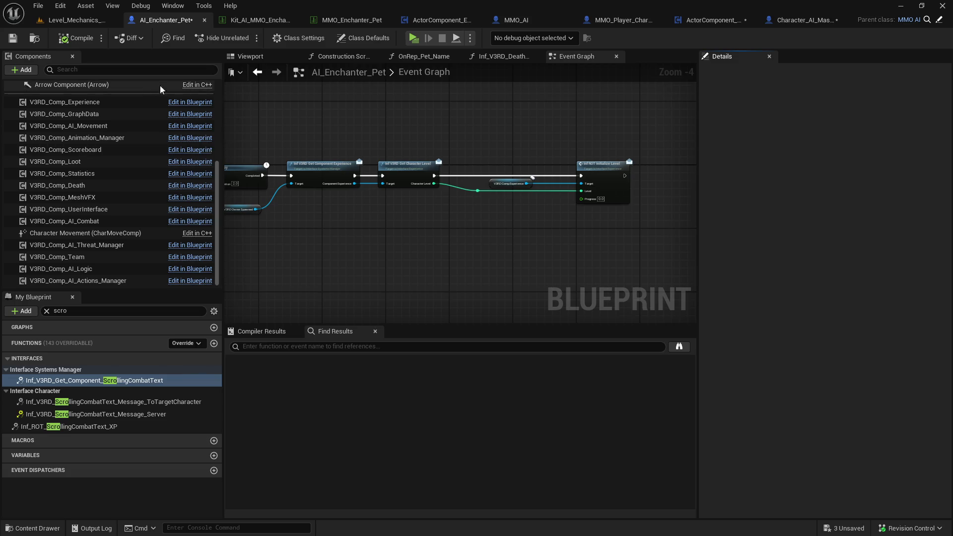
Untick AI Pet in AI_Enchanter_Pet's Class Defaults and search 'pet' to confirm Pet stays enabled
left_click(347, 38)
left_click(860, 102)
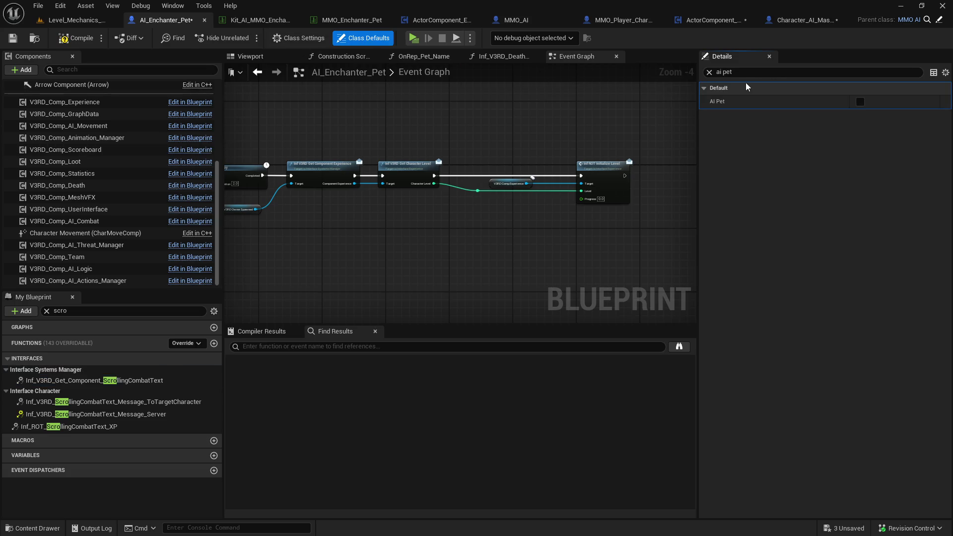
type("pet")
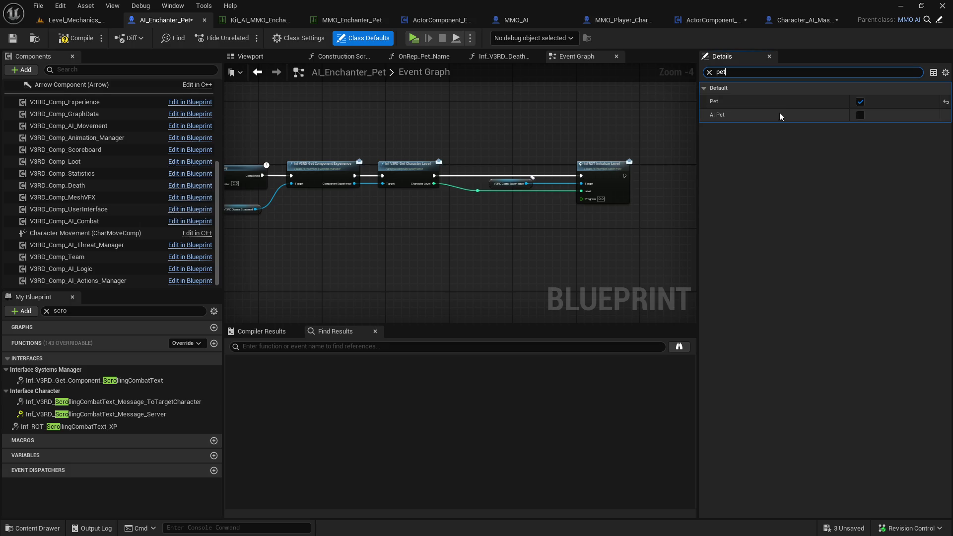
left_click(709, 72)
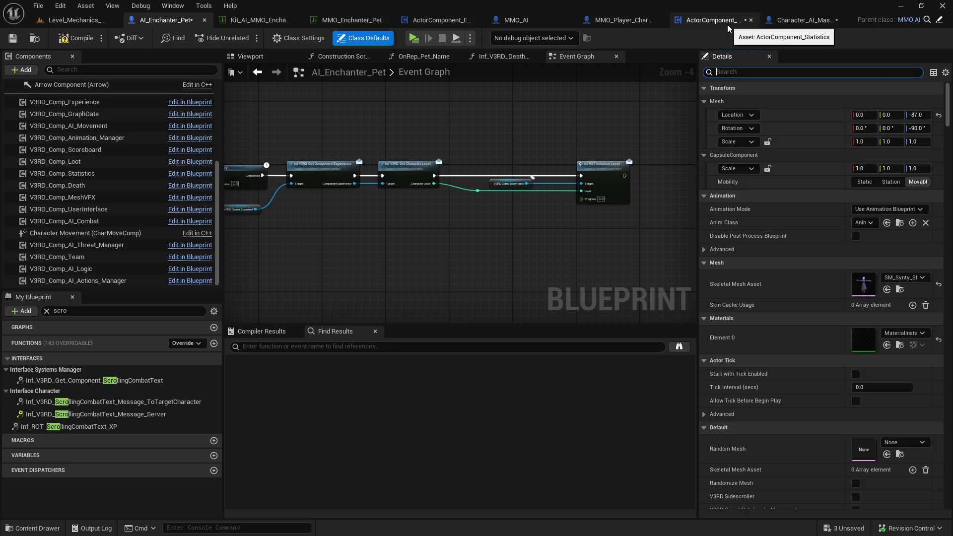
left_click(728, 25)
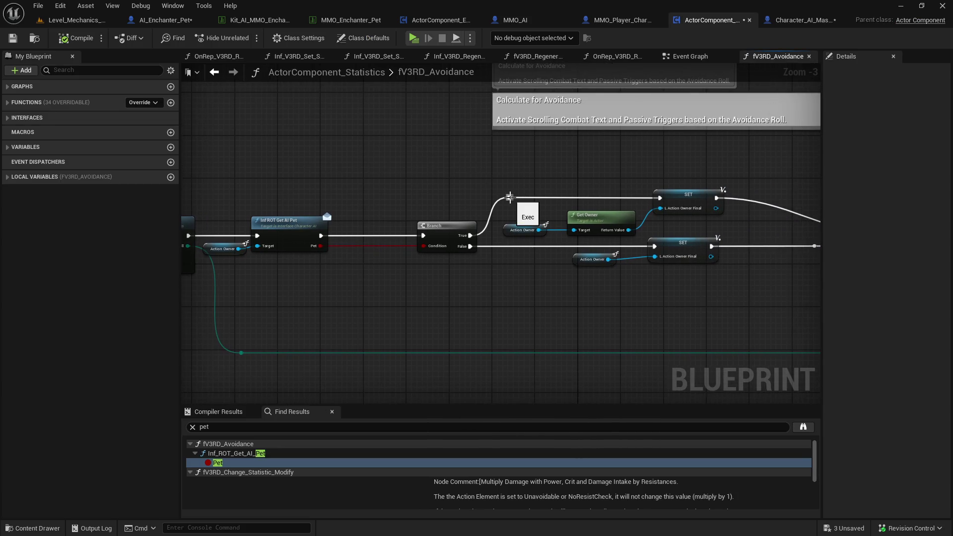
Rearrange the pet check, Action Owner, SET and Get Owner nodes to free space on the True path
left_click_drag(295, 228, 311, 229)
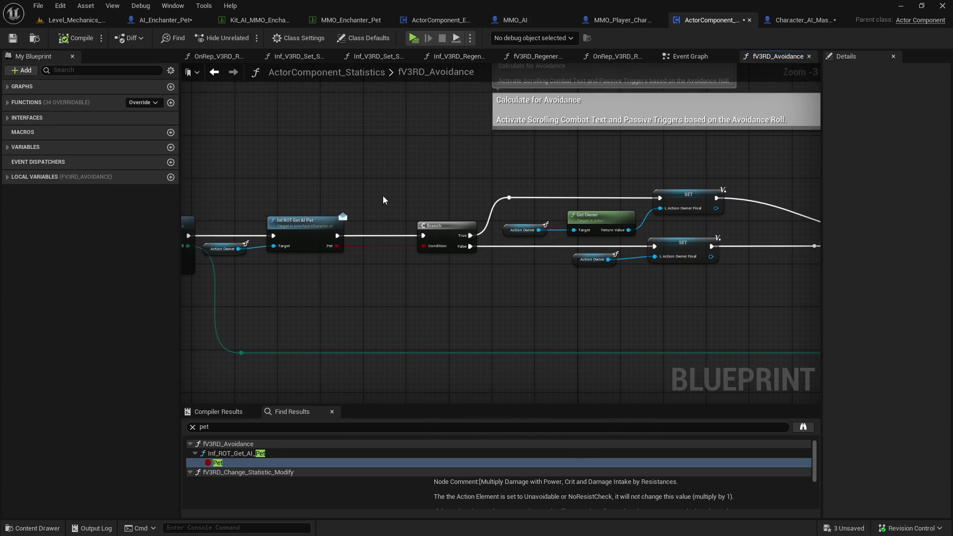
left_click_drag(379, 195, 226, 260)
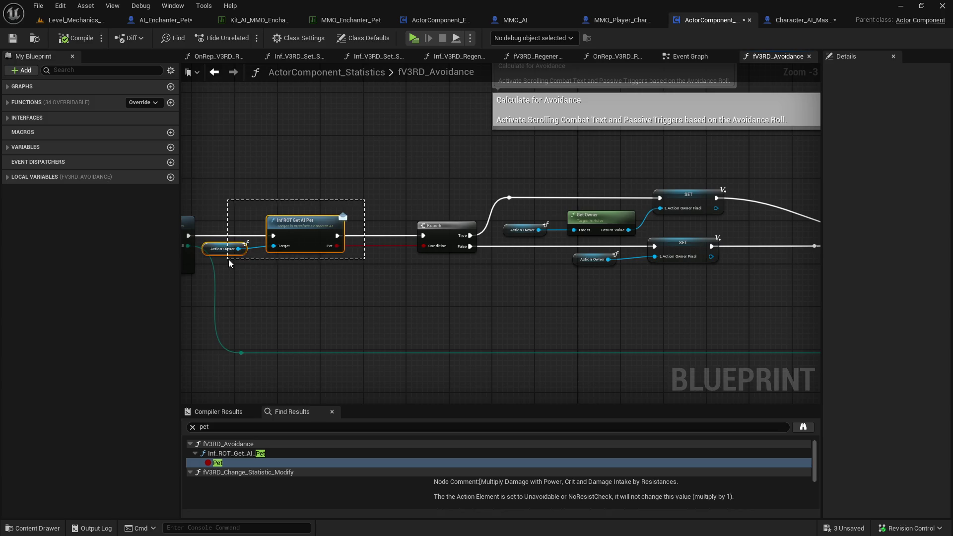
left_click(506, 167)
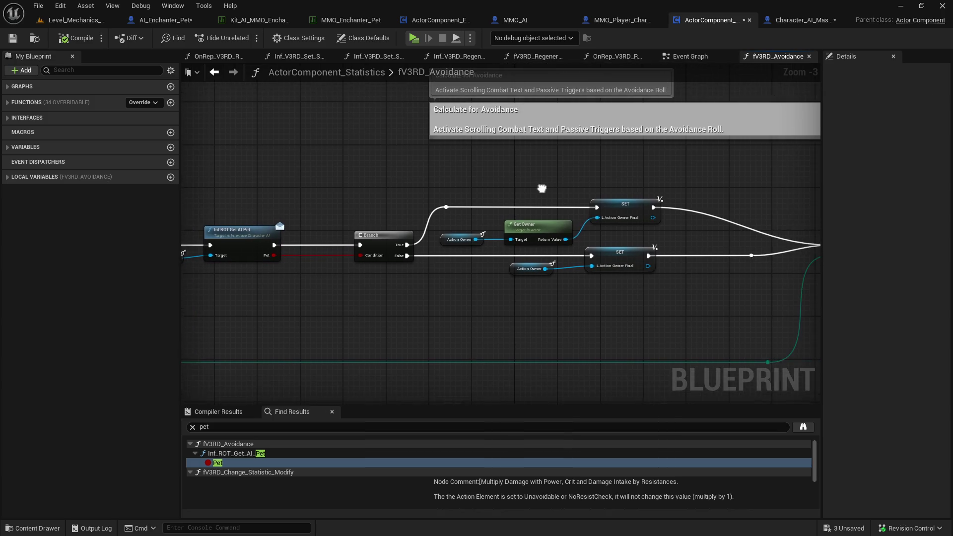
left_click_drag(640, 183, 467, 244)
left_click_drag(556, 223, 578, 219)
left_click_drag(483, 236, 478, 236)
left_click_drag(555, 225, 497, 228)
left_click(469, 239, "shift")
Branch a Print String off the True reroute and feed it Get Owner's display name
left_click_drag(443, 209, 538, 170)
type("print string")
key("Return")
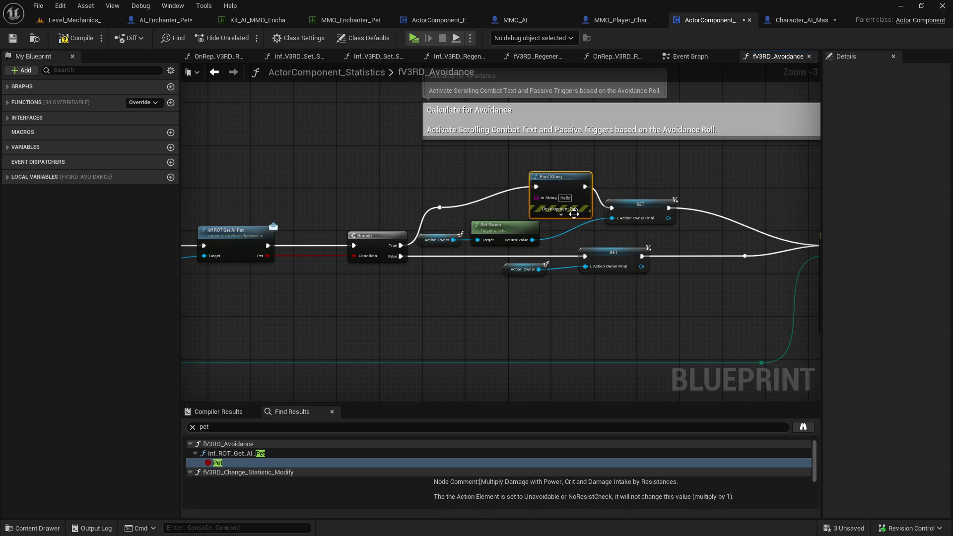
mouse_move(532, 240)
left_mouse_down()
mouse_move(545, 203)
mouse_move(538, 197)
left_mouse_up()
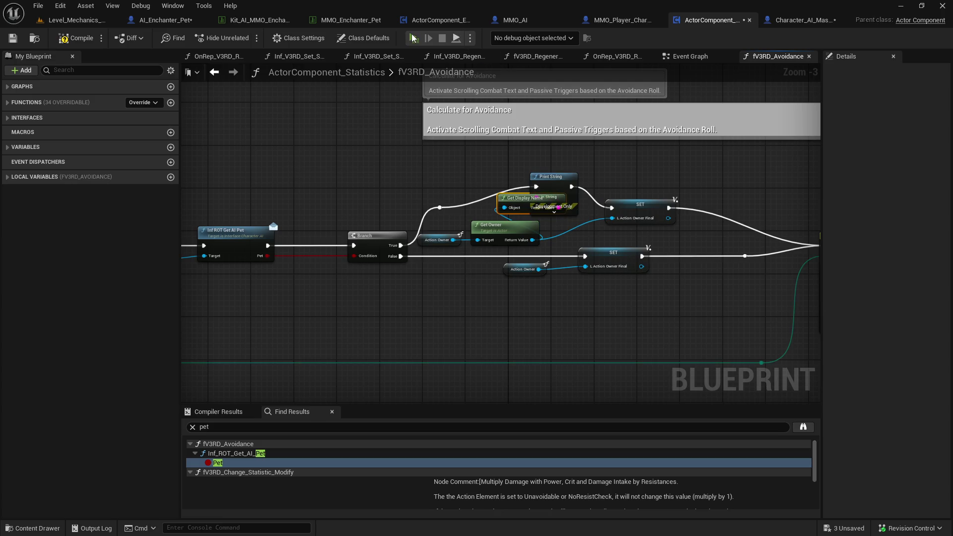
Play-test the game, casting Enchant Weapons and commanding the pet, then stop the session
left_click(412, 38)
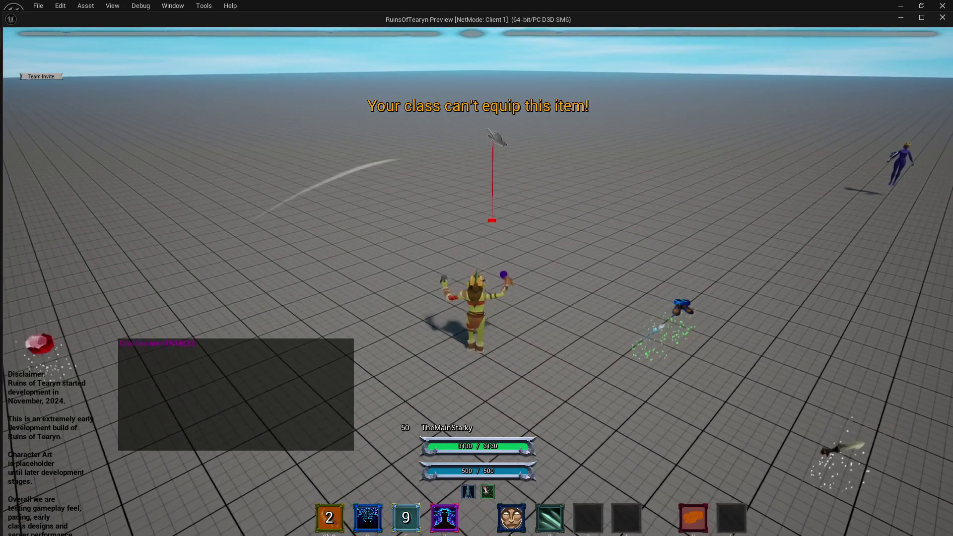
key("s")
key("2")
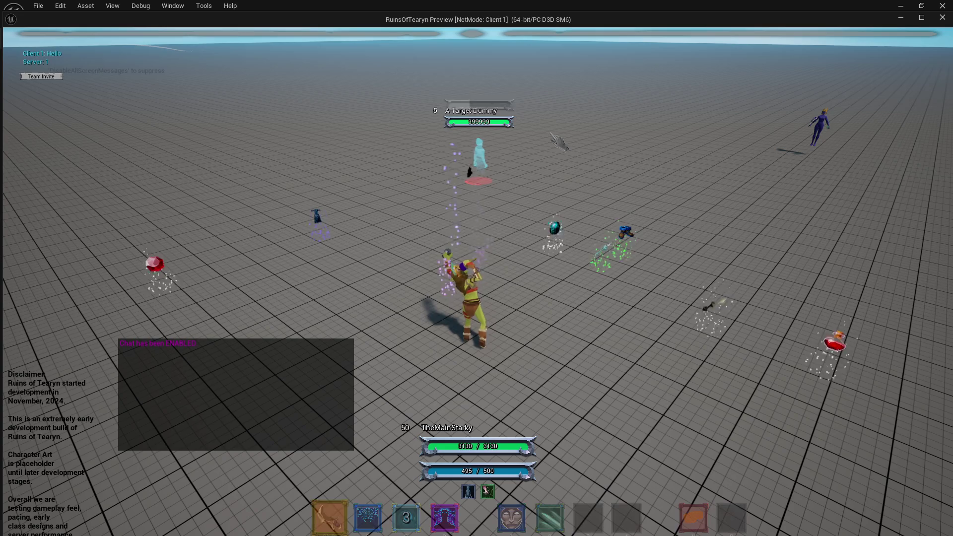
right_click(610, 355)
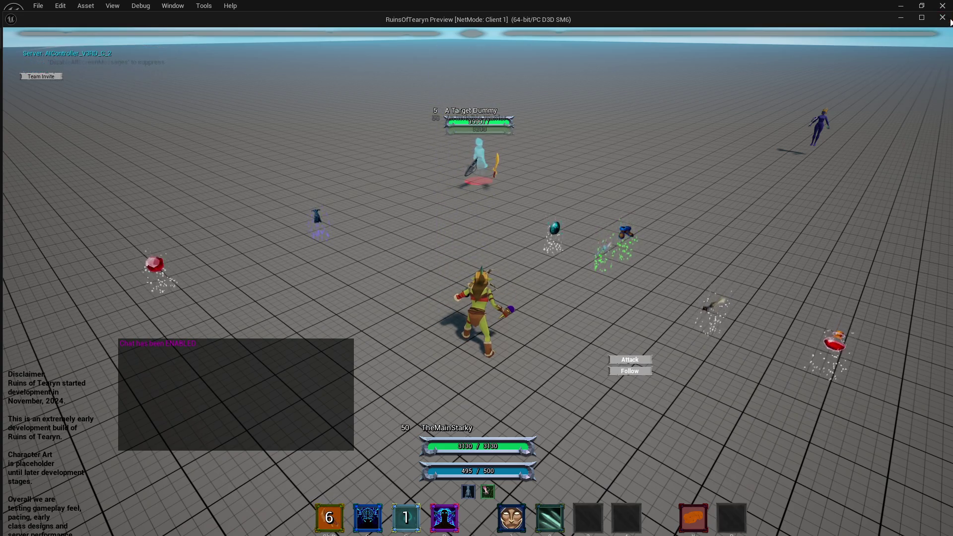
left_click(942, 18)
Delete the Print String and Get Display Name nodes and reconnect Branch True to the upper SET
left_click(537, 186, "ctrl")
key("Delete")
left_click_drag(440, 208, 612, 207)
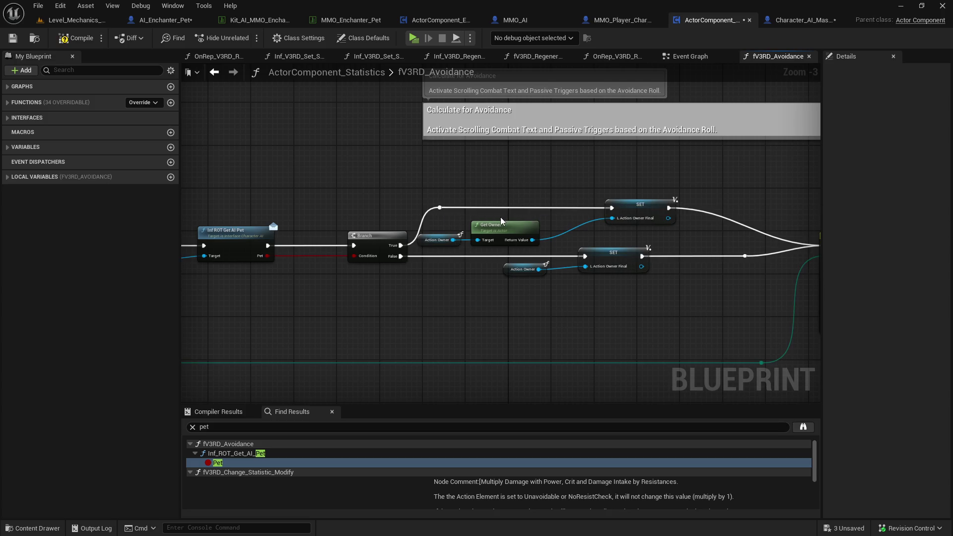
Compile and save the avoidance blueprint, then search Character_AI_Master for the spawned-owner variable
left_click(12, 39)
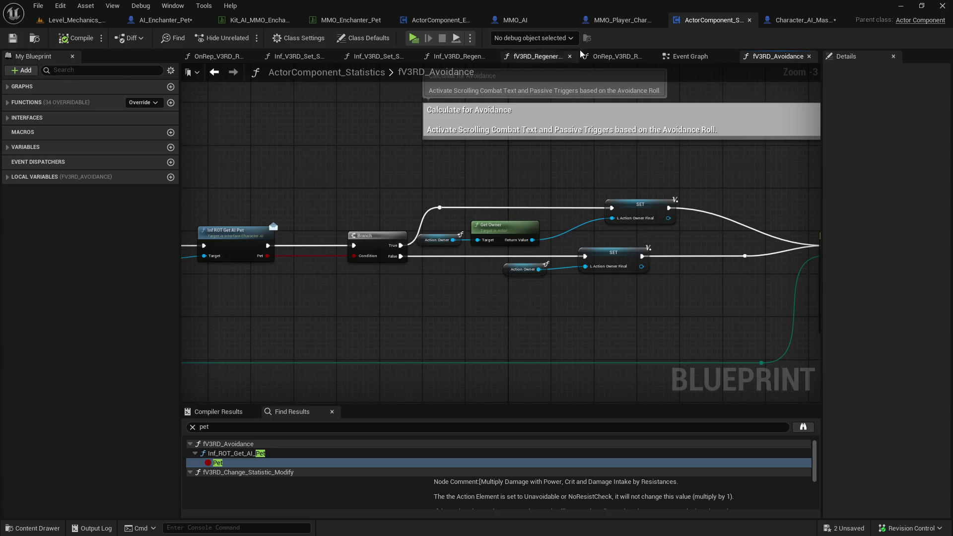
left_click(800, 20)
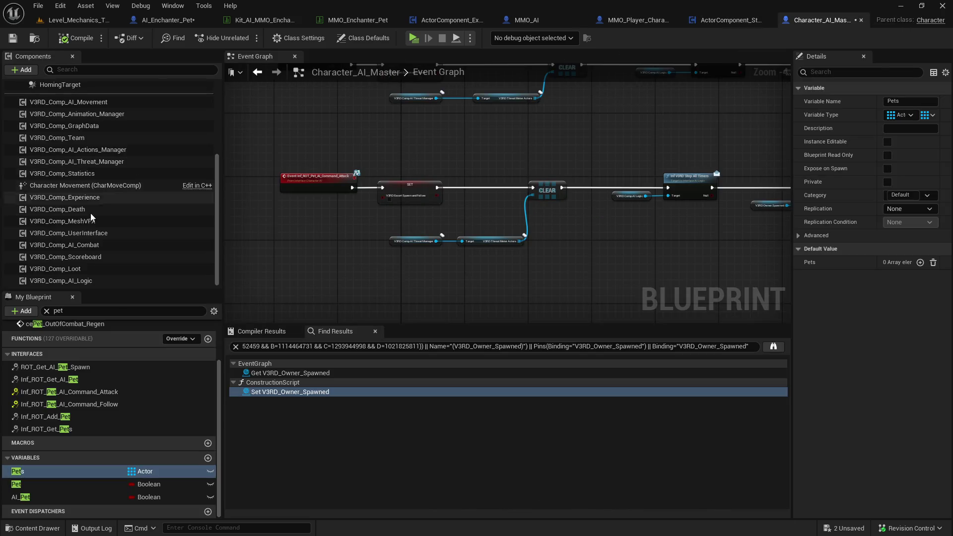
key("BackSpace")
key("BackSpace")
key("BackSpace")
type("g")
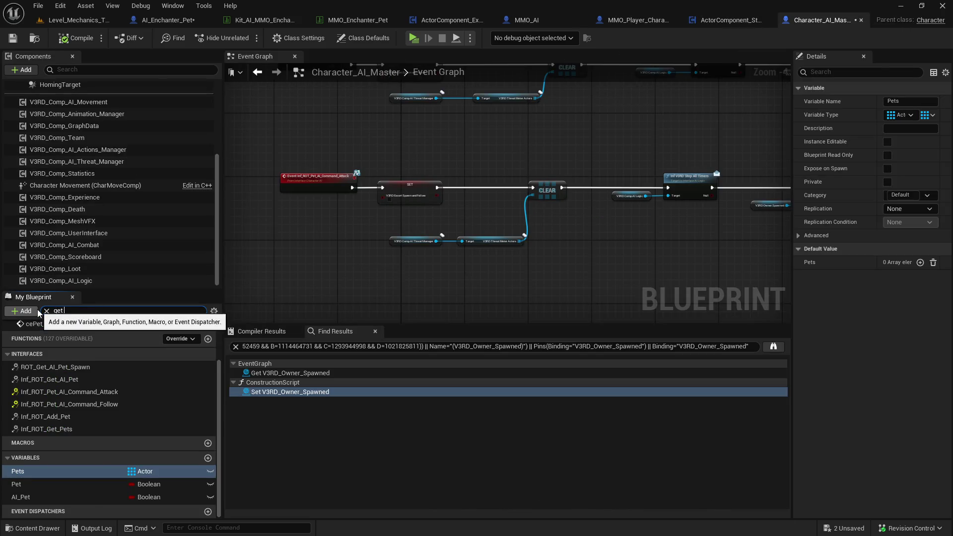
type(" spwan")
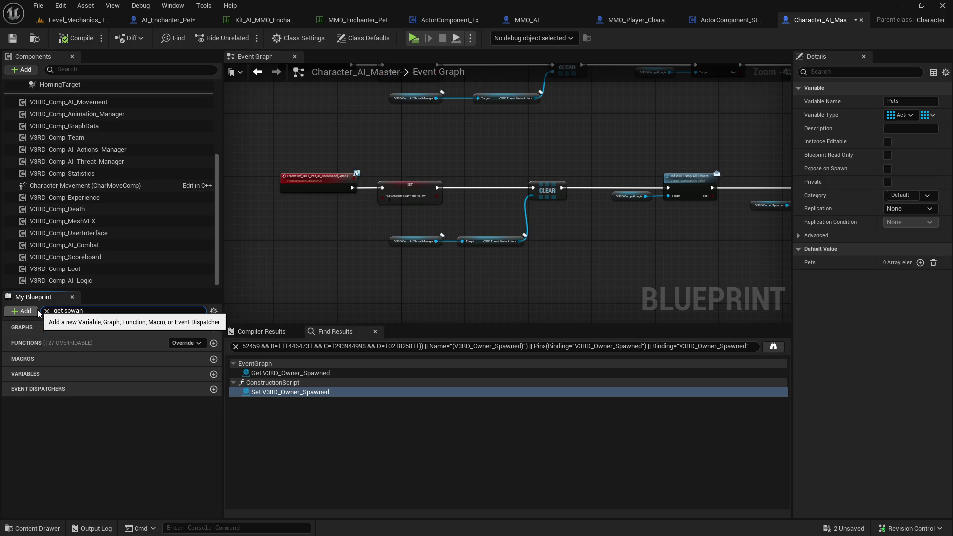
key("BackSpace")
key("BackSpace")
key("BackSpace")
type("awn")
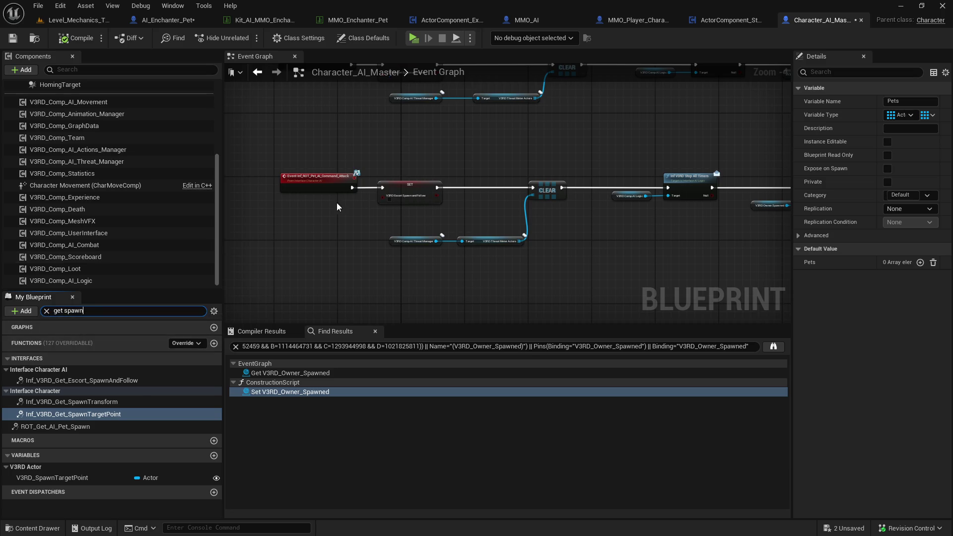
left_click(342, 238)
scroll(342, 238, "down", 7)
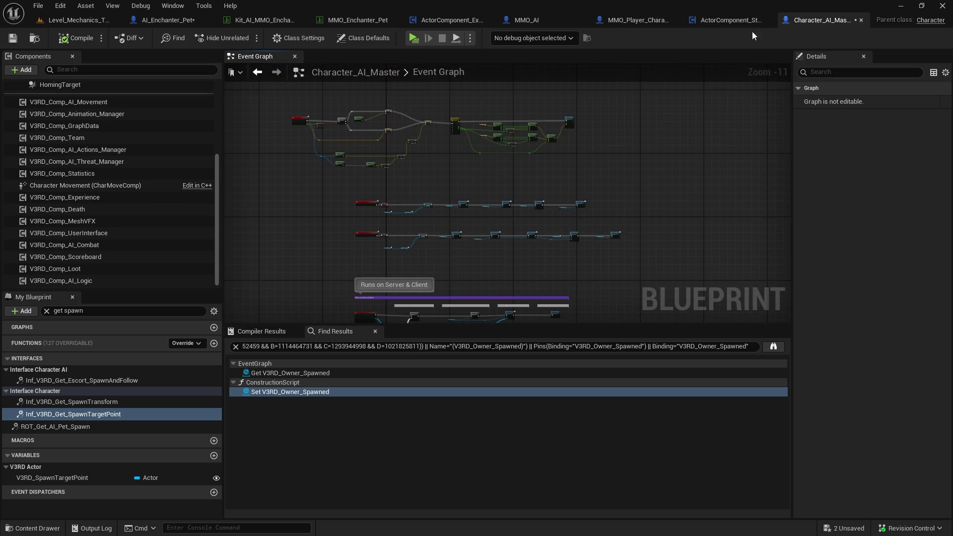
Find V3RD_Owner_Spawned via a 'spaw' member search, then open the implemented Interface_Character_AI
left_click(89, 310)
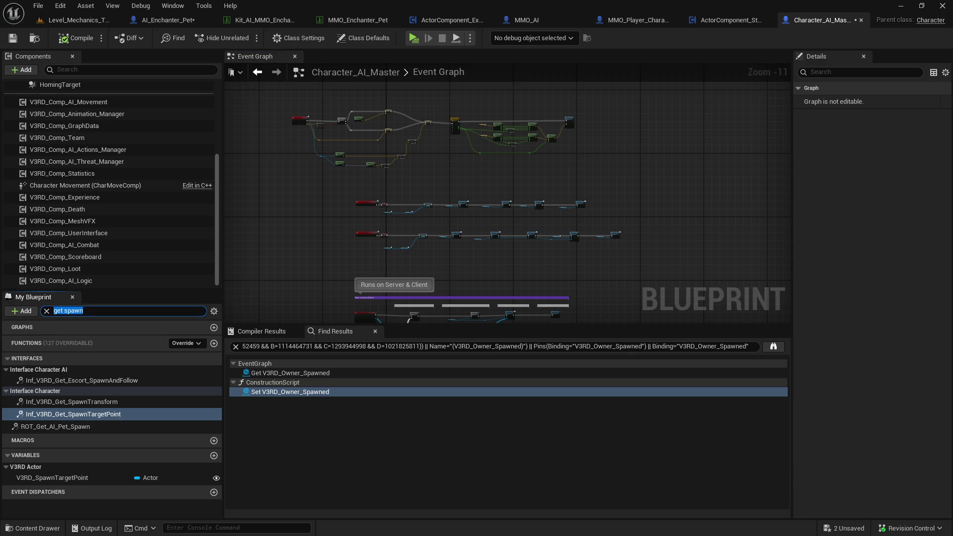
type("spaw")
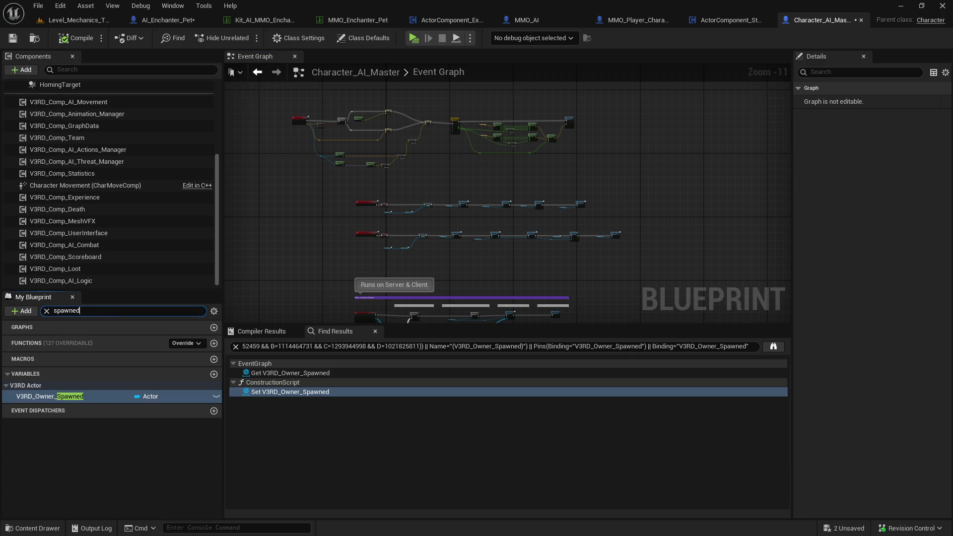
left_click(298, 38)
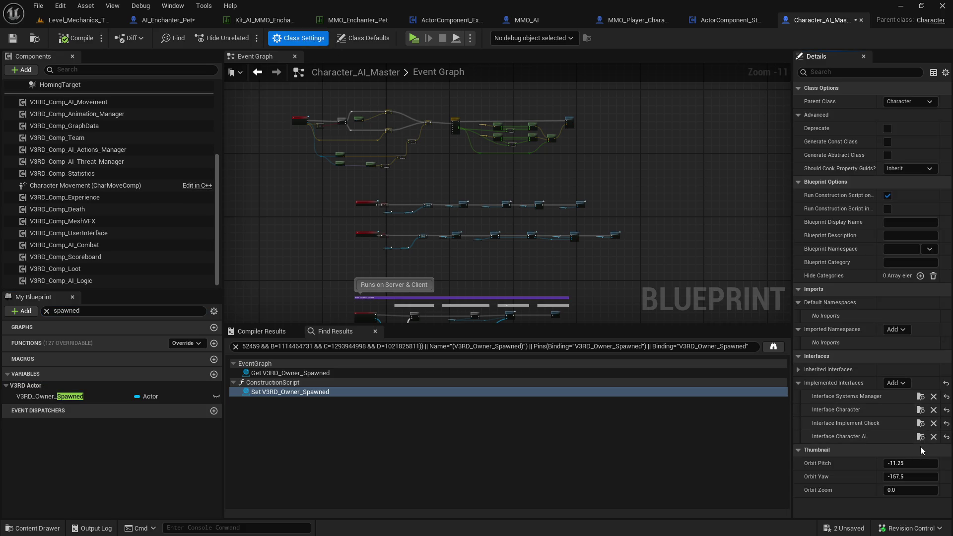
left_click(920, 437)
left_click(809, 69)
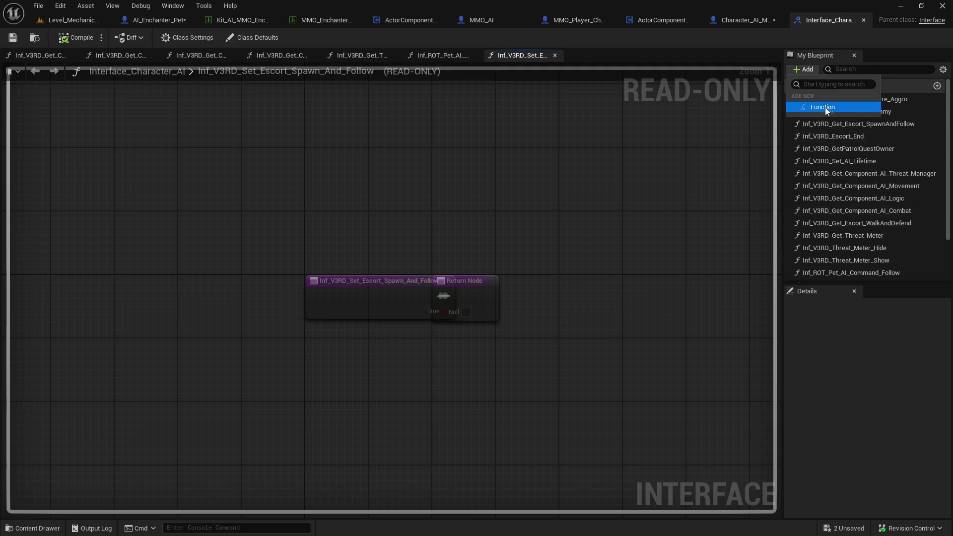
Add a new interface function named ROT_Get_Spawned_Owner
left_click(825, 107)
type("ROT_Get_Spawned_")
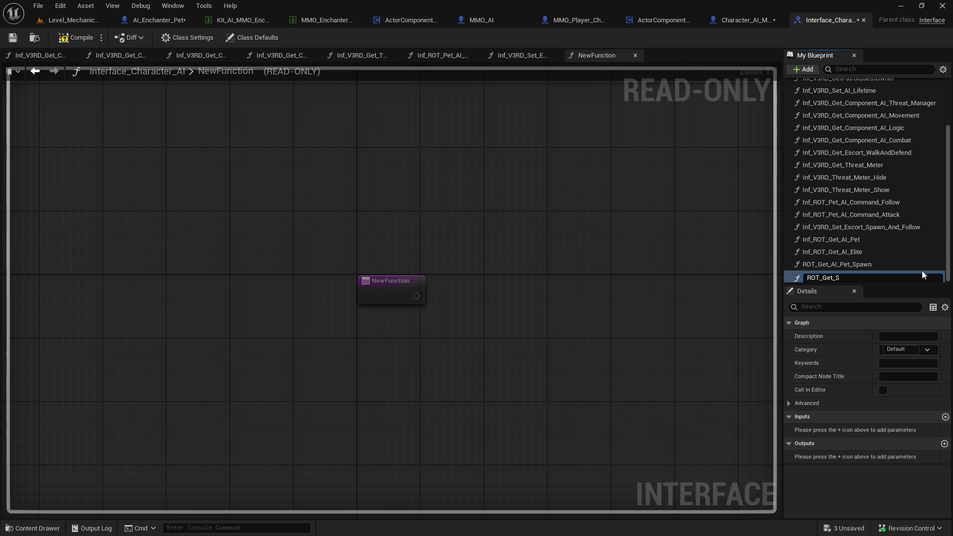
type("Owner")
key("Return")
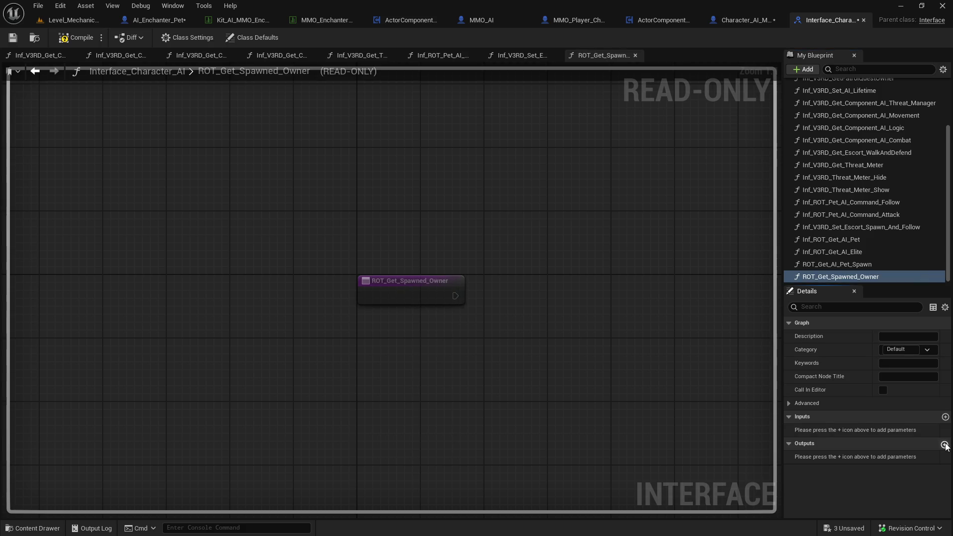
Give ROT_Get_Spawned_Owner an Actor object reference output named AI_Spawned_Owner
left_click(944, 443)
left_click(892, 458)
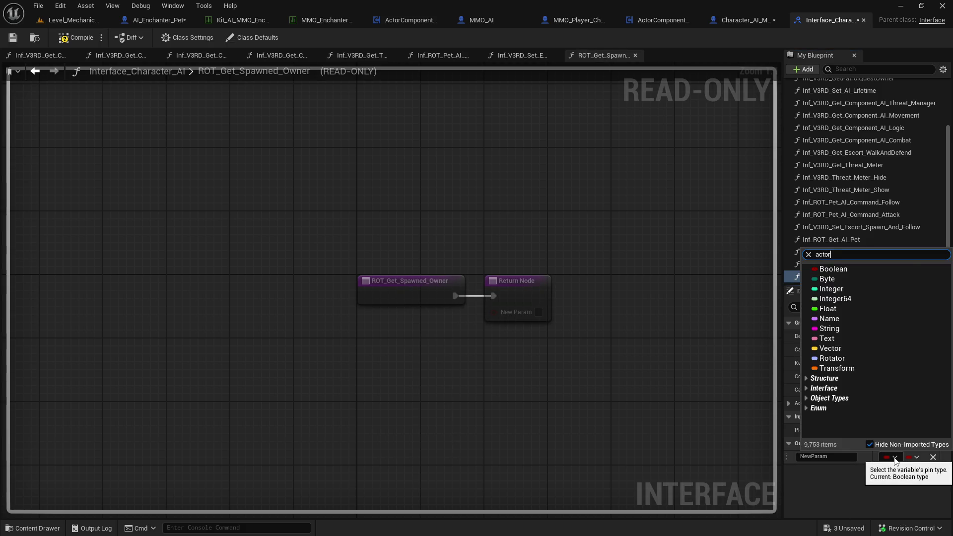
mouse_move(896, 357)
left_click(754, 356)
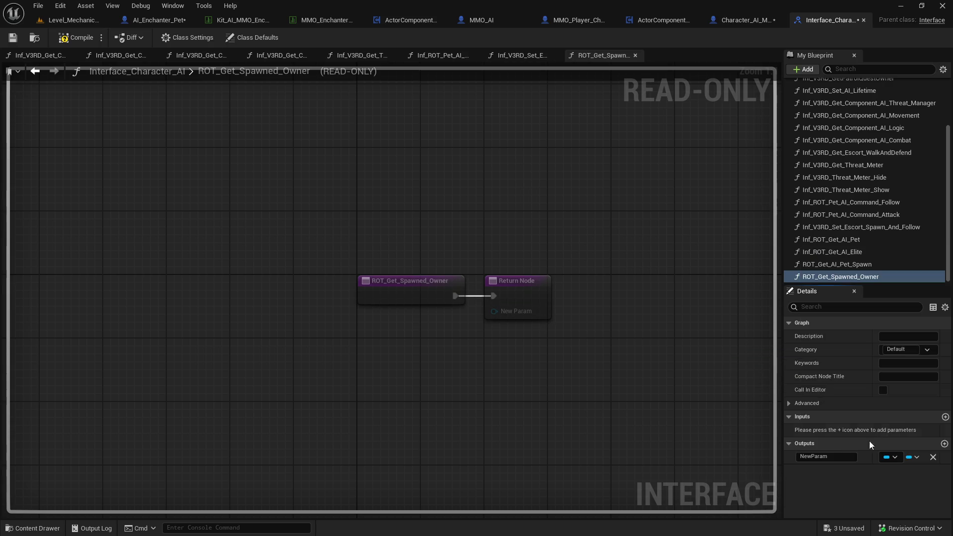
left_click(824, 456)
type("Spawned_Oner")
left_click(830, 457)
type("w")
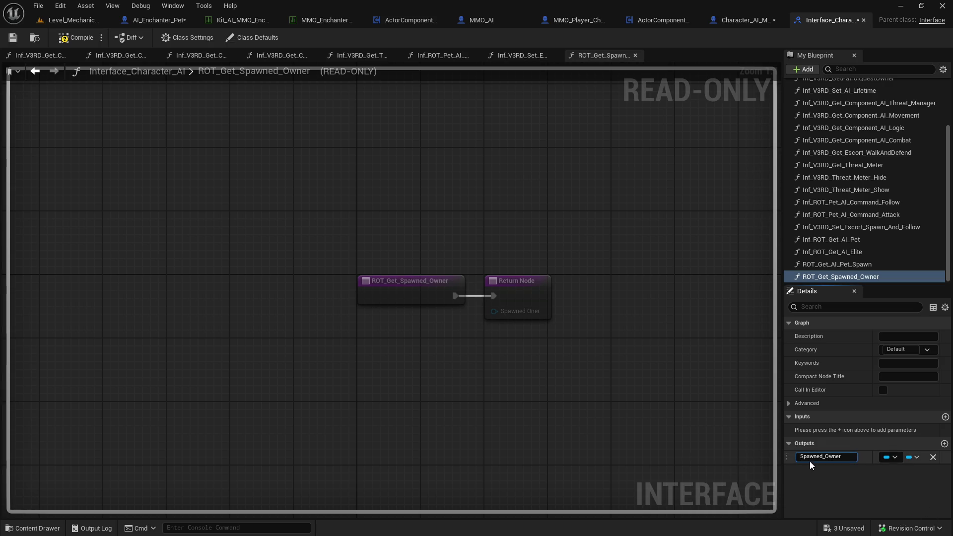
type("AI_")
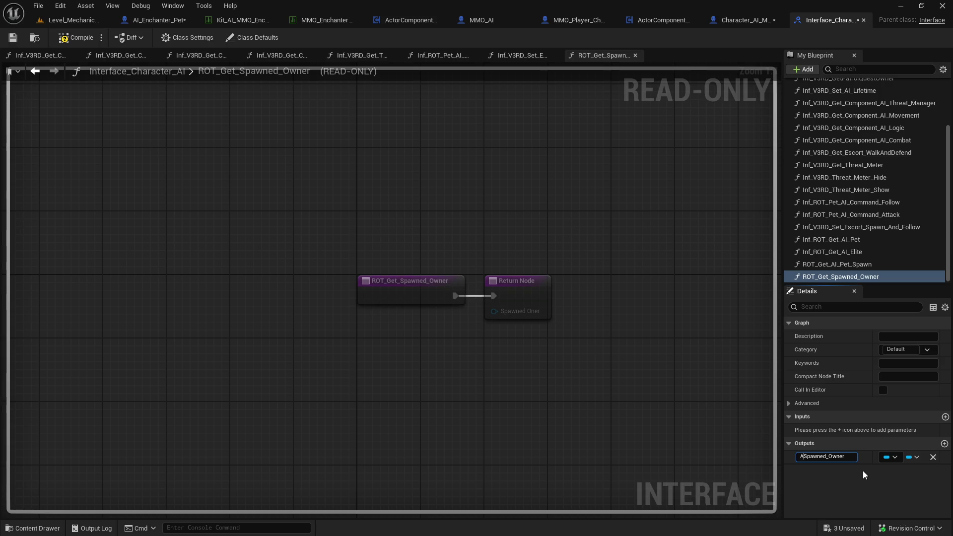
key("Return")
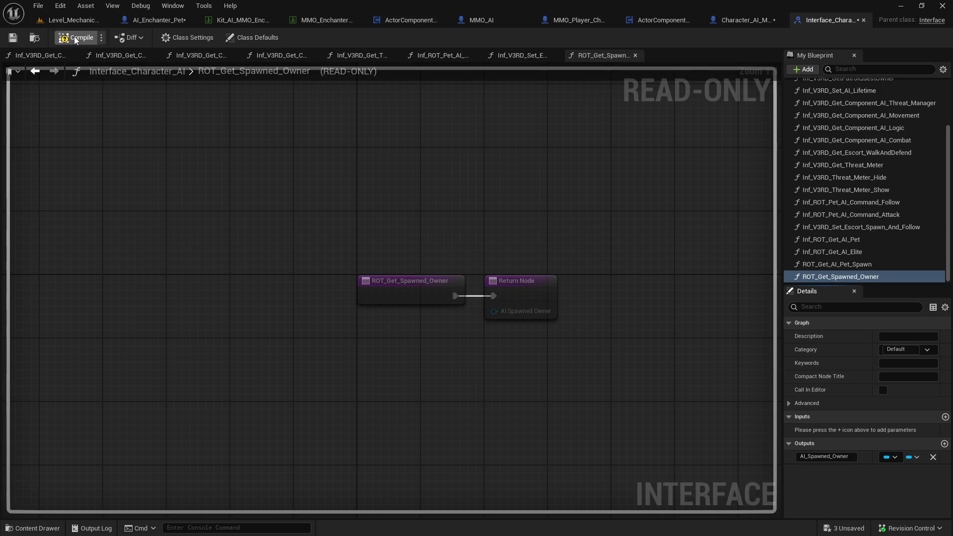
left_click(737, 20)
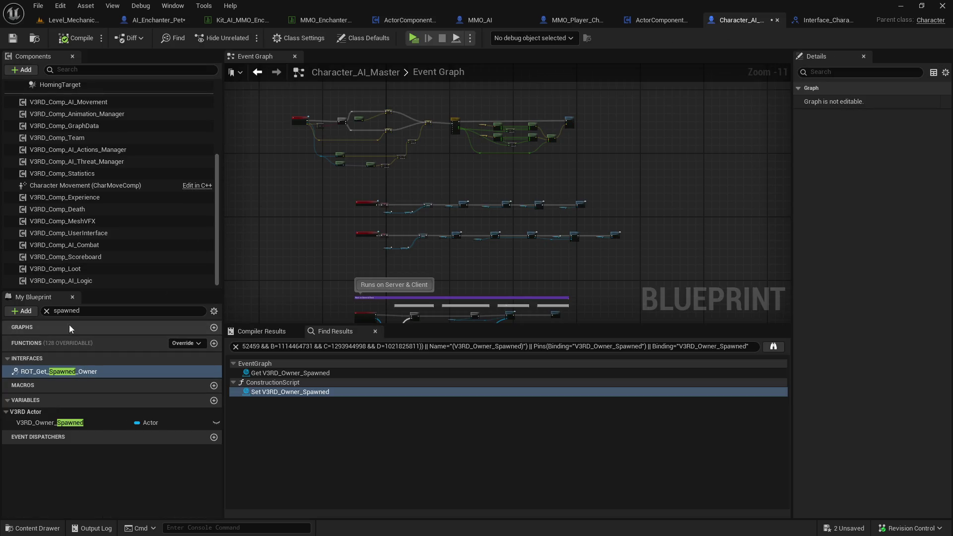
Implement ROT_Get_Spawned_Owner in Character_AI_Master to return V3RD_Owner_Spawned, then compile and save
double_click(81, 371)
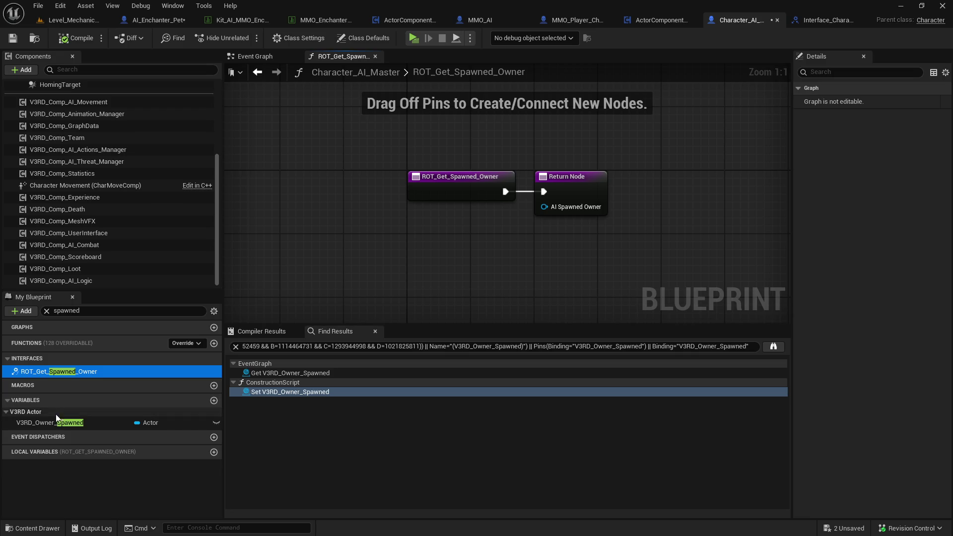
left_click_drag(56, 422, 544, 206)
left_click_drag(476, 204, 445, 228)
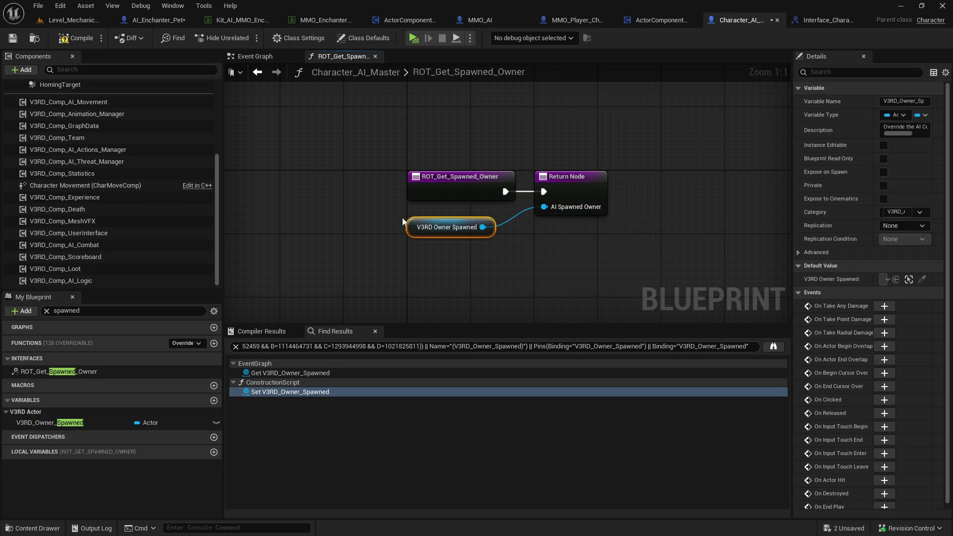
left_click(13, 41)
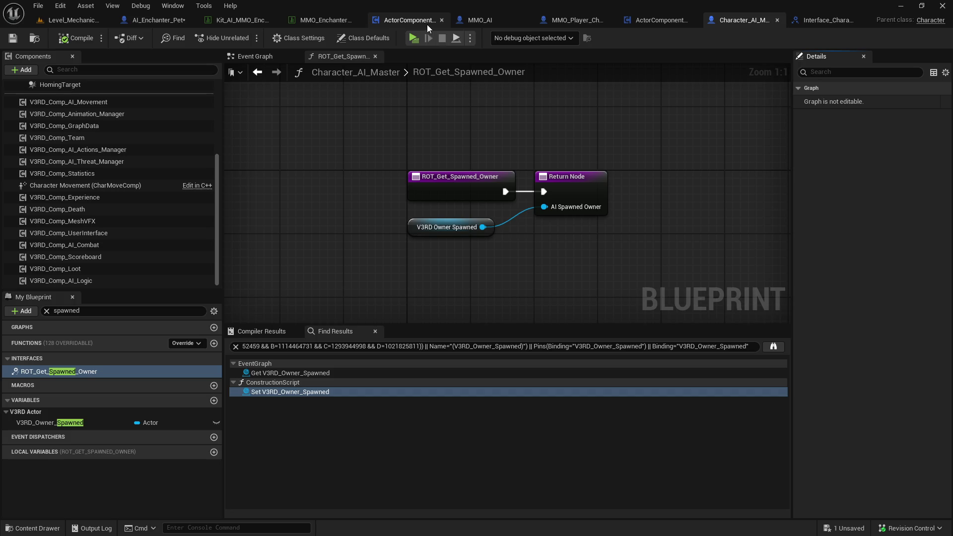
In fV3RD_Avoidance, replace Get Owner with ROT Get Spawned Owner feeding AI Spawned Owner into SET
left_click(660, 20)
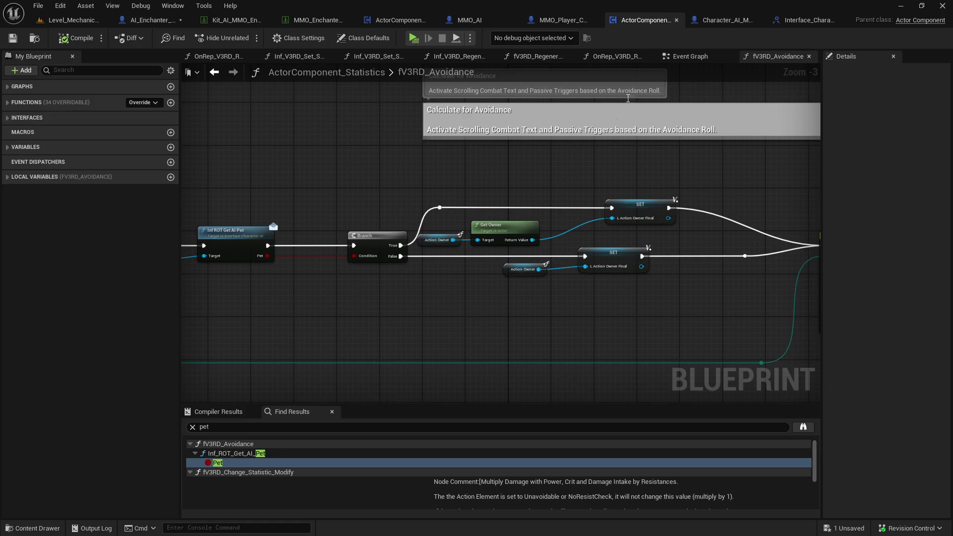
left_click(442, 231)
key("Delete")
left_click_drag(393, 244, 424, 224)
type("get spawned own")
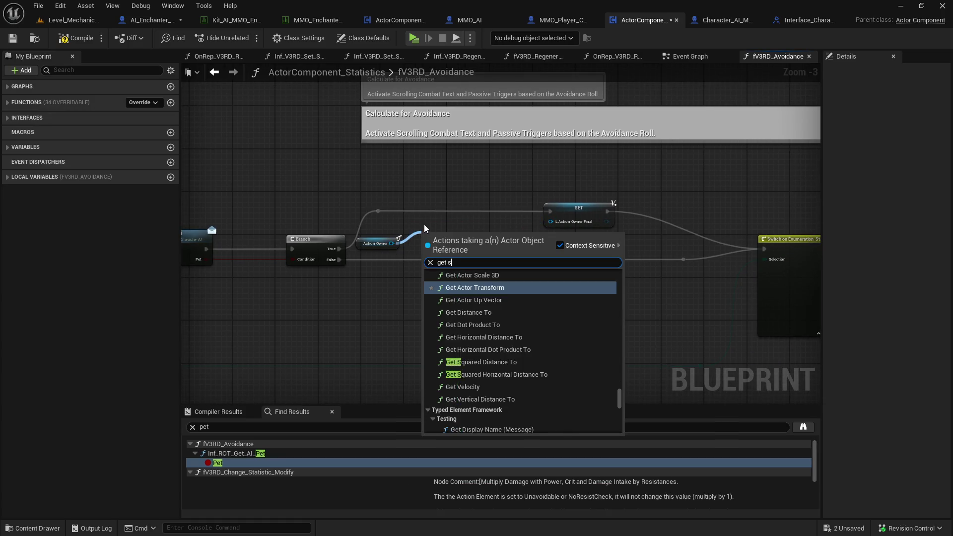
key("Return")
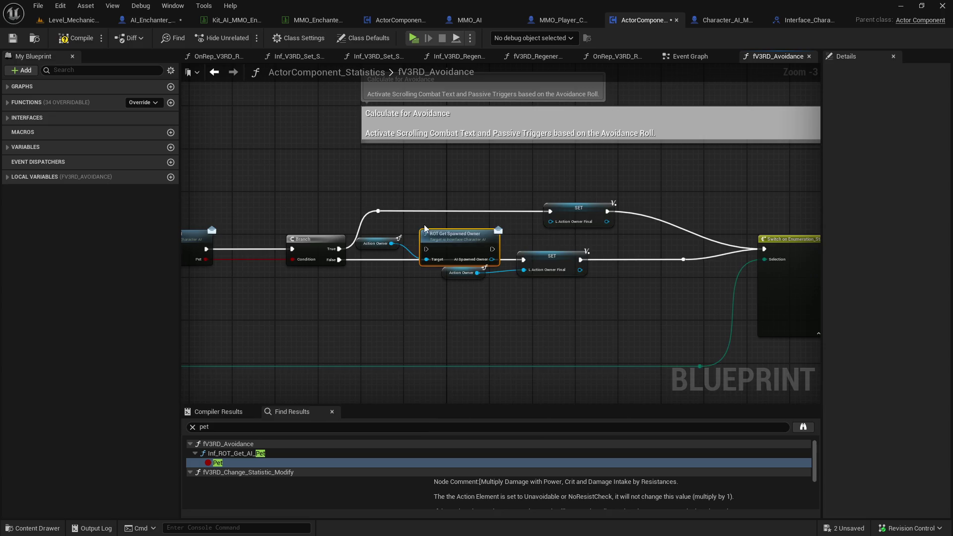
left_click_drag(380, 211, 431, 252)
mouse_move(456, 249)
left_mouse_down()
mouse_move(466, 227)
mouse_move(550, 212)
left_mouse_up()
mouse_move(550, 222)
left_mouse_down()
mouse_move(503, 222)
mouse_move(489, 208)
left_mouse_up()
Compile and save the avoidance blueprint and return to the level viewport
left_click(574, 177)
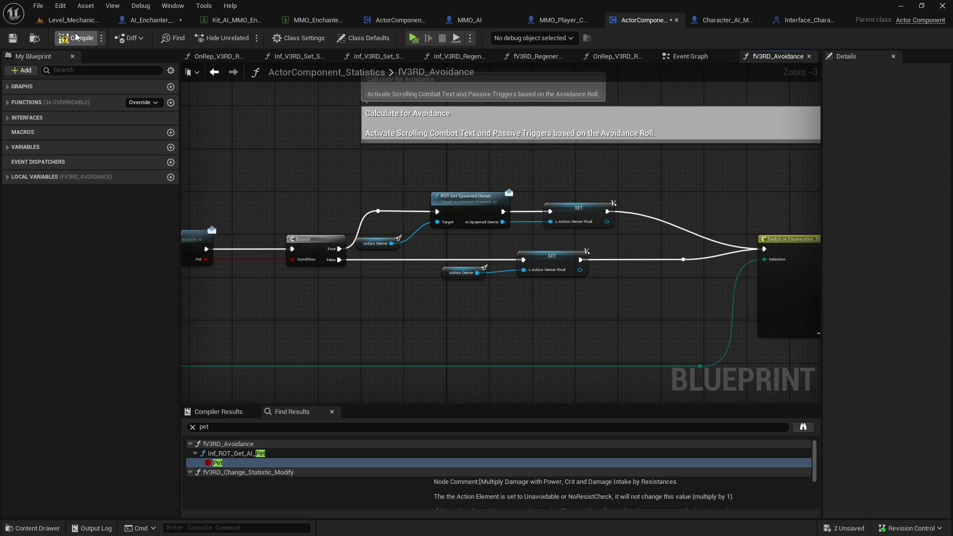
left_click(15, 40)
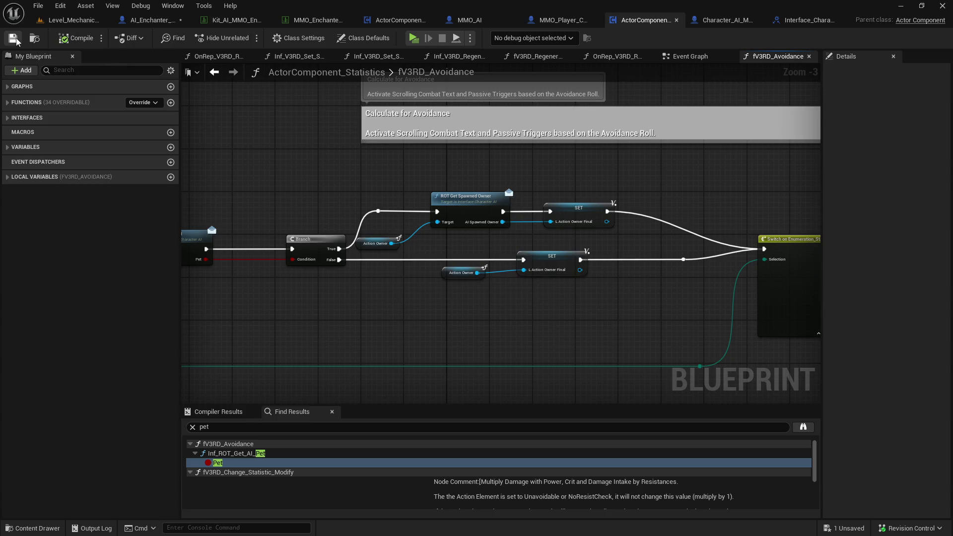
left_click(83, 24)
right_click(84, 29)
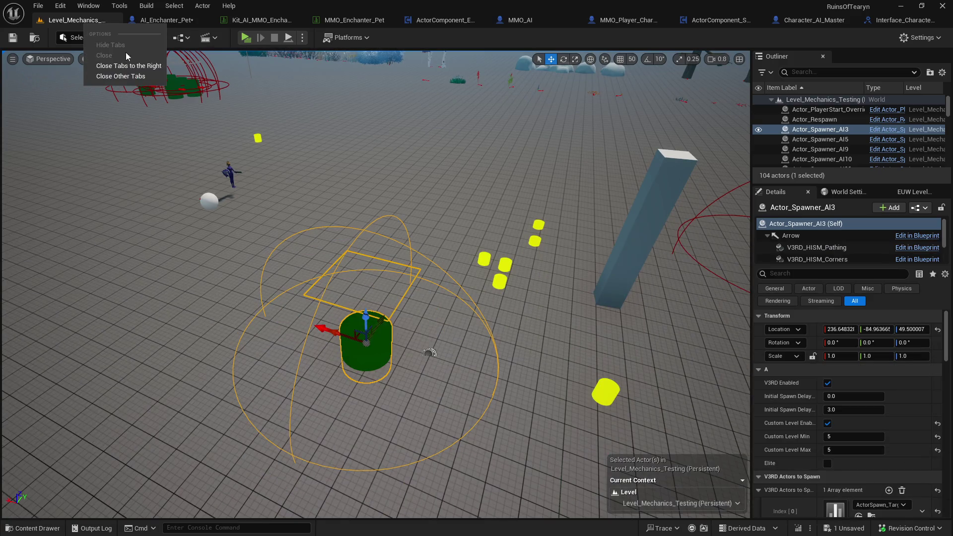
Close the other blueprint tabs, save all modified assets, and start a play test
left_click(136, 67)
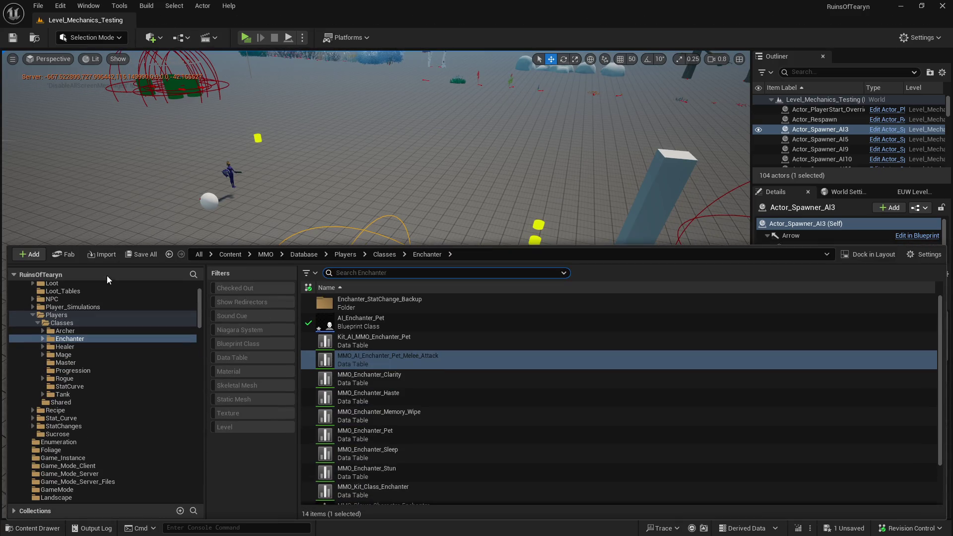
left_click(555, 384)
left_click(245, 38)
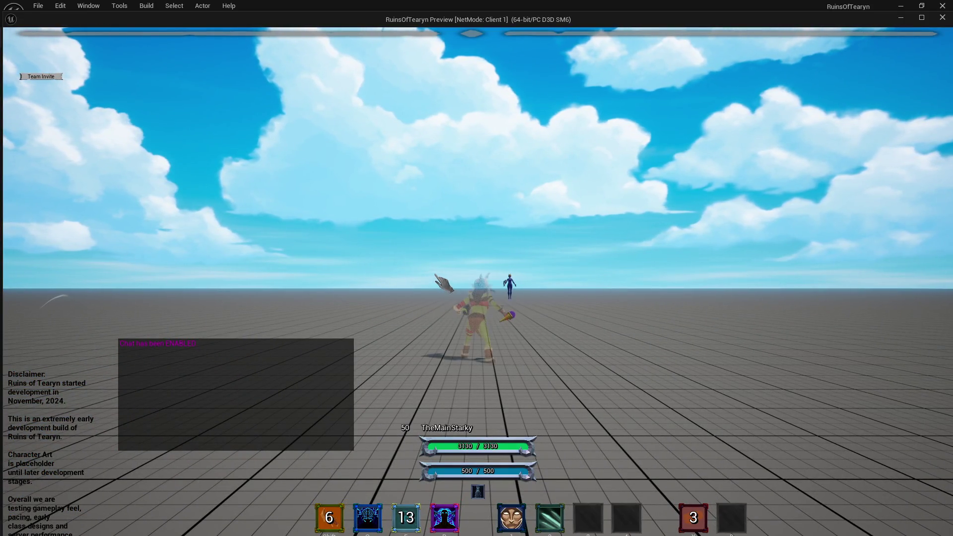
Walk the Enchanter, target the dummy and cast Enchant Weapons, then close the preview
key("w")
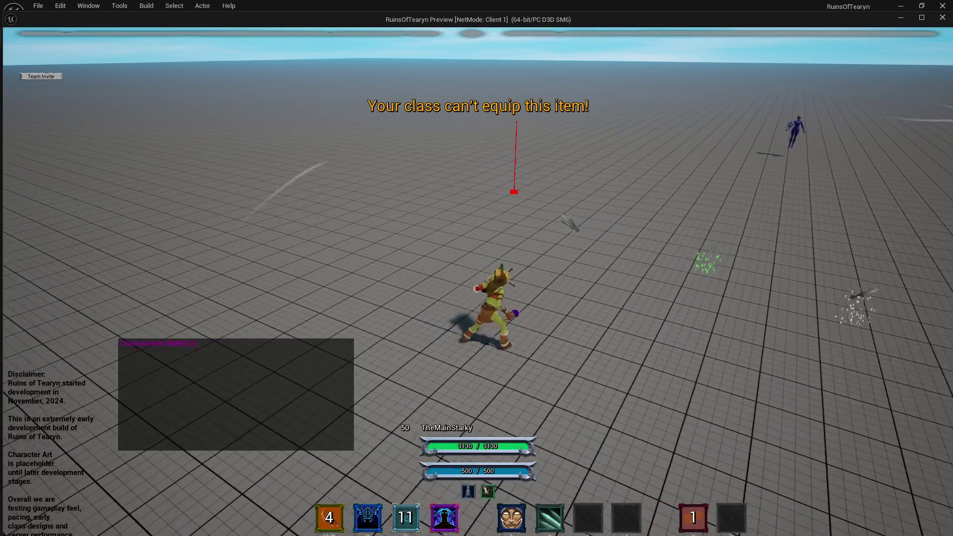
key("a")
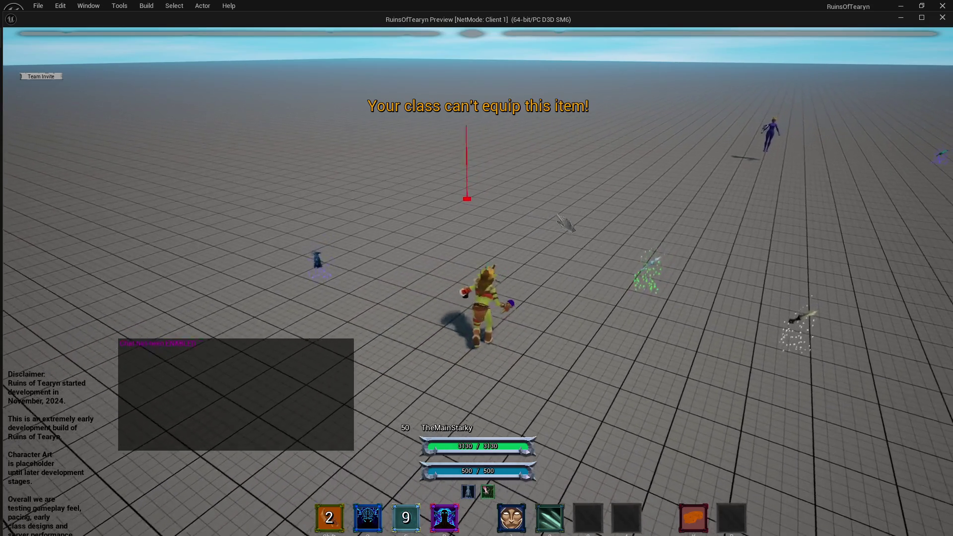
key("d")
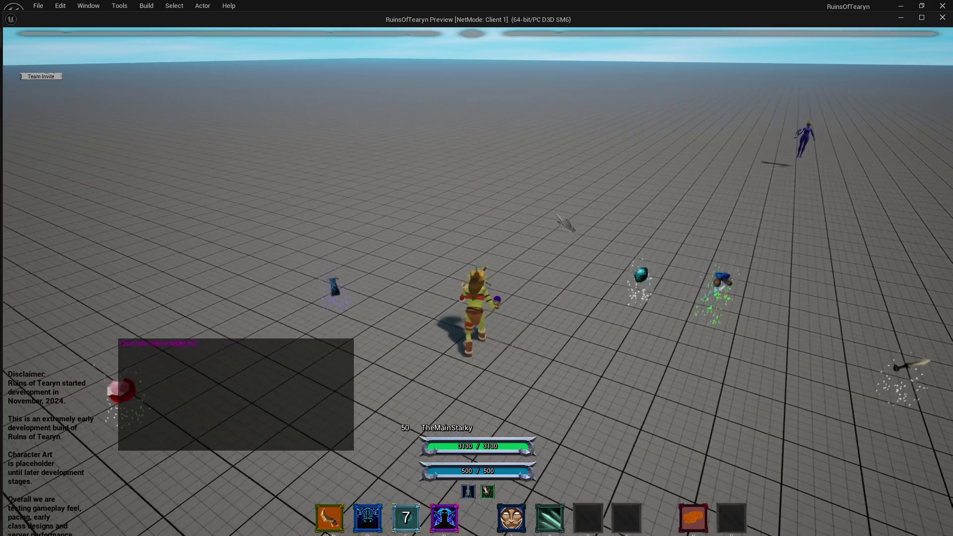
key("Tab")
key("2")
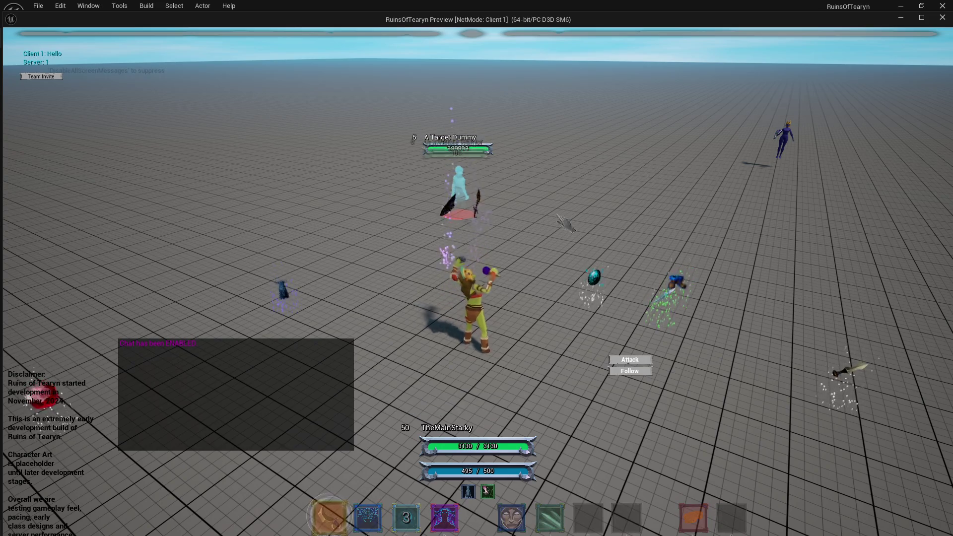
key("w")
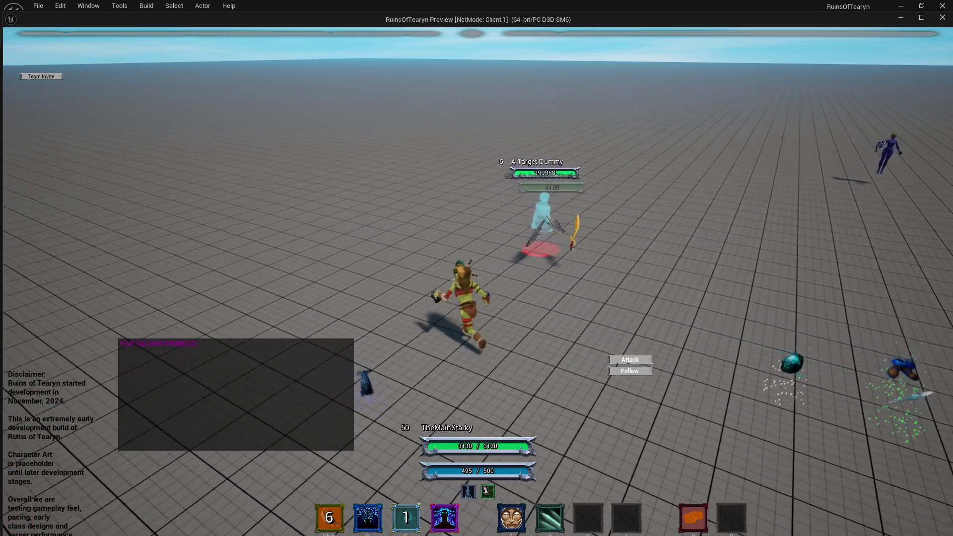
left_click_drag(566, 224, 543, 217)
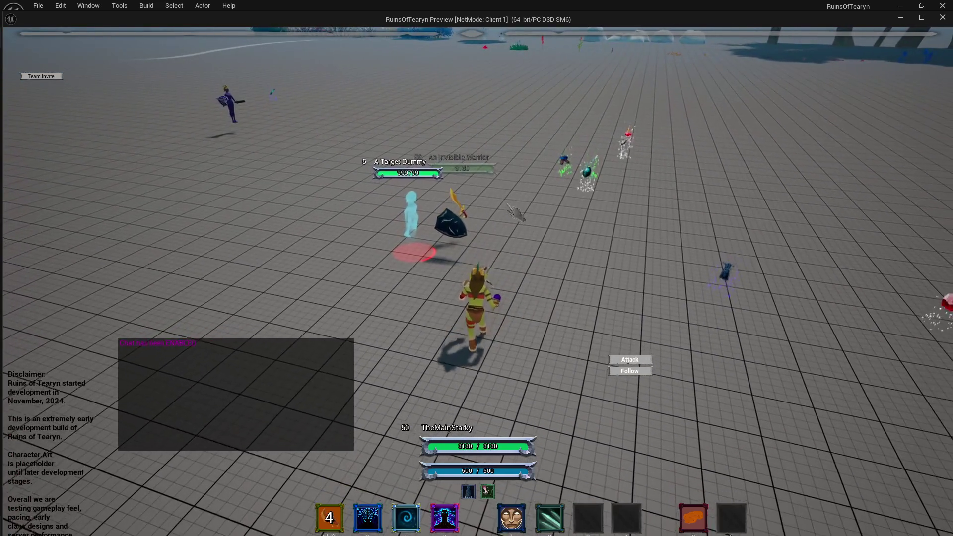
left_click(942, 17)
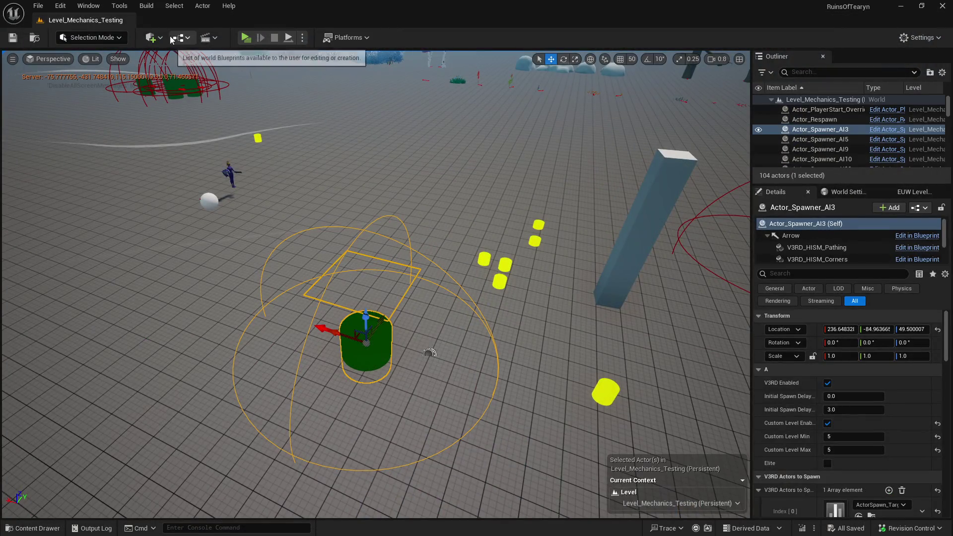
Open the ActorComponent_Statistics Blueprint from the V3RD_ActorComponent_Statistics folder and locate the owner nodes
key("ctrl+space")
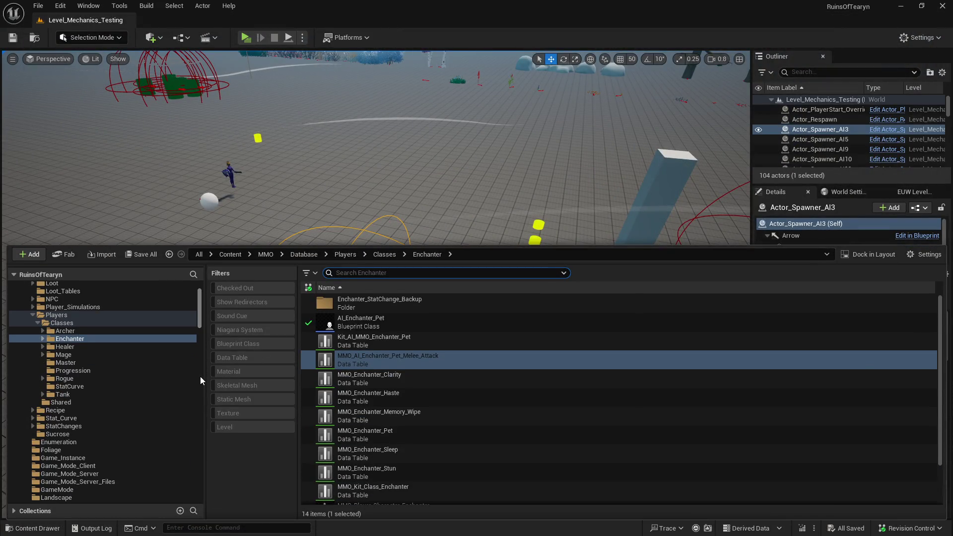
scroll(200, 377, "down", 15)
left_click(188, 367)
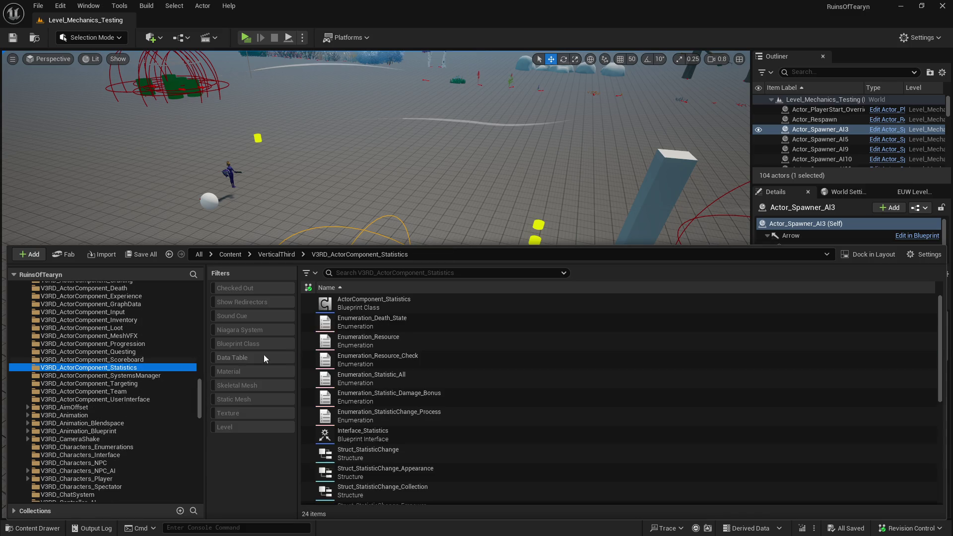
left_click(377, 309)
double_click(377, 312)
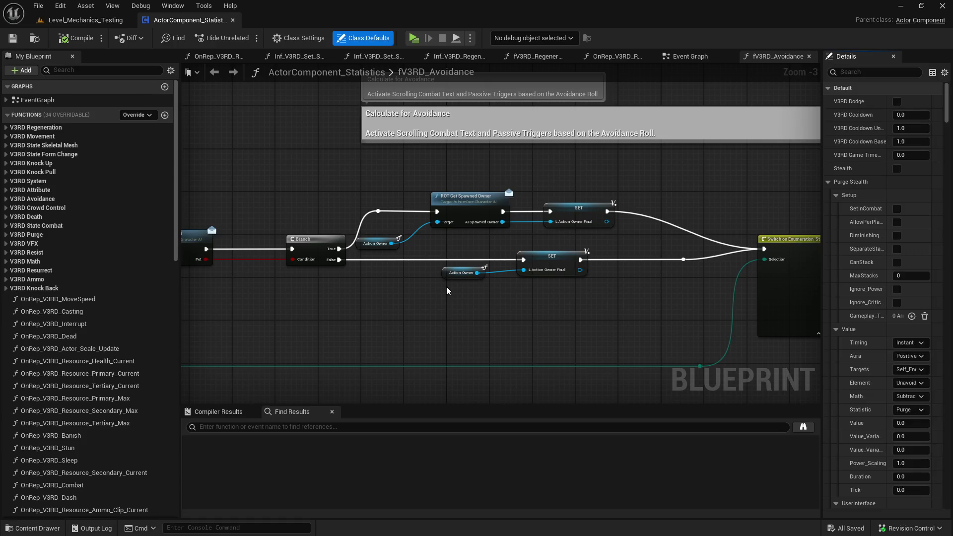
left_click_drag(362, 314, 541, 300)
left_click_drag(586, 235, 451, 245)
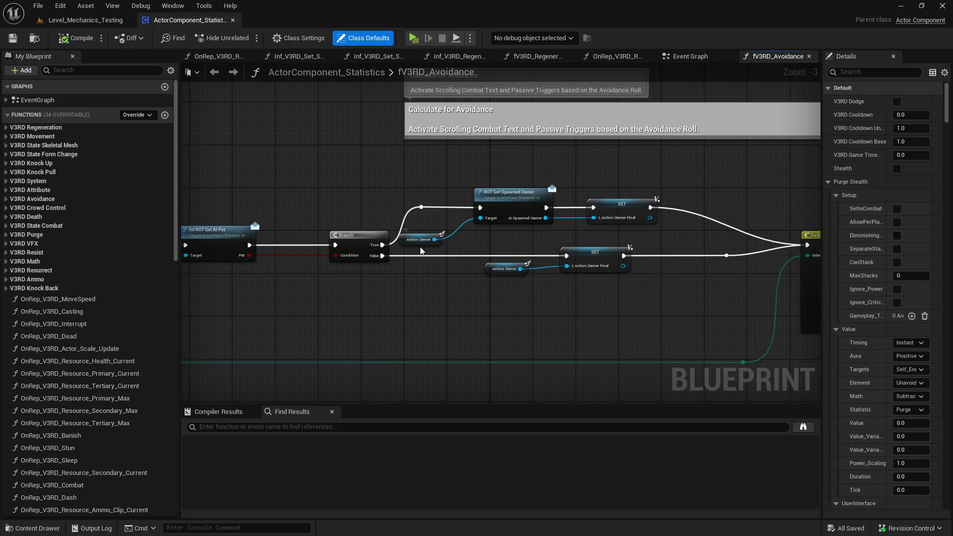
Make room and add a Print String after ROT Get Spawned Owner showing AI Spawned Owner
left_click_drag(422, 239, 443, 232)
left_click_drag(501, 213, 517, 213)
left_click_drag(607, 200, 666, 200)
left_click_drag(568, 208, 600, 195)
type("pritn")
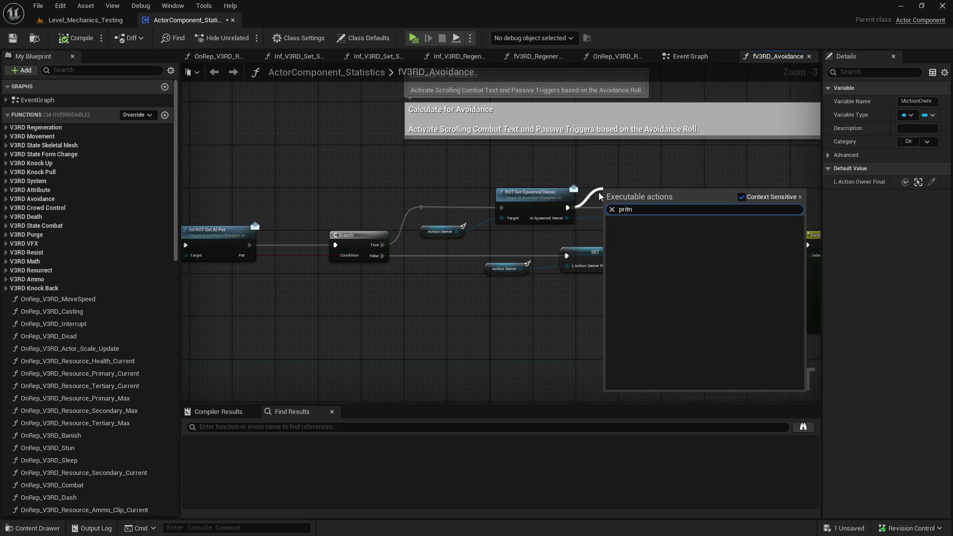
key("Return")
left_click_drag(567, 218, 627, 211)
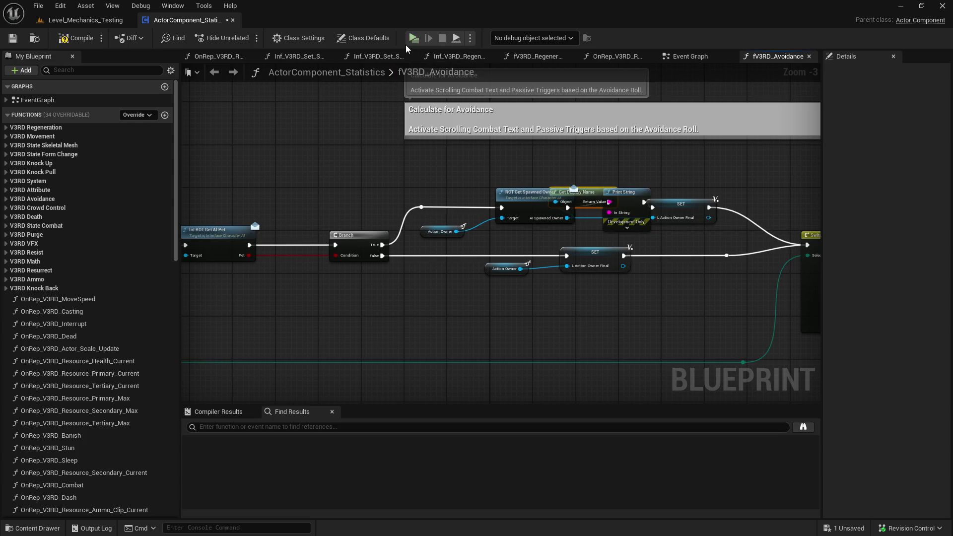
Play-test and cast Enchant Weapons to see the owner print as MMO_Player_Character_Enchanter_C_0
left_click(414, 39)
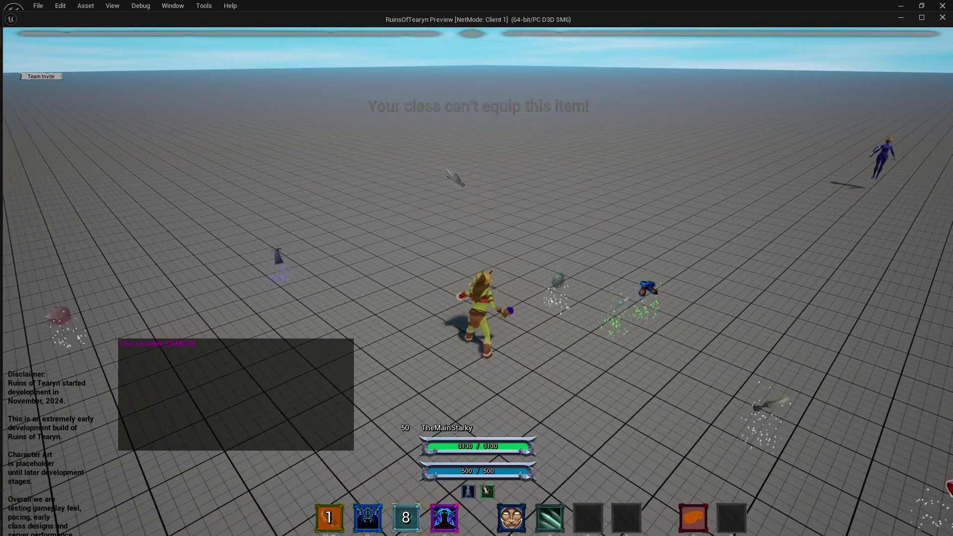
key("1")
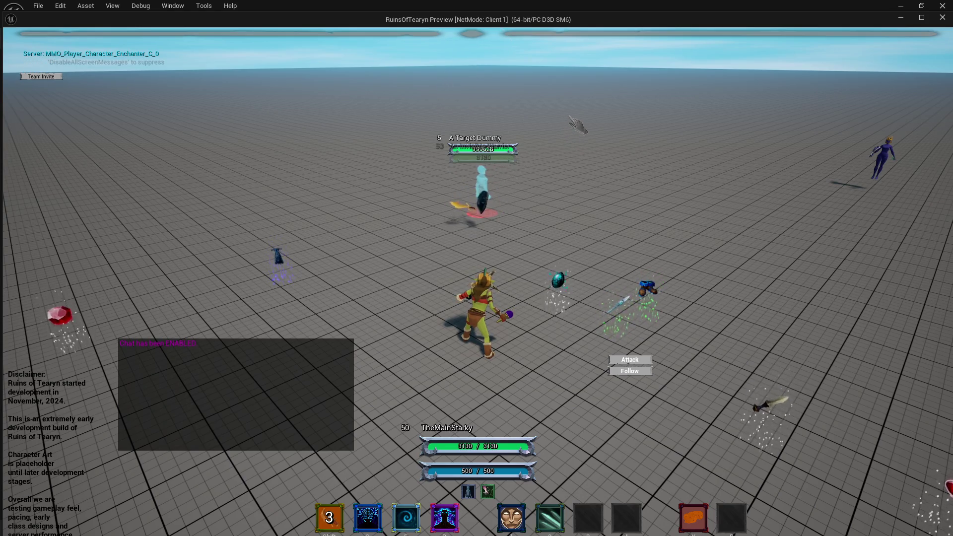
key("d")
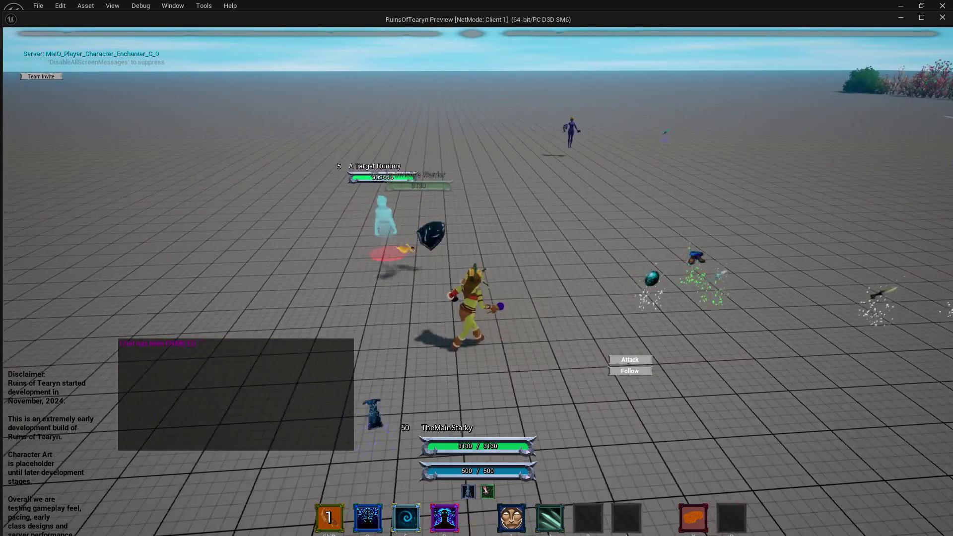
key("d")
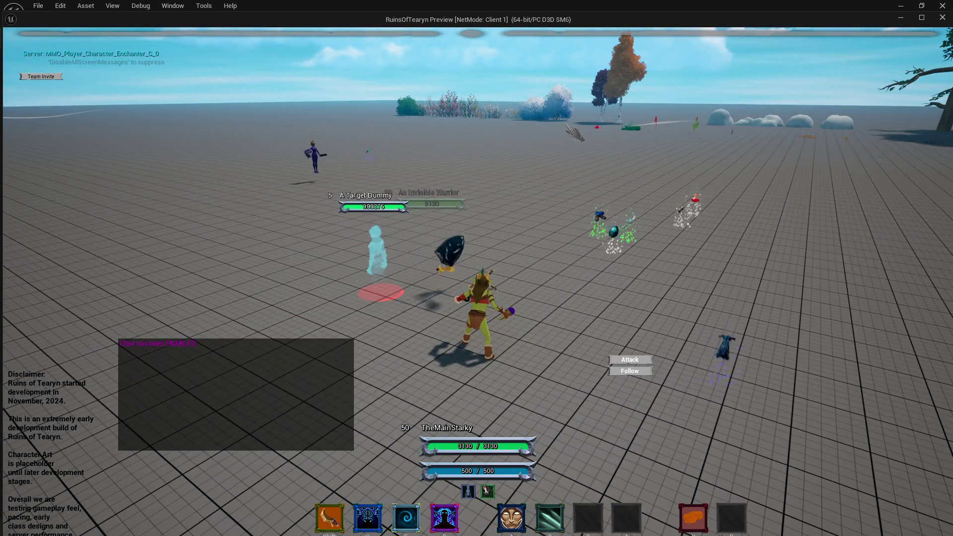
key("s")
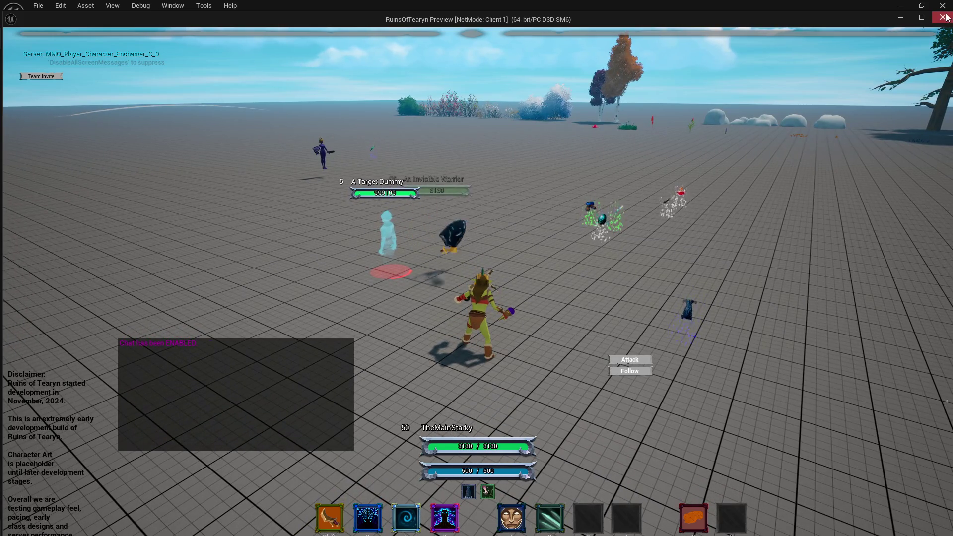
Close the preview and delete the debug Print String nodes from fV3RD_Avoidance
left_click(945, 18)
mouse_move(615, 175)
left_mouse_down()
mouse_move(598, 222)
mouse_move(625, 208)
mouse_move(654, 208)
left_mouse_up()
key("Delete")
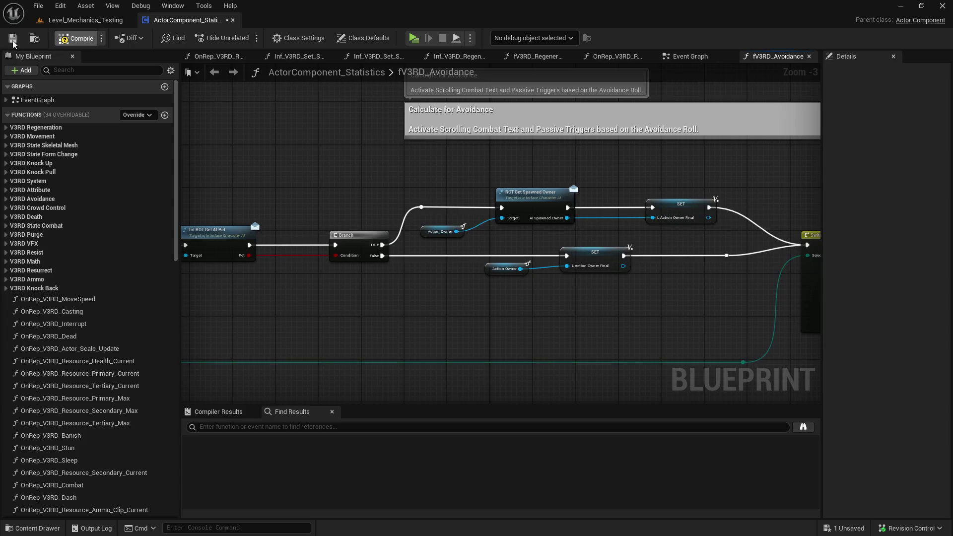
Save ActorComponent_Statistics and return to the Level_Mechanics_Testing editor
left_click(13, 41)
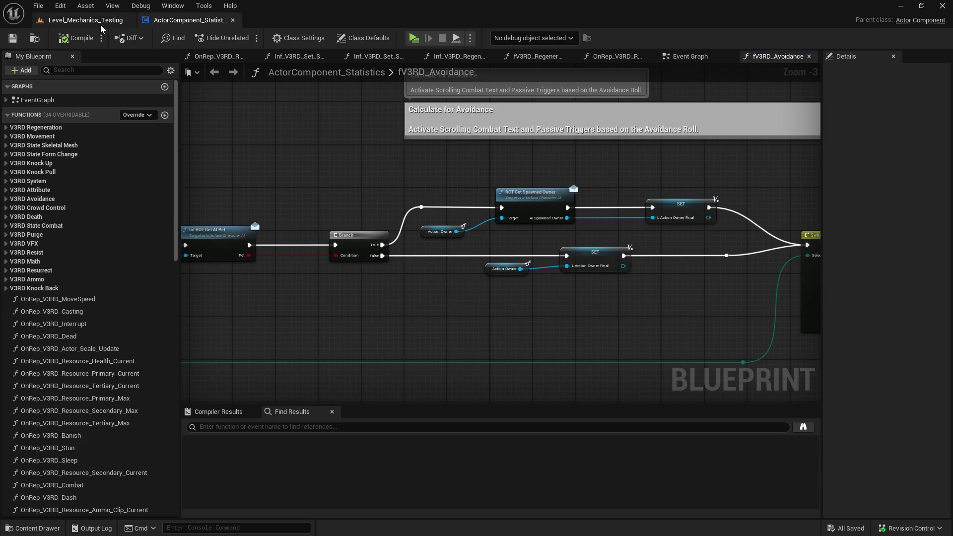
left_click(100, 26)
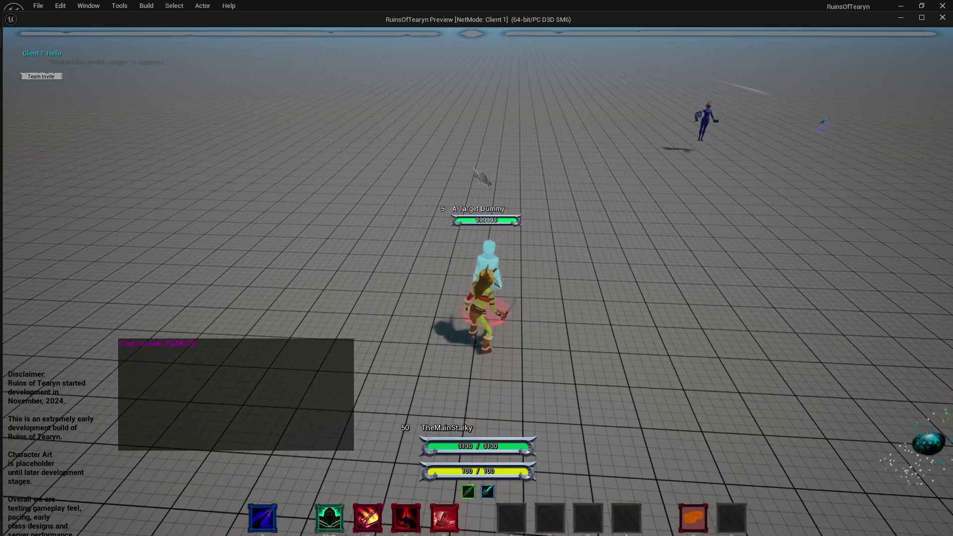
Hit the Target Dummy twice with the Q ability, check the combat text, then end the test
key("q")
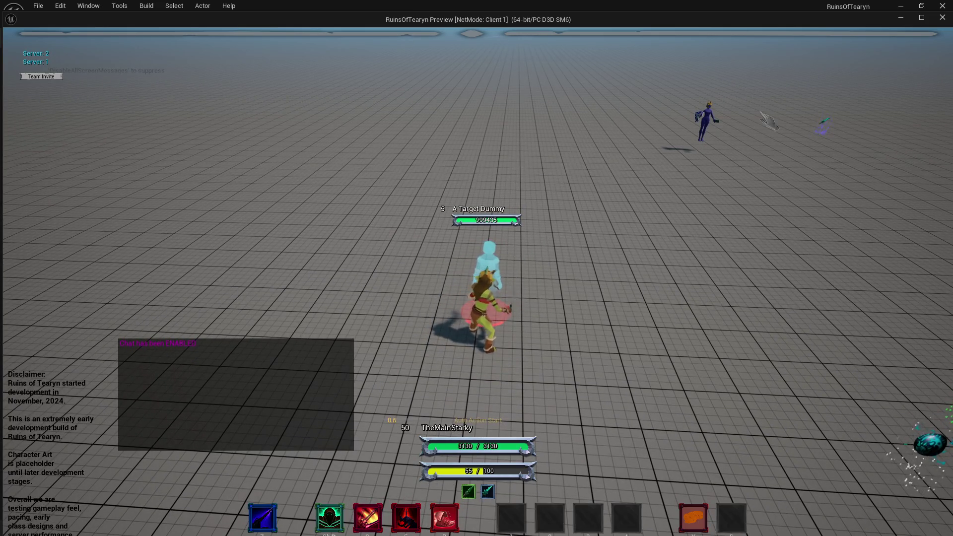
key("q")
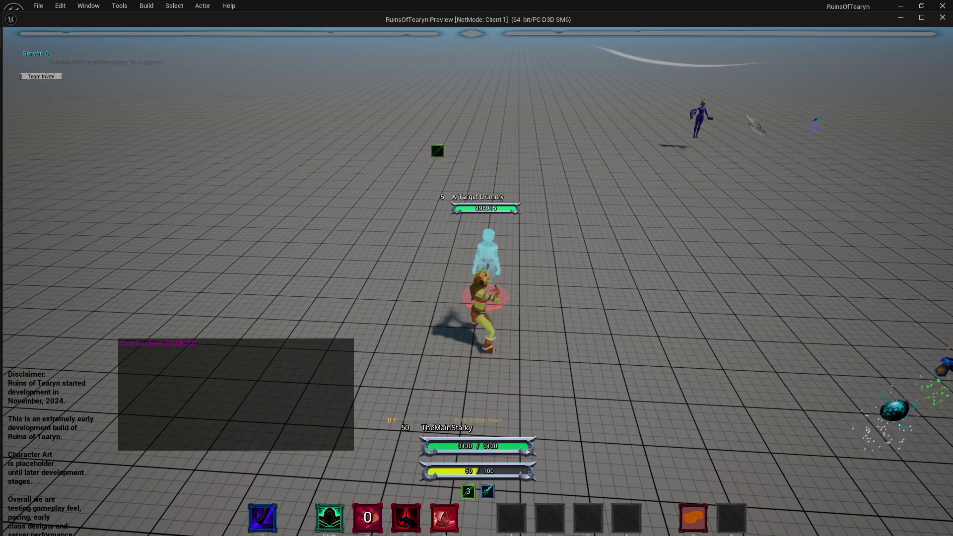
left_click(942, 18)
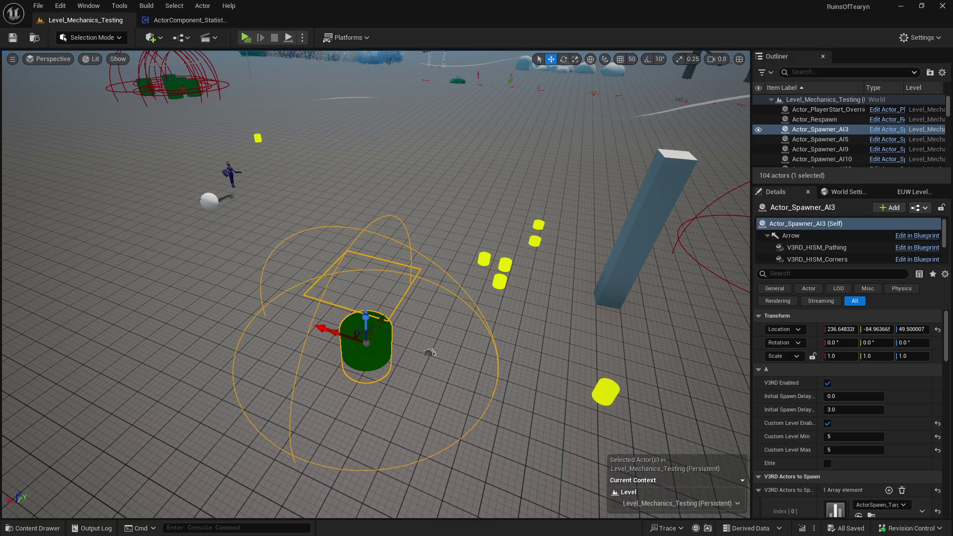
In ActorComponent_Statistics, line up the Action Owner getter with the ROT Get Spawned Owner node
left_click(189, 20)
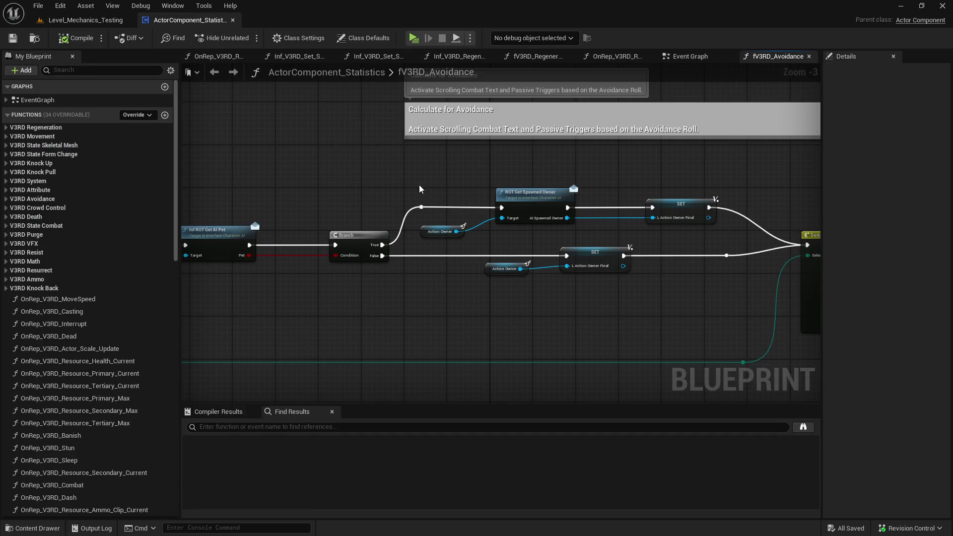
left_click(522, 212)
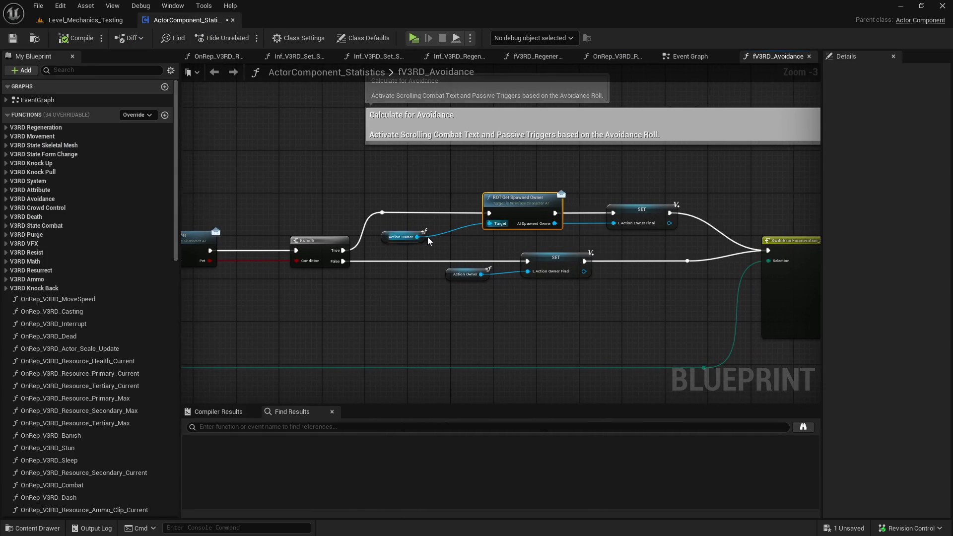
left_click_drag(420, 241, 431, 230)
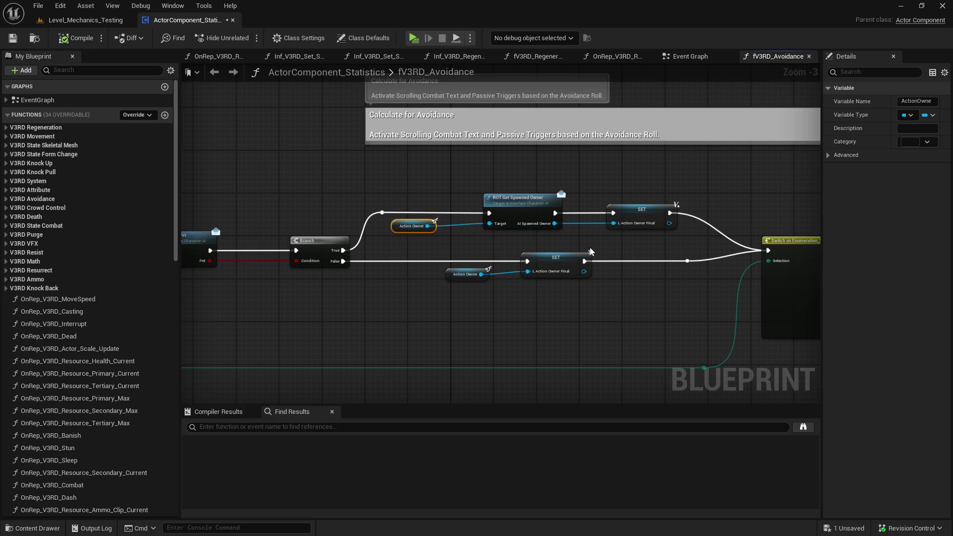
mouse_move(479, 250)
left_mouse_down()
mouse_move(740, 253)
mouse_move(181, 210)
mouse_move(297, 194)
left_mouse_up()
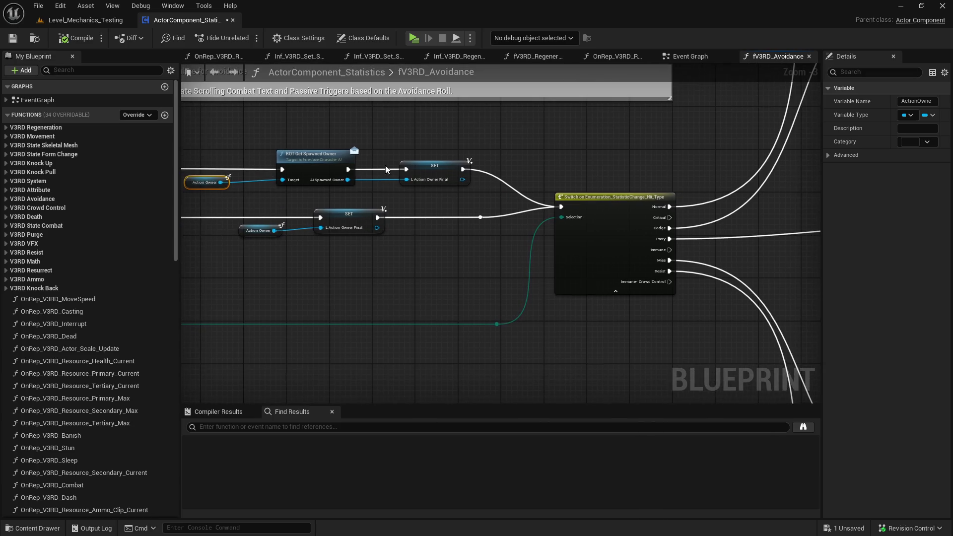
Save the Blueprint and start another play test
left_click(13, 38)
left_click_drag(356, 124, 566, 130)
left_click(415, 38)
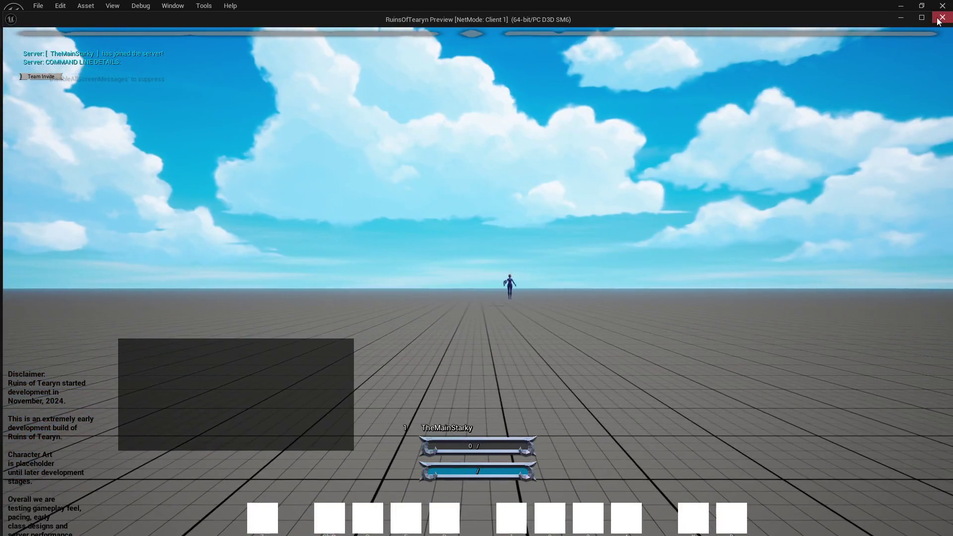
End the play test and open AI_Enchanter_Pet from the Enchanter class folder
key("Escape")
left_click(87, 21)
key("ctrl+space")
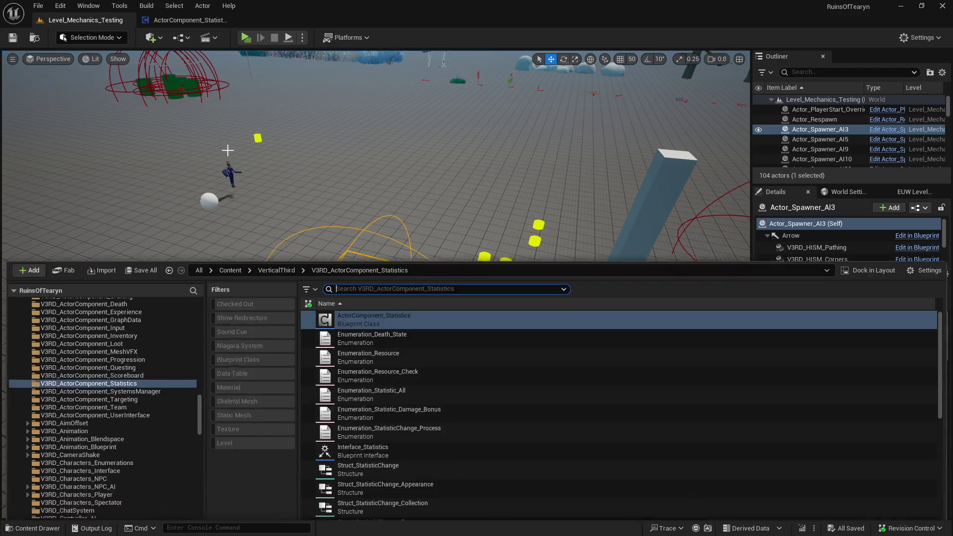
scroll(172, 363, "up", 3)
scroll(186, 367, "down", 10)
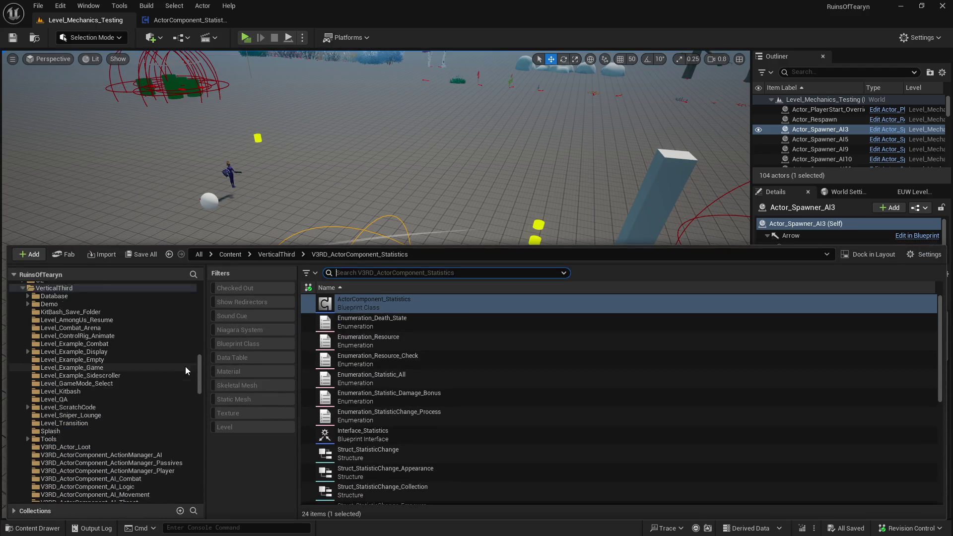
scroll(186, 367, "up", 15)
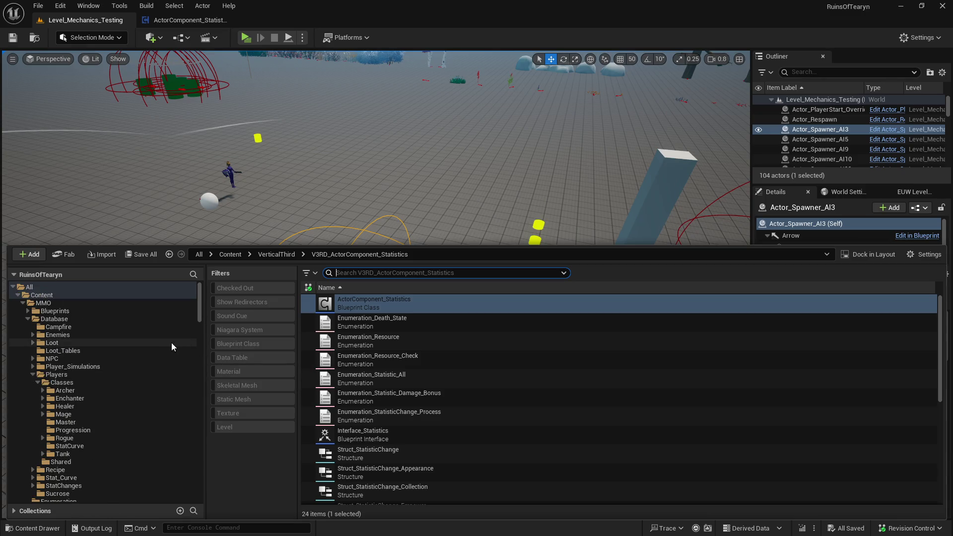
left_click(148, 399)
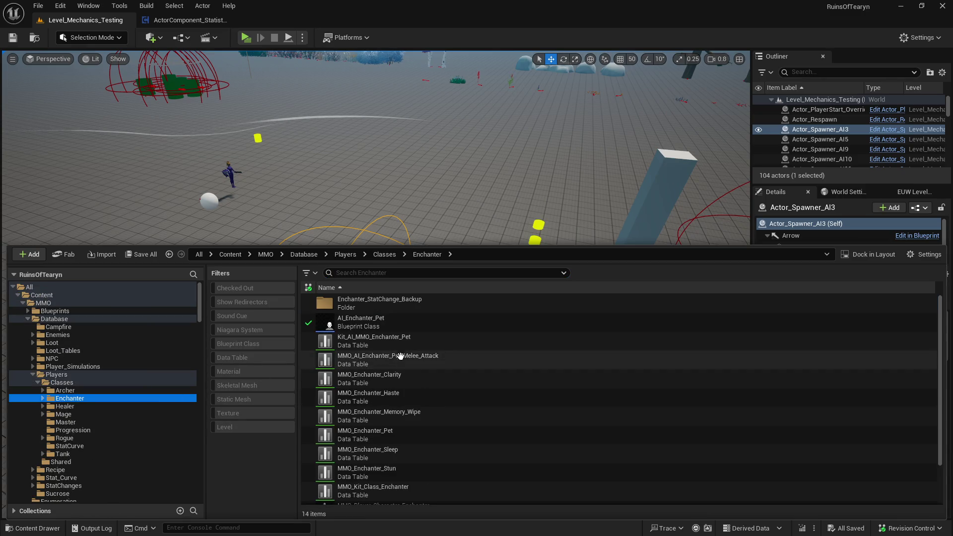
double_click(438, 320)
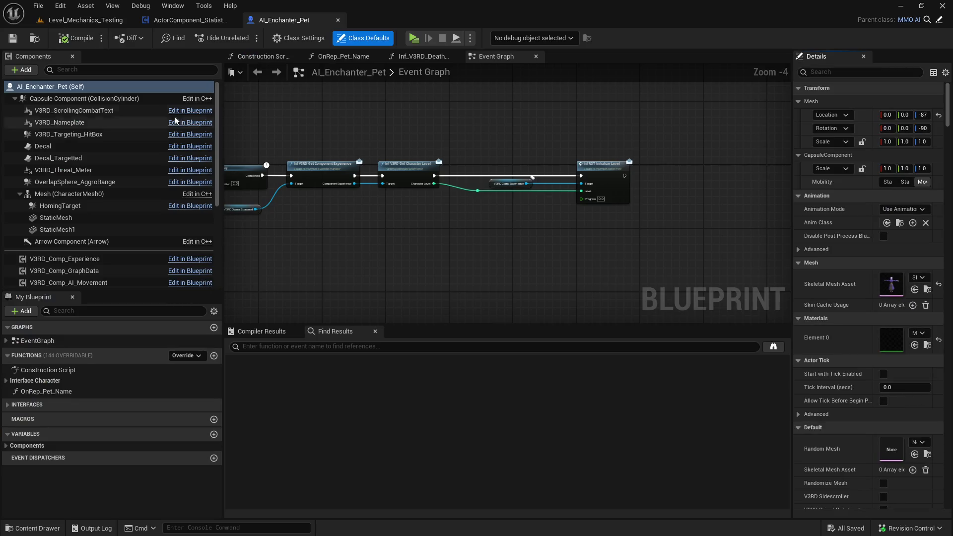
Filter V3RD_Comp_Statistics details by 'base', review the values, then close the pet blueprint
scroll(146, 171, "down", 3)
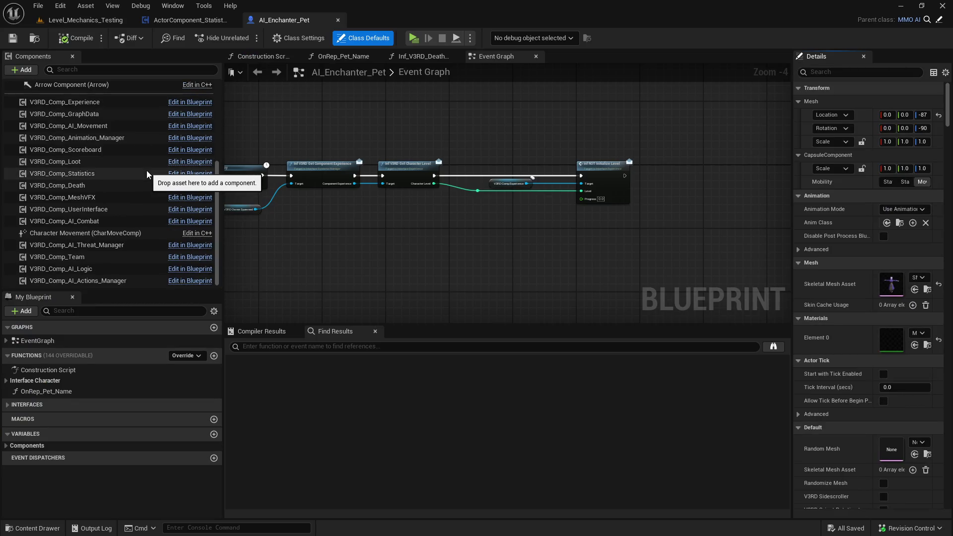
left_click(120, 173)
left_click_drag(795, 123, 566, 124)
left_click(707, 73)
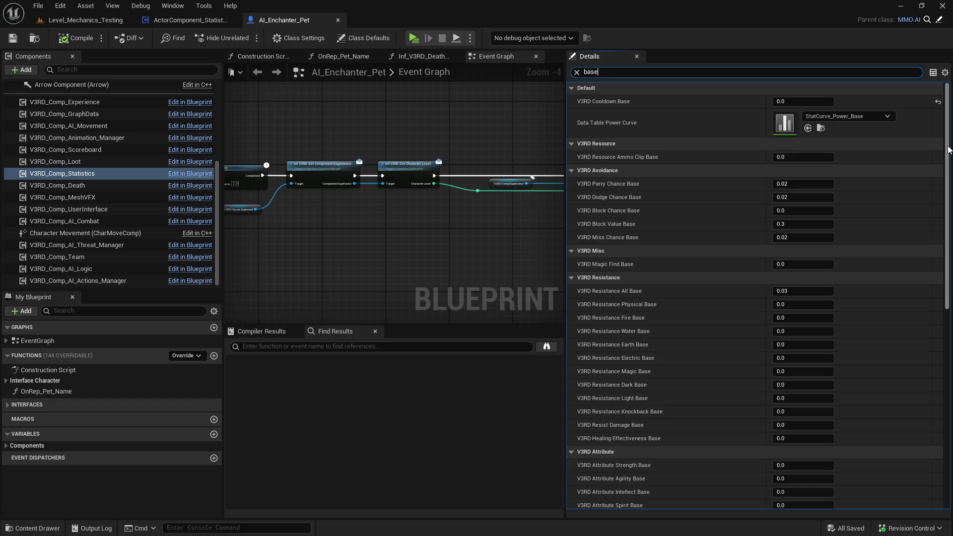
left_click_drag(948, 150, 950, 168)
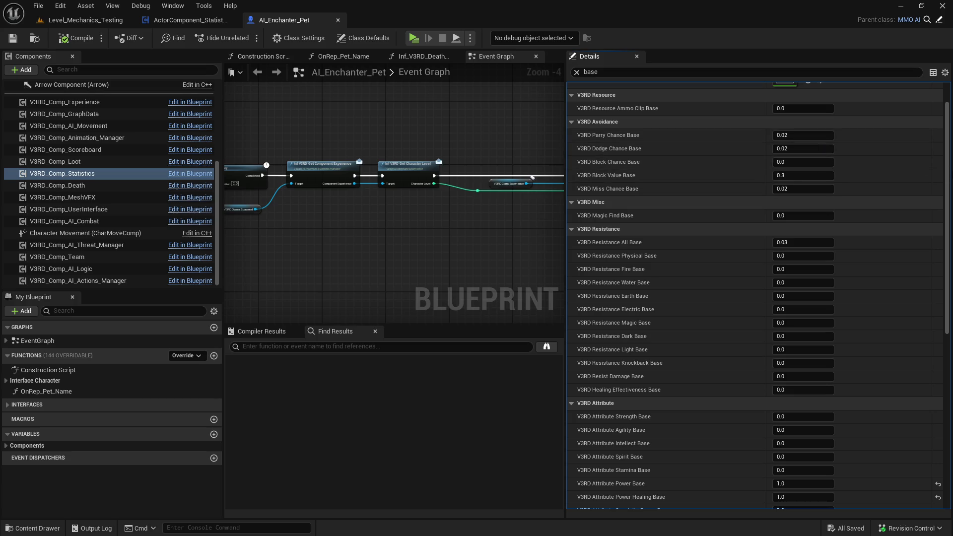
mouse_move(952, 163)
left_mouse_down()
mouse_move(952, 143)
mouse_move(951, 322)
left_mouse_up()
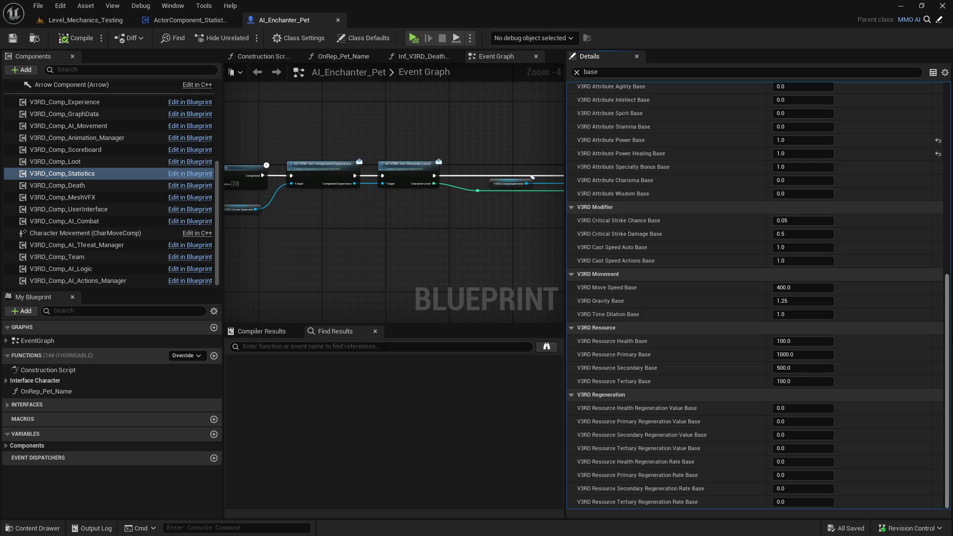
left_click(338, 20)
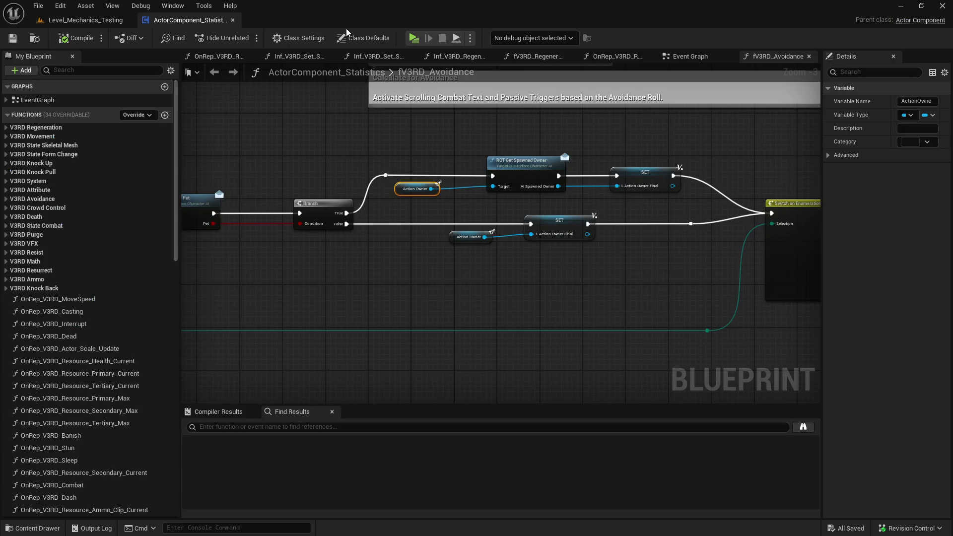
Nudge the Action Owner getter right and centre the Get AI Pet check and branch nodes
scroll(472, 176, "down", 3)
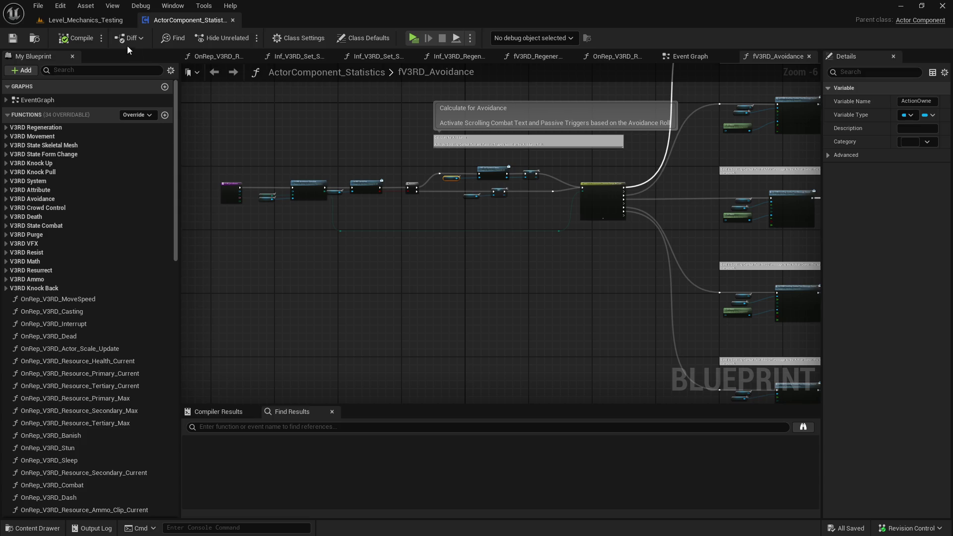
scroll(459, 180, "up", 2)
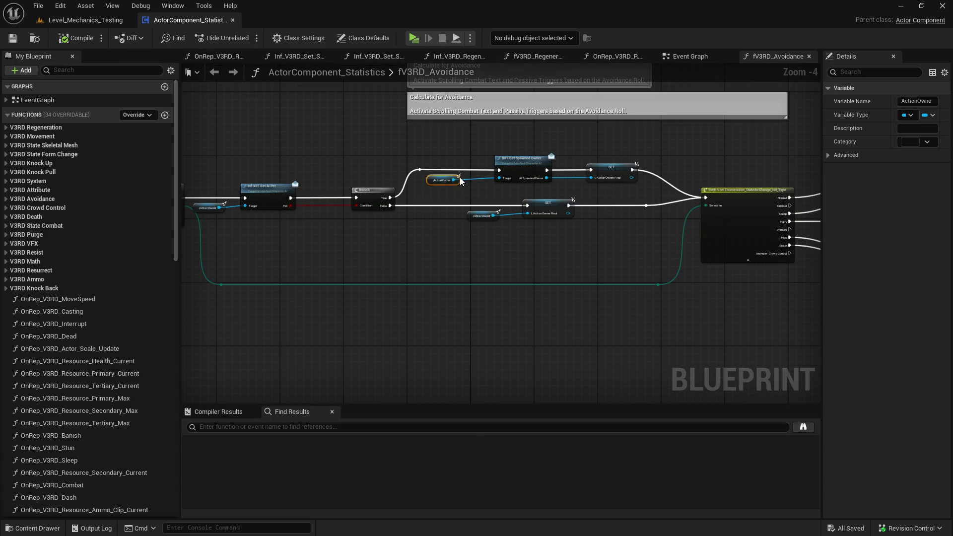
left_click_drag(453, 180, 468, 184)
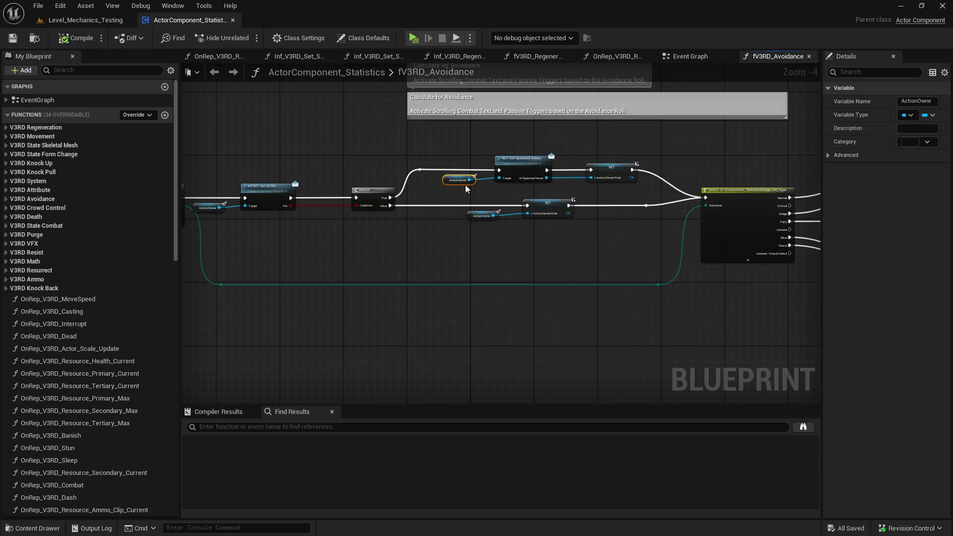
scroll(466, 184, "down", 2)
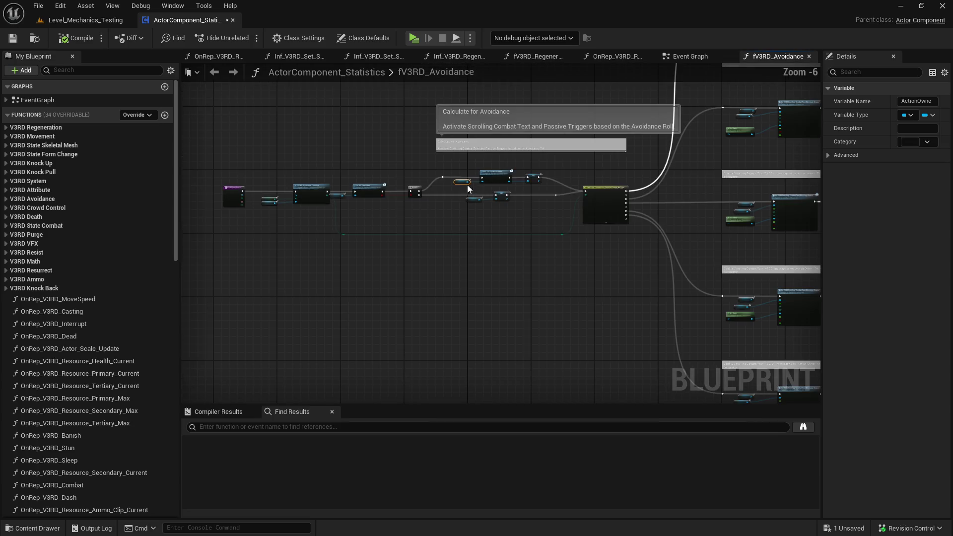
scroll(344, 199, "down", 3)
mouse_move(344, 198)
left_mouse_down()
mouse_move(278, 196)
mouse_move(571, 233)
left_mouse_up()
scroll(347, 206, "up", 5)
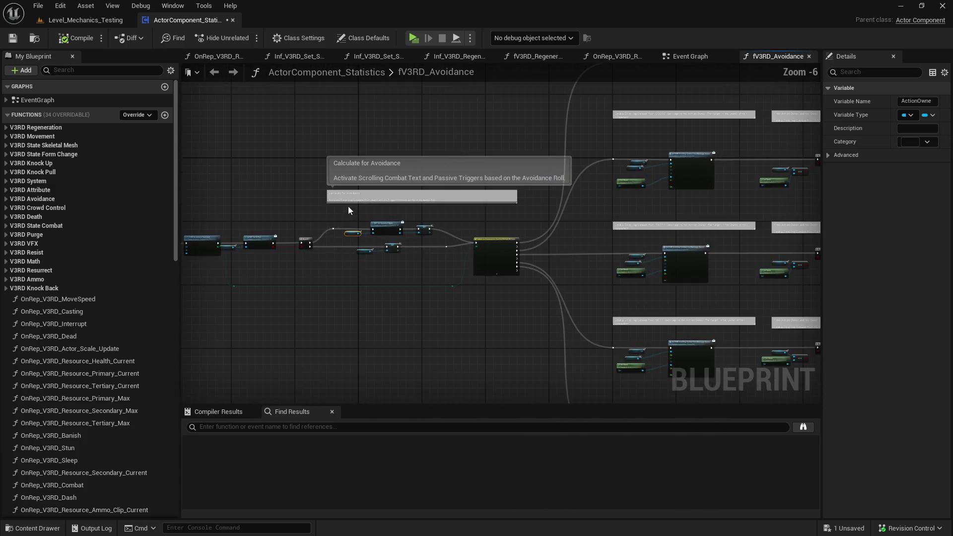
scroll(384, 221, "down", 5)
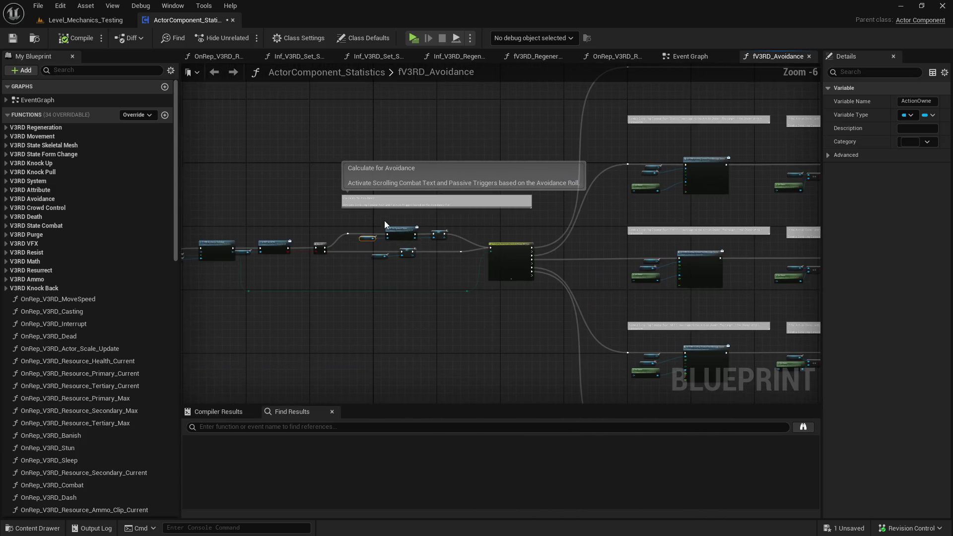
scroll(384, 220, "up", 5)
left_click_drag(432, 219, 531, 214)
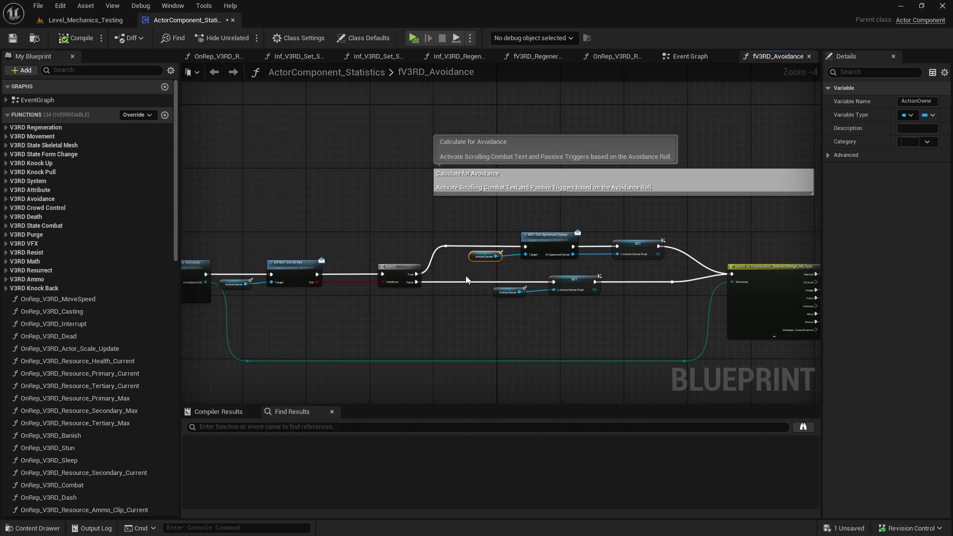
Find Get AI Pet references by class member (none found), then go to the Event Graph
right_click(301, 270)
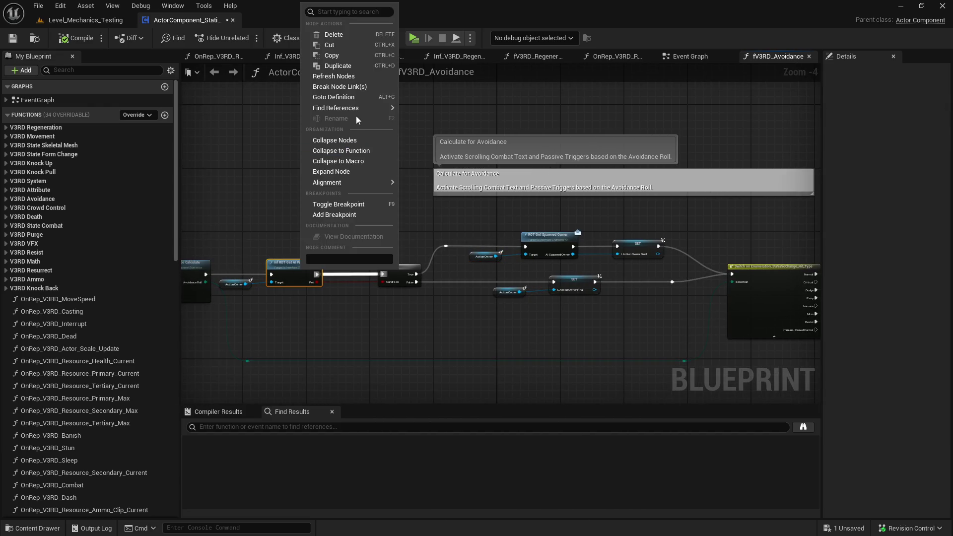
mouse_move(342, 108)
left_click(434, 157)
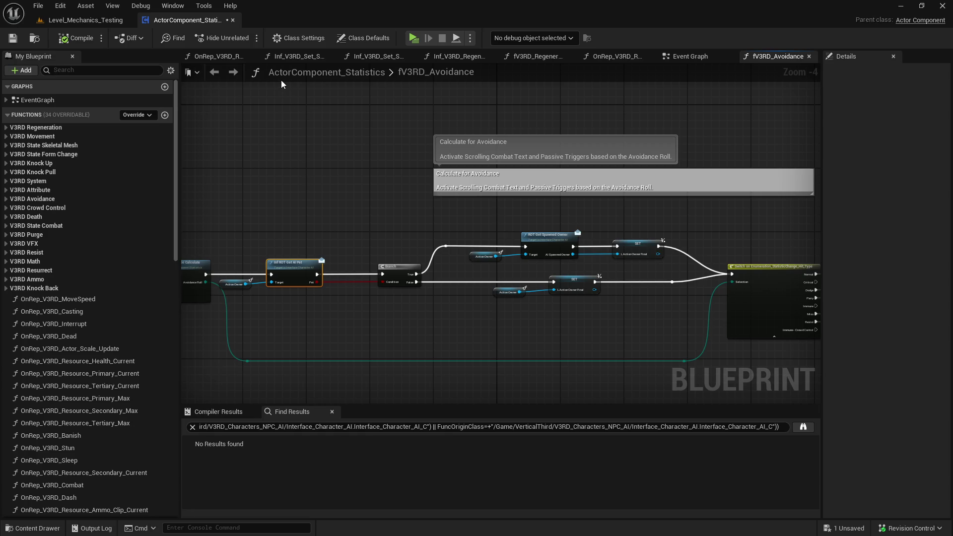
left_click(691, 59)
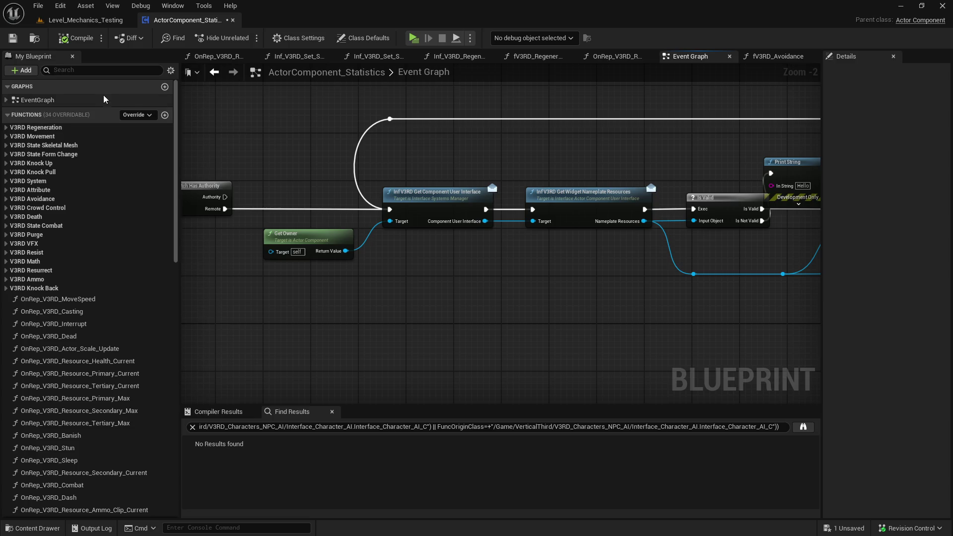
Search 'stat mod' and open fV3RD_Change_Statistic_Modify, showing its Action Owner component lookup
left_click(100, 70)
type("stat mod")
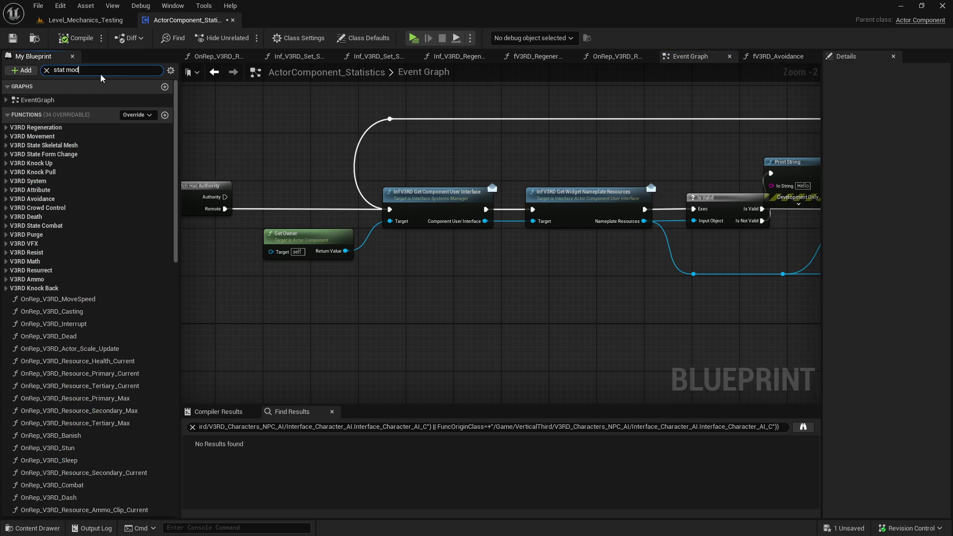
left_click(113, 126)
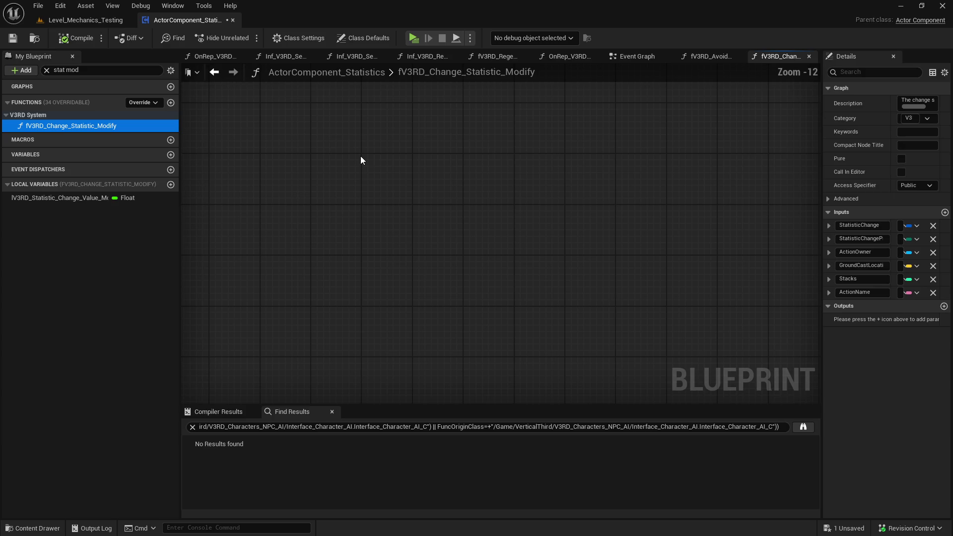
scroll(768, 254, "up", 3)
scroll(625, 217, "down", 3)
scroll(309, 255, "up", 9)
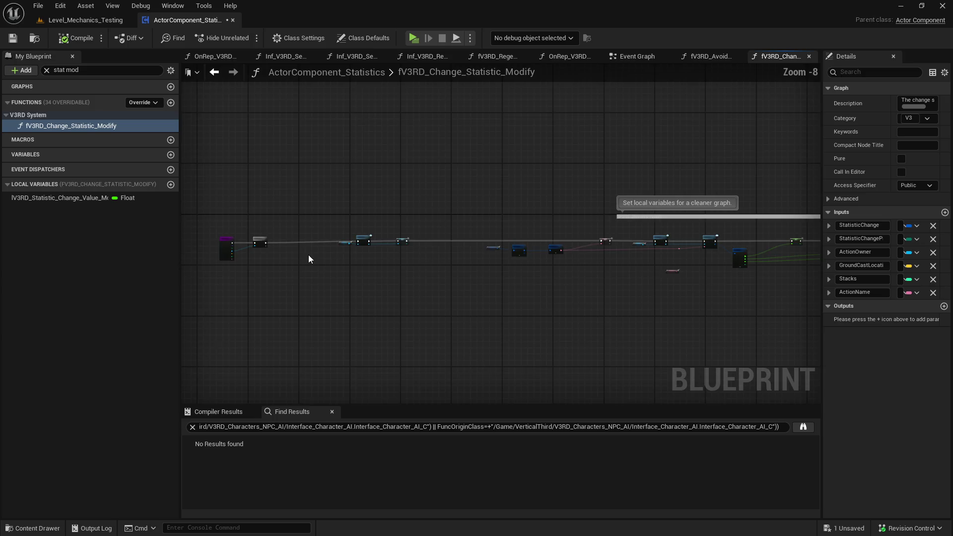
mouse_move(631, 229)
left_mouse_down()
mouse_move(819, 200)
mouse_move(633, 151)
left_mouse_up()
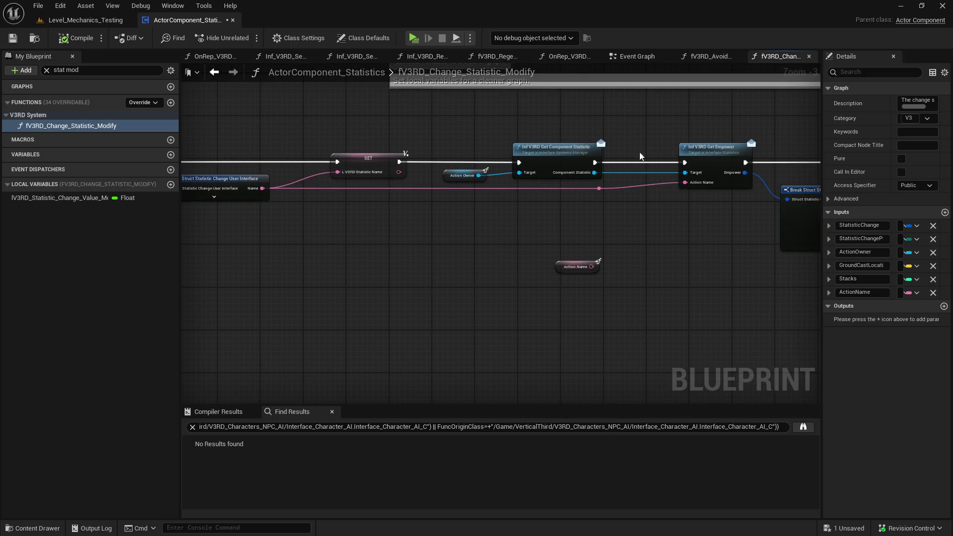
Pan past the value SET nodes and Switch on Enumeration back to the entry and IsValid nodes
mouse_move(740, 141)
left_mouse_down()
mouse_move(188, 152)
mouse_move(608, 133)
mouse_move(424, 125)
left_mouse_up()
left_click_drag(478, 138, 382, 135)
left_click_drag(511, 133, 347, 129)
left_click_drag(560, 124, 463, 122)
scroll(463, 122, "down", 5)
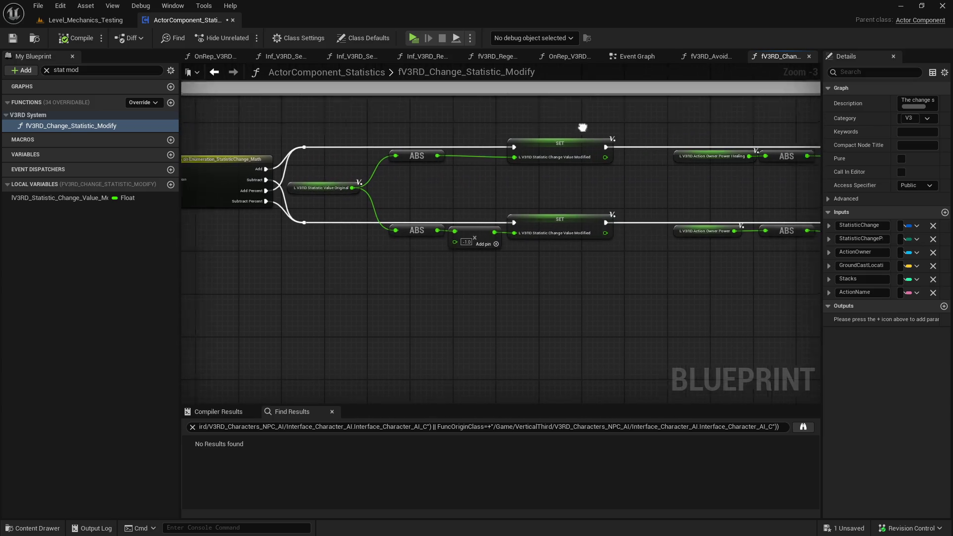
scroll(510, 135, "down", 2)
scroll(638, 160, "up", 3)
left_click_drag(638, 159, 784, 193)
left_click_drag(239, 164, 546, 184)
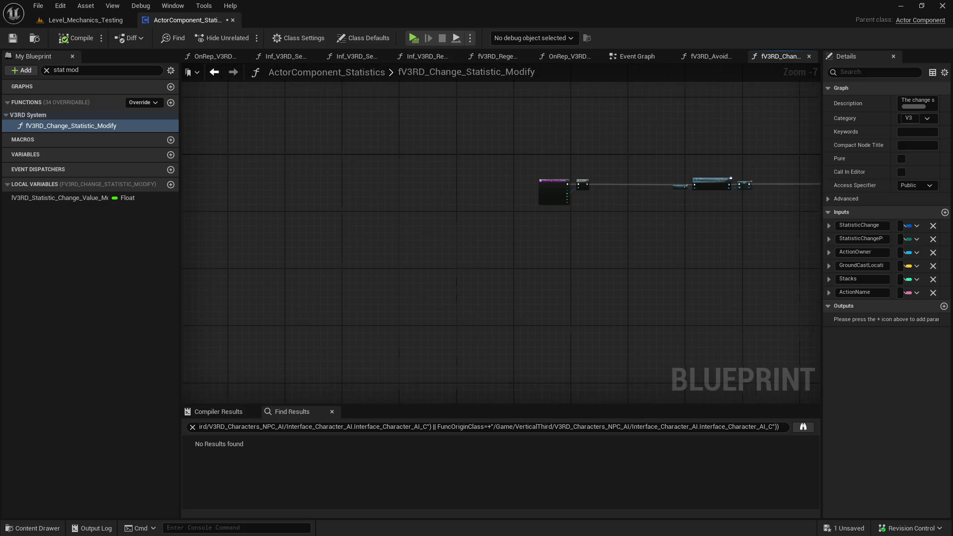
scroll(597, 192, "up", 1)
scroll(660, 199, "up", 1)
scroll(521, 165, "up", 1)
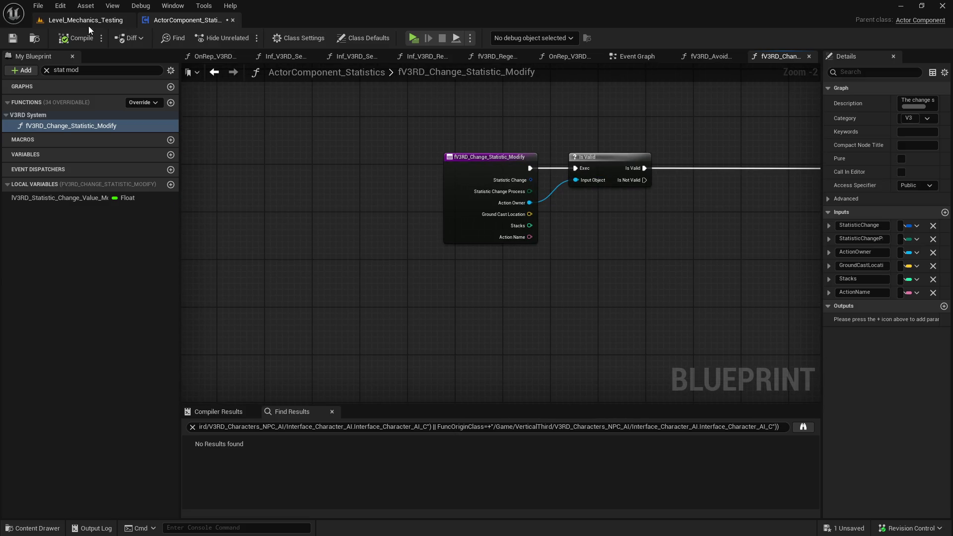
Open SceneComponent_Action from V3RD_Spawner_Actions > Components in the Content Drawer
key("ctrl+space")
scroll(200, 437, "down", 15)
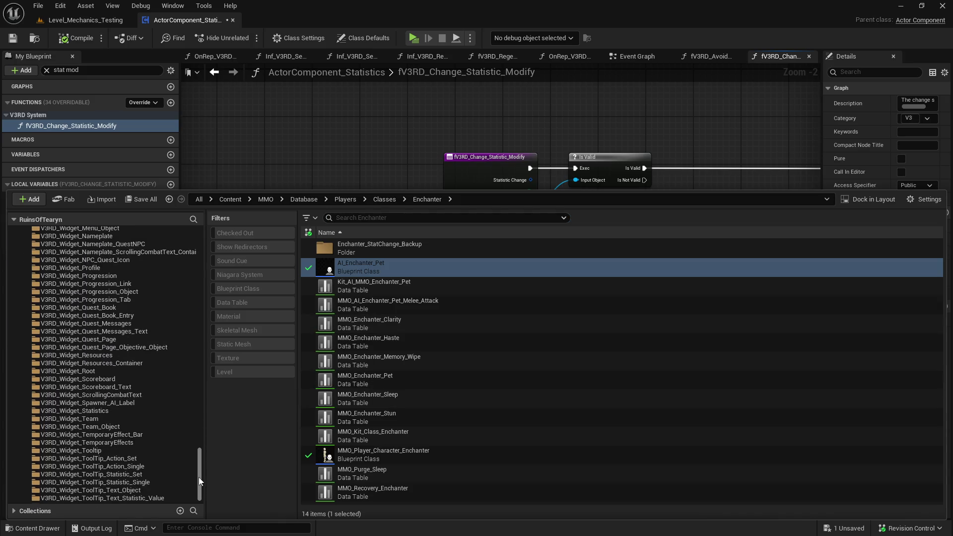
left_click(130, 410)
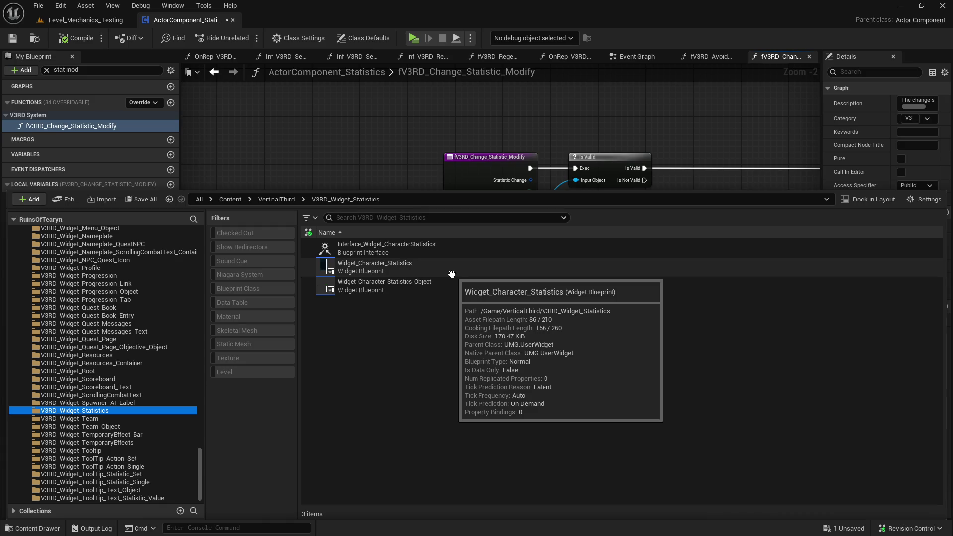
left_click_drag(199, 471, 210, 396)
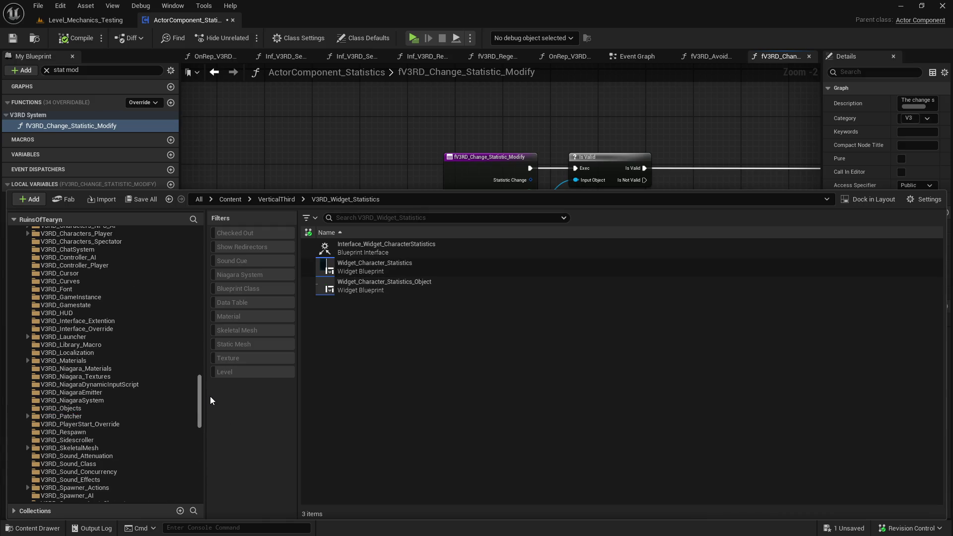
scroll(198, 431, "down", 8)
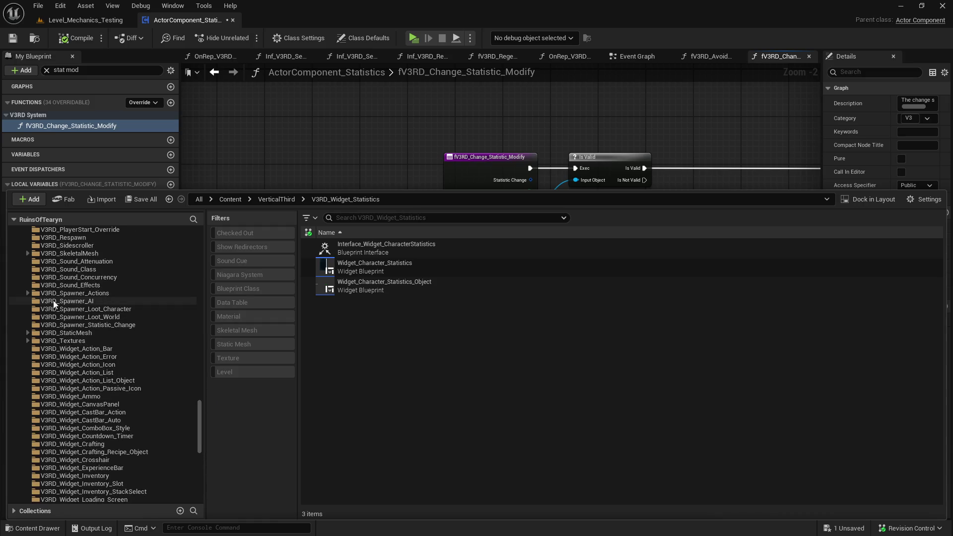
left_click(28, 293)
left_click(57, 309)
left_click(422, 270)
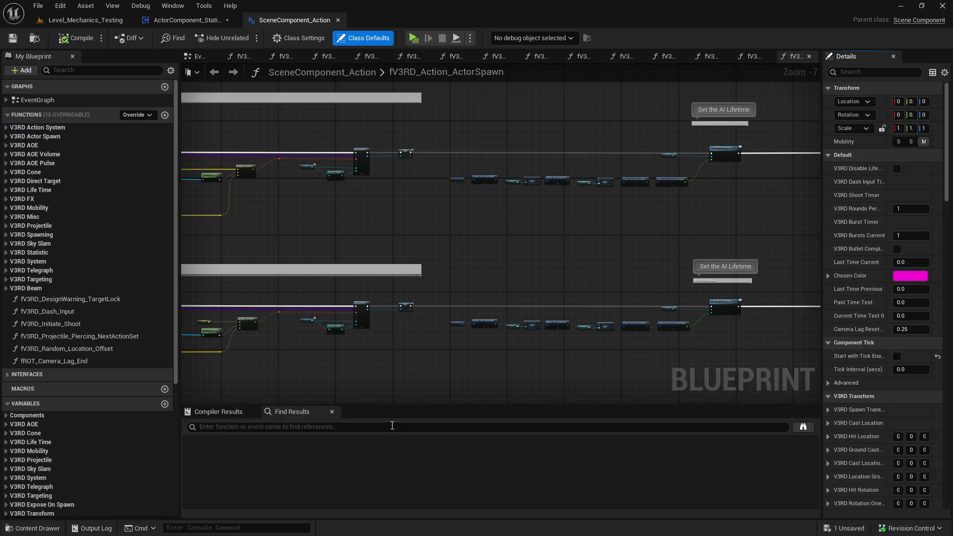
Search the blueprint for 'pet' (no results found)
left_click(390, 427)
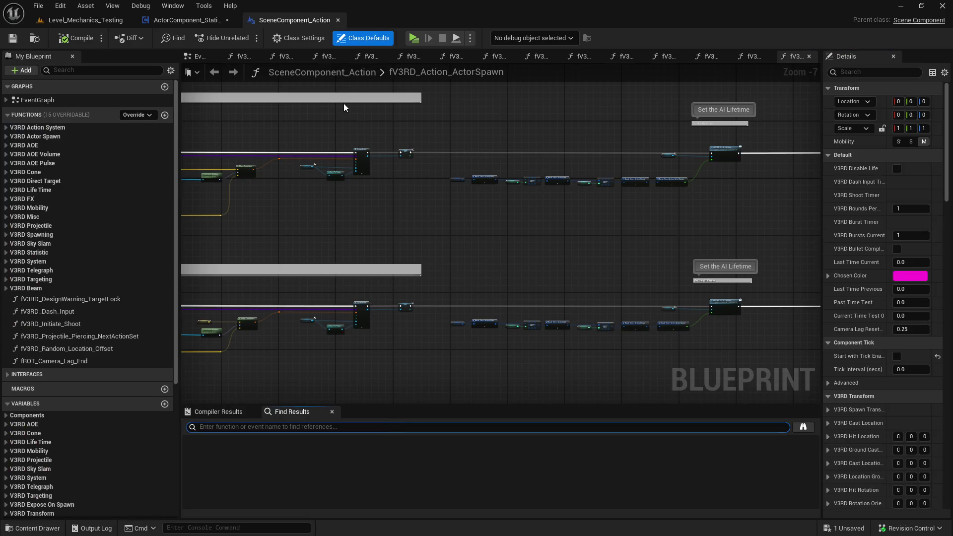
type("pet")
key("Return")
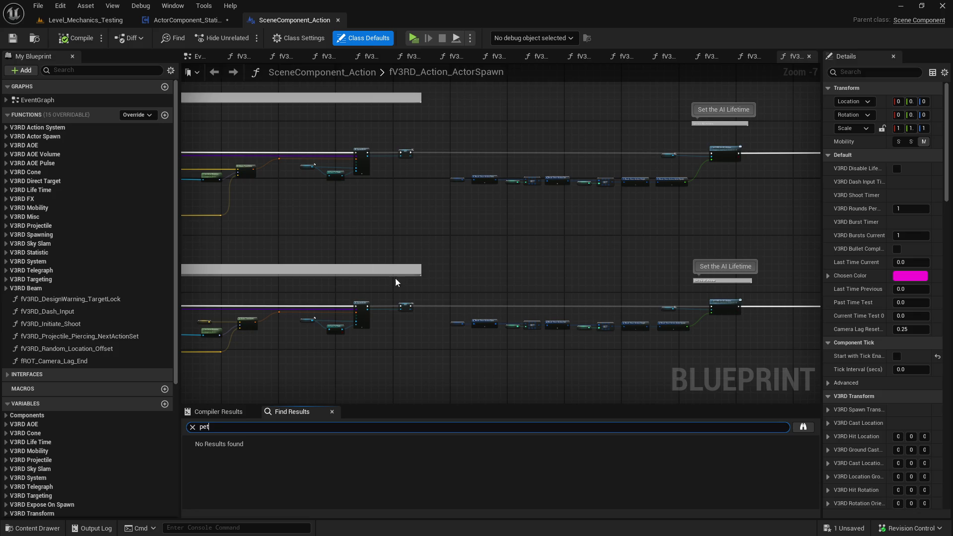
In fV3RD_Avoidance, find references to the Inf ROT Get AI Pet call
left_click(187, 20)
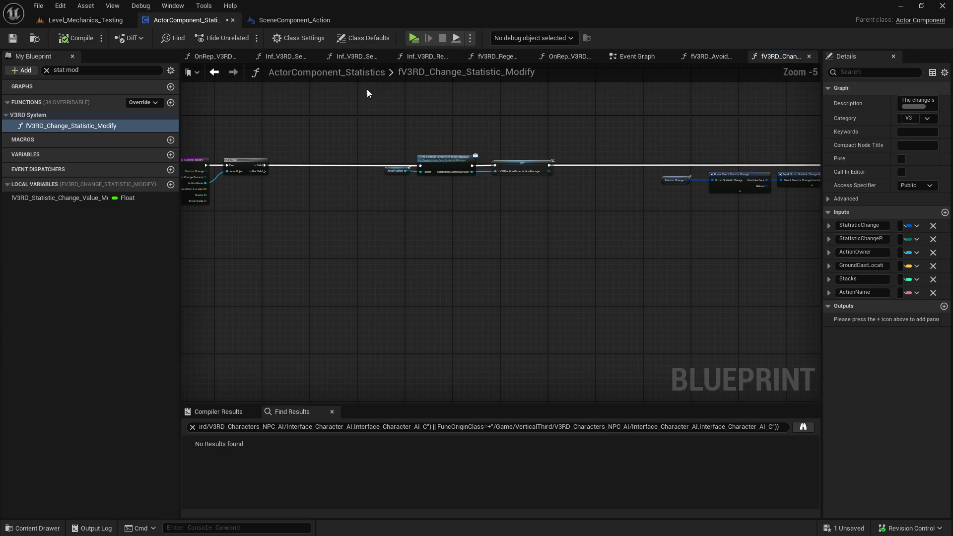
left_click(707, 60)
scroll(287, 256, "up", 1)
right_click(297, 276)
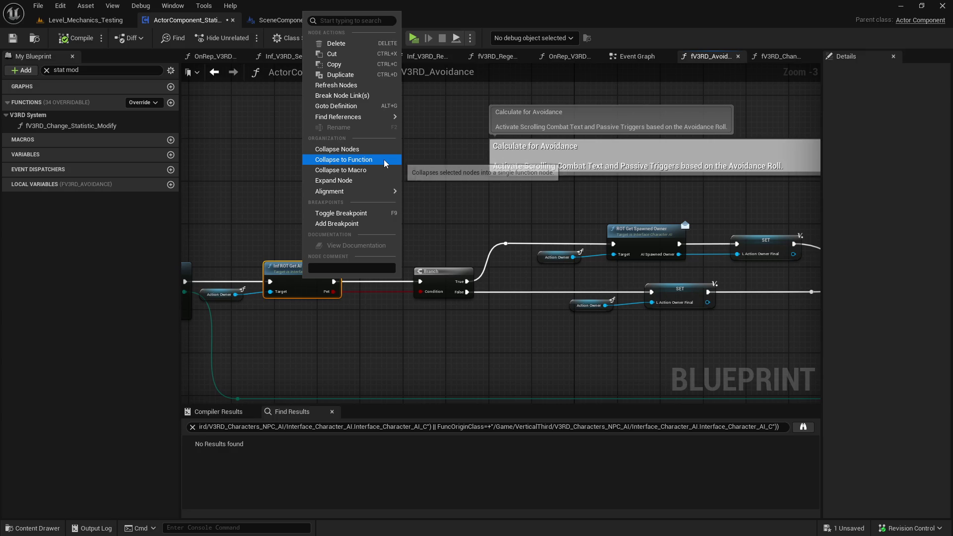
mouse_move(390, 117)
left_click(452, 153)
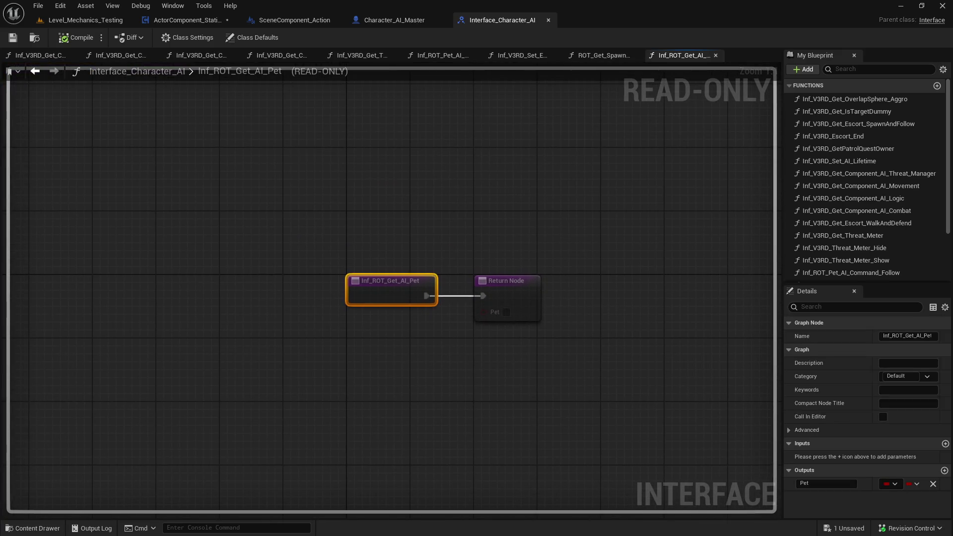
Close Interface_Character_AI and Character_AI_Master, then compile ActorComponent_Statistics and save all
left_click(548, 20)
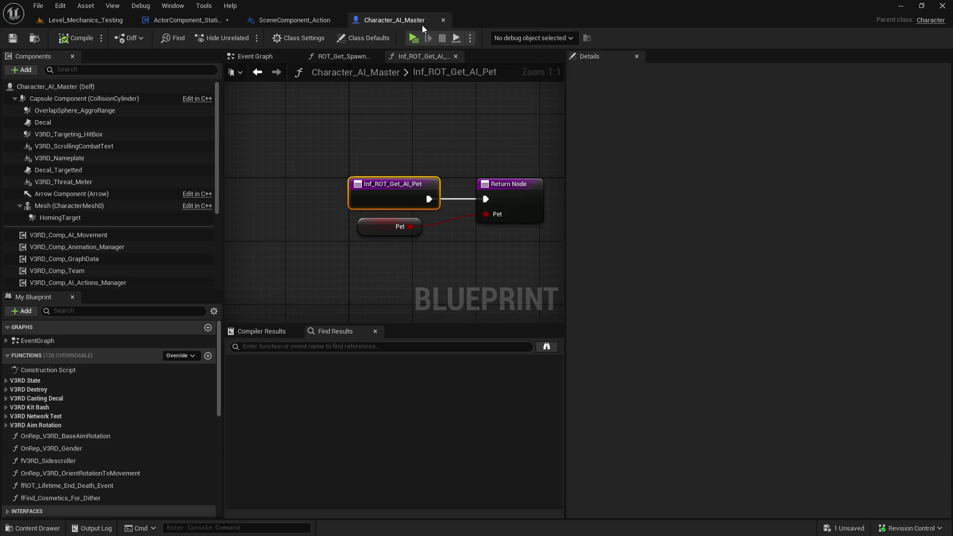
left_click(442, 21)
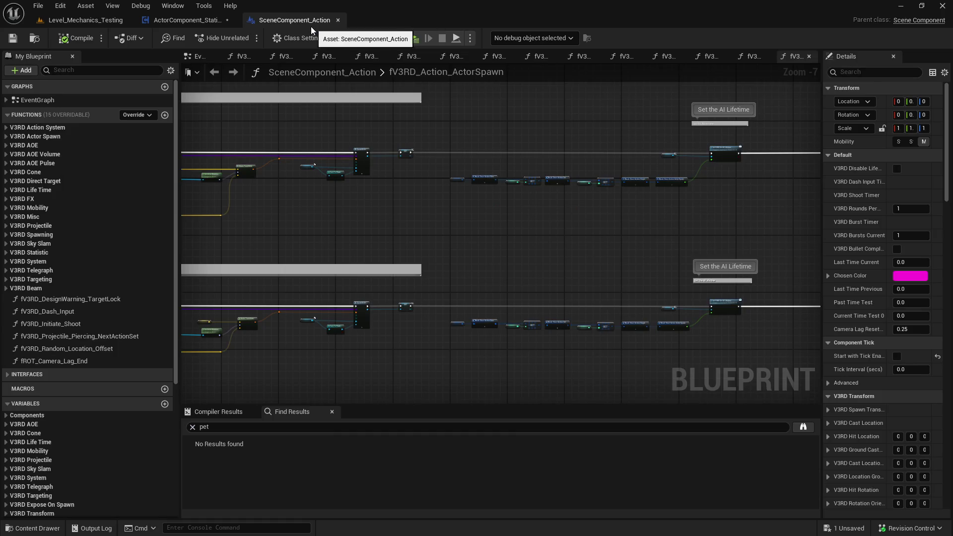
left_click(158, 22)
left_click(76, 38)
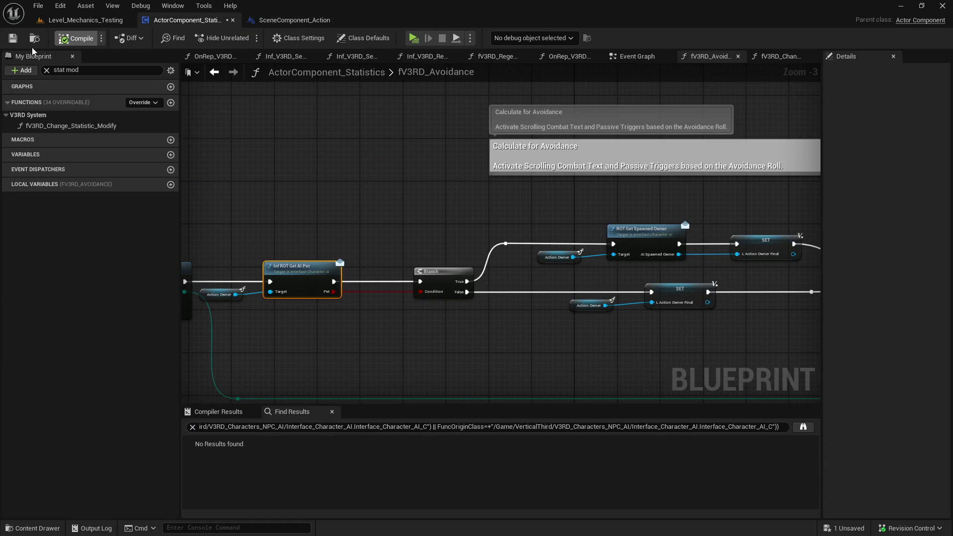
left_click(13, 38)
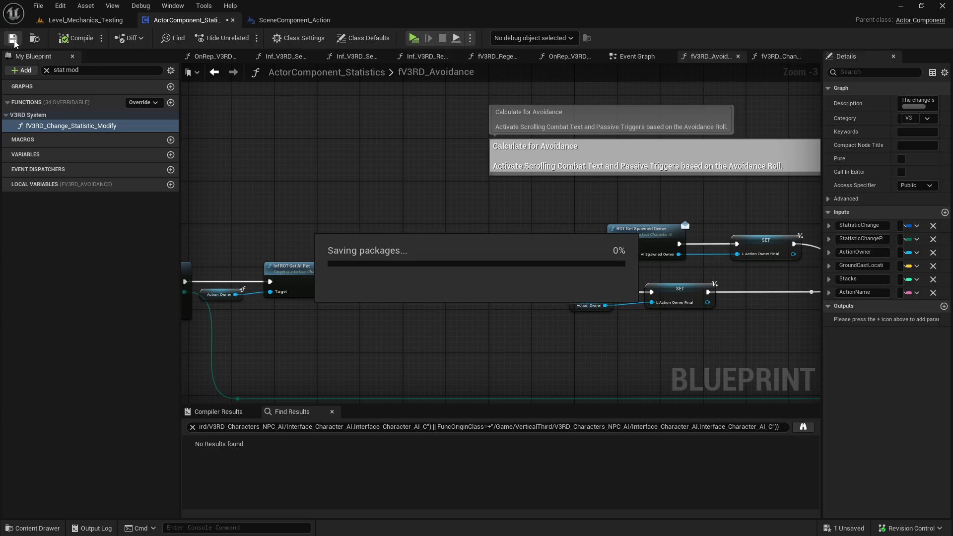
scroll(379, 207, "down", 1)
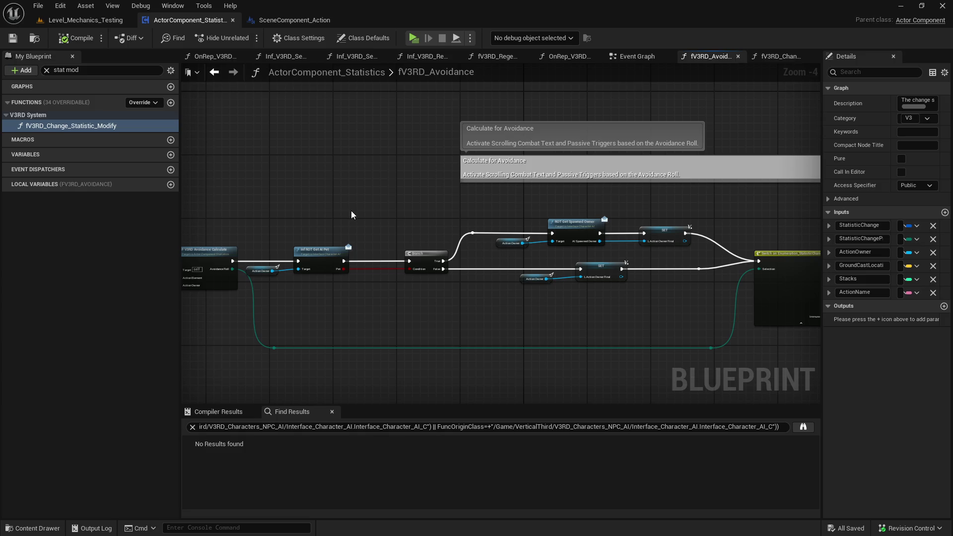
Nudge the Get AI Pet node and pan through the rest of the avoidance graph
mouse_move(351, 211)
left_mouse_down()
mouse_move(386, 212)
mouse_move(414, 233)
mouse_move(412, 248)
mouse_move(430, 248)
left_mouse_up()
left_click_drag(655, 226, 304, 218)
scroll(305, 218, "down", 2)
mouse_move(576, 163)
left_mouse_down()
mouse_move(155, 270)
mouse_move(163, 212)
left_mouse_up()
left_click_drag(587, 154, 766, 189)
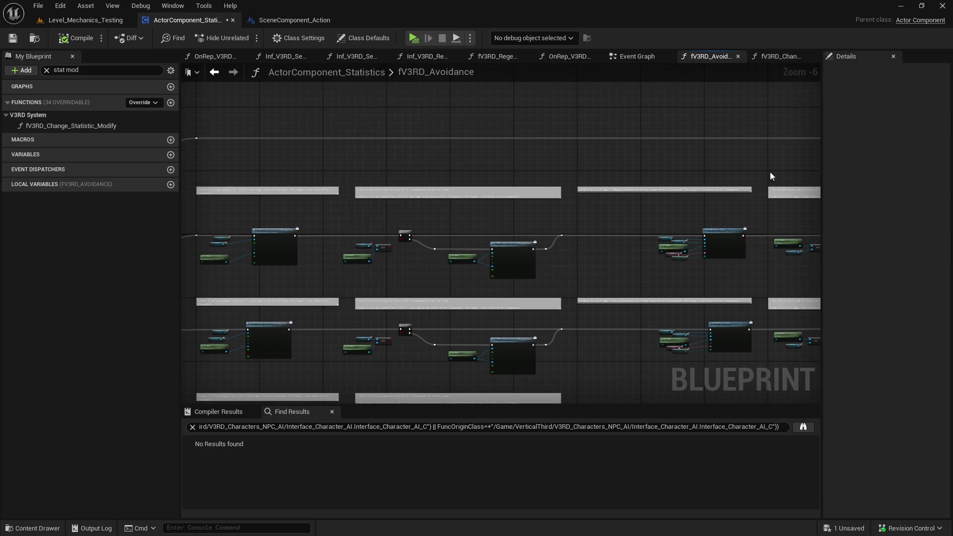
Find references to fV3RD_Avoidance and jump to its call in Inf_V3RD_Change_Statistic_Initialize
key("ctrl+f")
type("favoid")
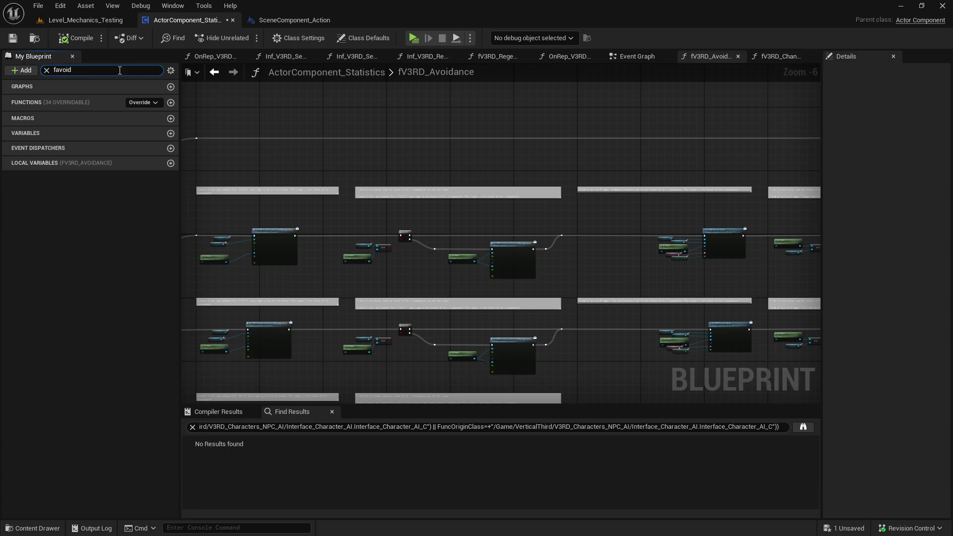
double_click(119, 70)
type("avoid")
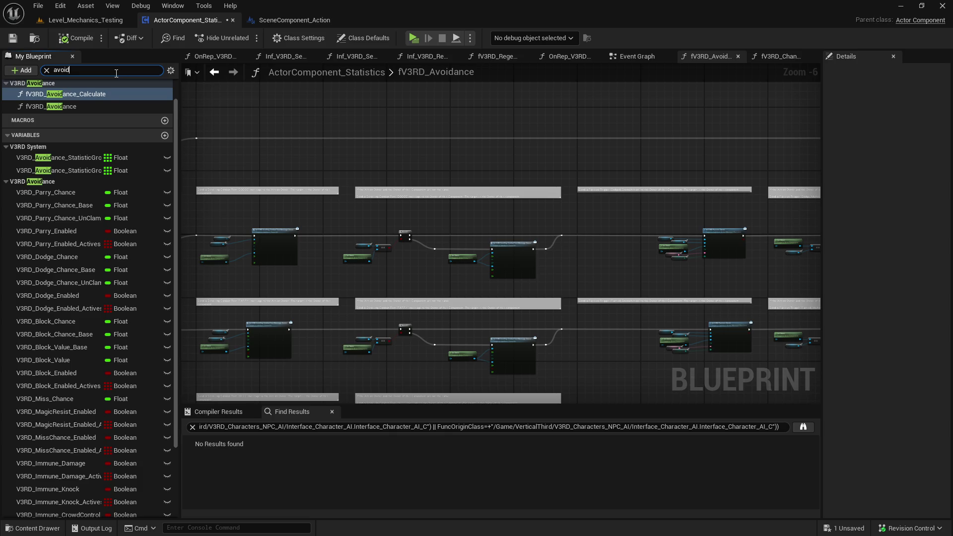
right_click(96, 106)
left_click(254, 200)
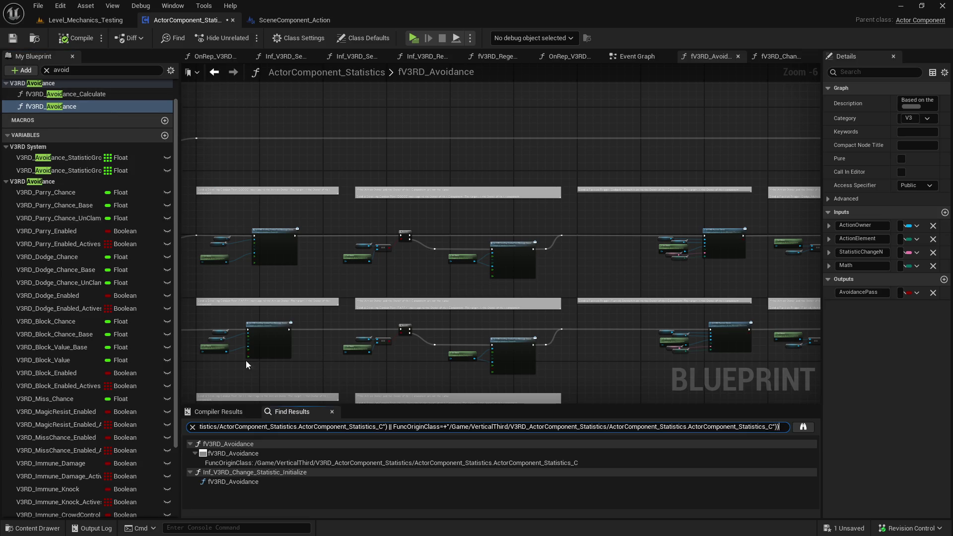
left_click(258, 481)
Follow the execution chain to the Change Statistic Modify call and open its function graph
scroll(420, 264, "down", 6)
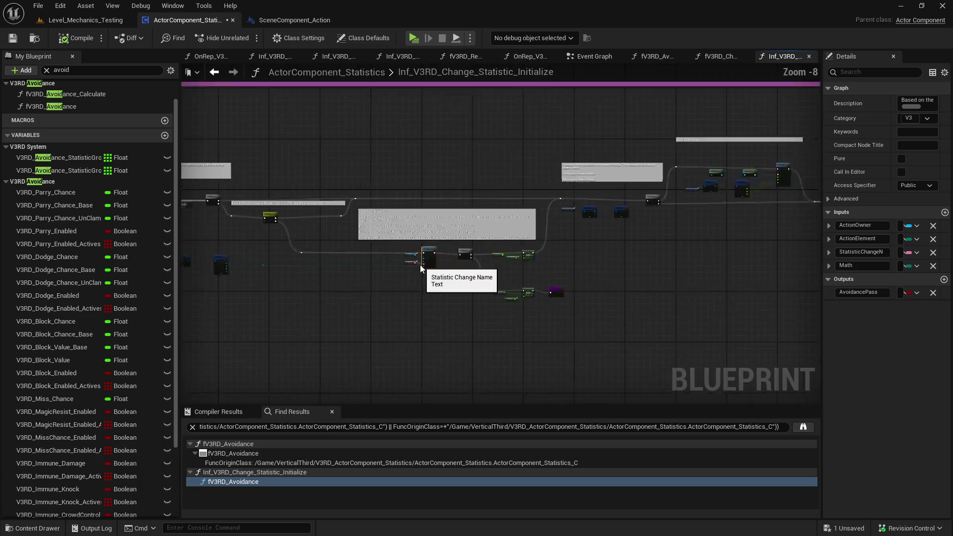
scroll(480, 243, "up", 2)
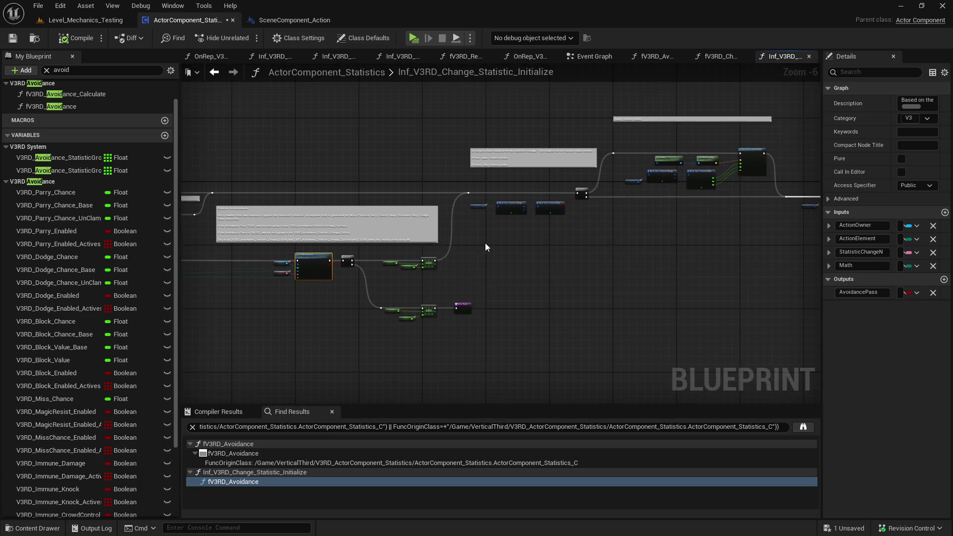
mouse_move(660, 248)
left_mouse_down()
mouse_move(523, 251)
mouse_move(297, 214)
left_mouse_up()
mouse_move(638, 227)
left_mouse_down()
mouse_move(720, 219)
mouse_move(635, 69)
mouse_move(631, 201)
mouse_move(640, 215)
left_mouse_up()
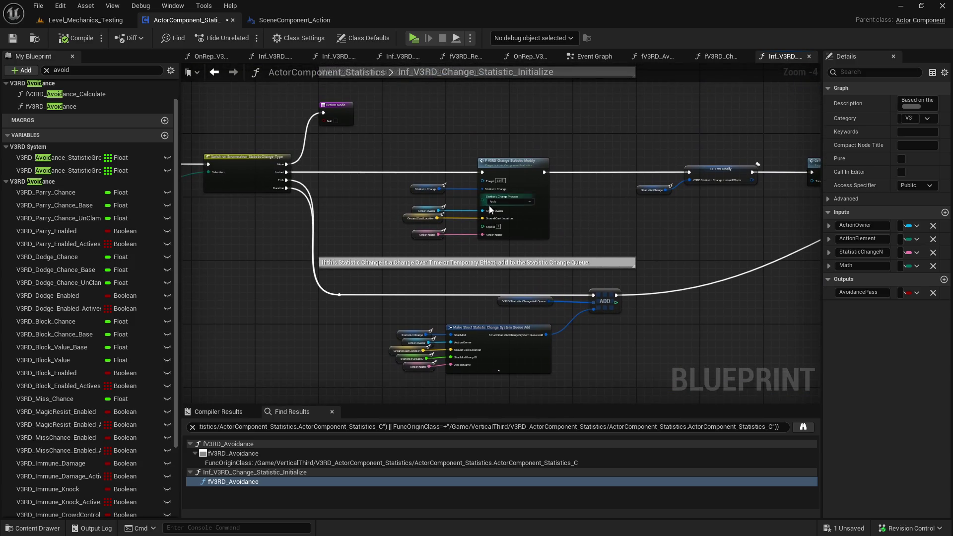
mouse_move(606, 205)
left_mouse_down()
mouse_move(318, 211)
mouse_move(480, 202)
left_mouse_up()
left_click(396, 189)
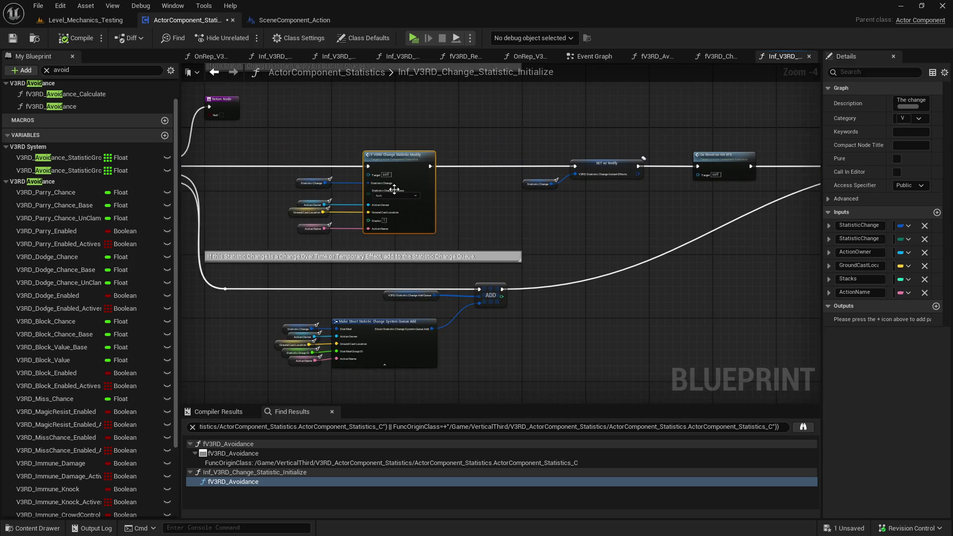
double_click(396, 189)
Pan through the modify graph's Switch and ABS nodes, then return to SceneComponent_Action
mouse_move(700, 205)
left_mouse_down()
mouse_move(528, 210)
mouse_move(119, 193)
left_mouse_up()
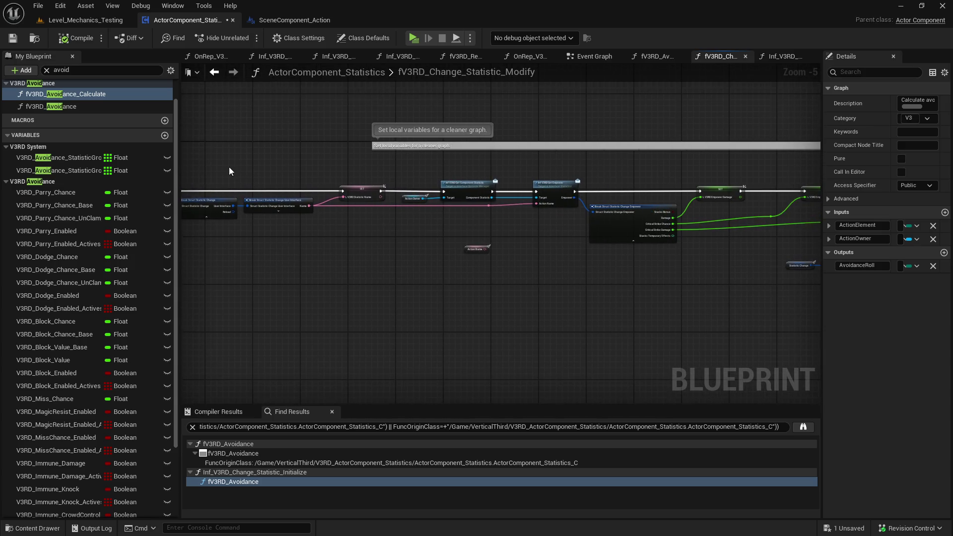
mouse_move(441, 174)
left_mouse_down()
mouse_move(574, 172)
mouse_move(321, 142)
mouse_move(215, 163)
left_mouse_up()
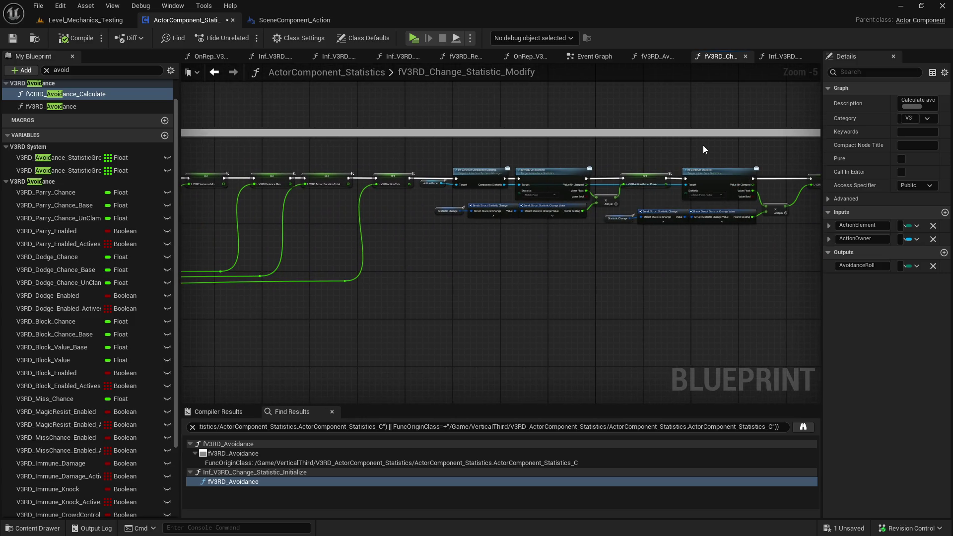
left_click_drag(704, 150, 411, 134)
left_click_drag(612, 138, 236, 159)
mouse_move(794, 153)
left_mouse_down()
mouse_move(454, 149)
mouse_move(437, 164)
mouse_move(377, 285)
mouse_move(272, 330)
mouse_move(183, 260)
mouse_move(195, 279)
left_mouse_up()
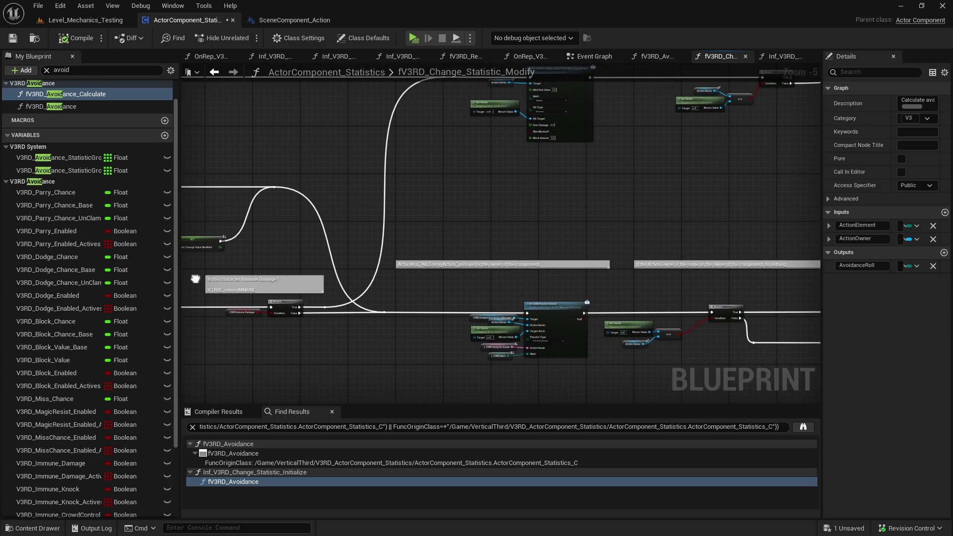
left_click(312, 19)
Filter My Blueprint by 'stat' and open the Inf_Statistic_Change and fV3RD_Initialize_Statistic_Change graphs
left_click(87, 71)
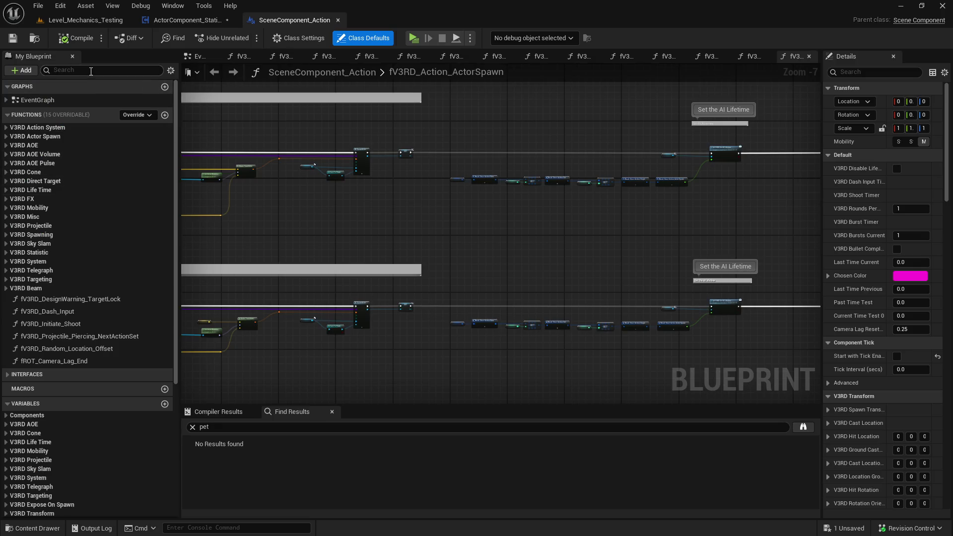
type("stat")
left_click(108, 126)
left_click(134, 128)
double_click(94, 174)
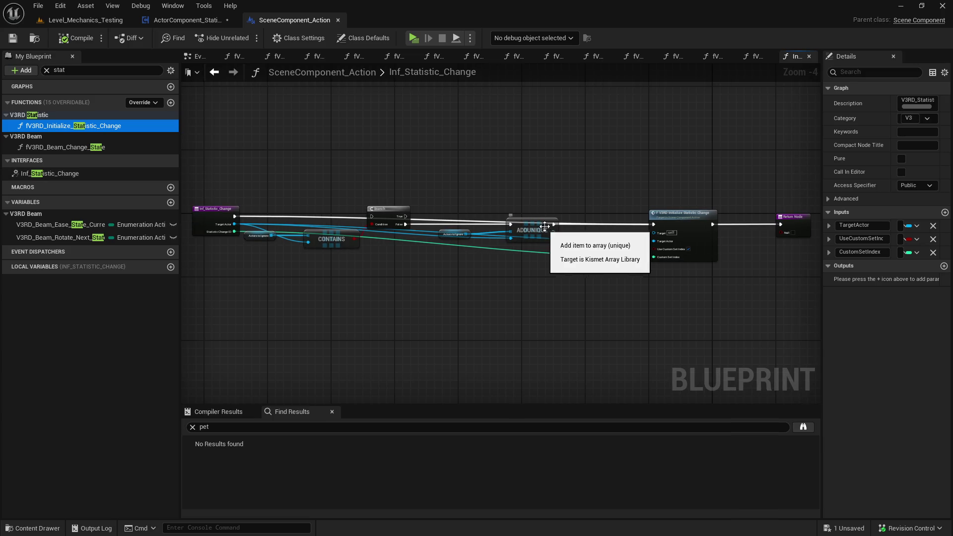
double_click(113, 127)
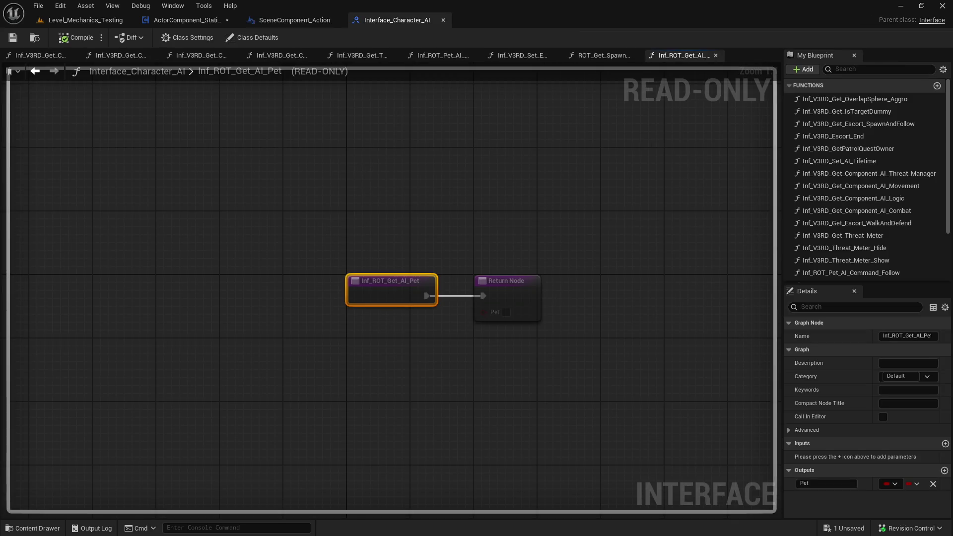
Close Interface_Character_AI and move between ActorComponent_Statistics and SceneComponent_Action
left_click(443, 20)
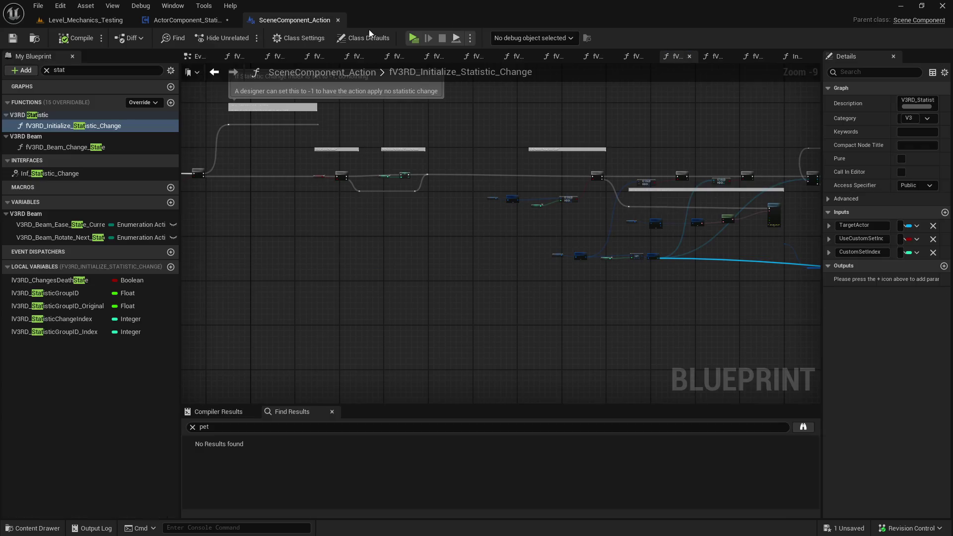
left_click(203, 20)
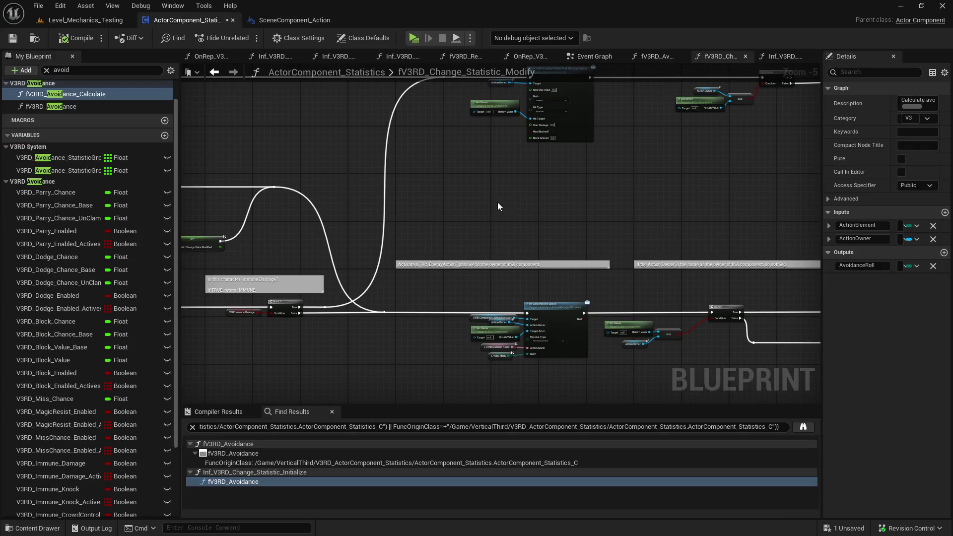
scroll(761, 201, "down", 7)
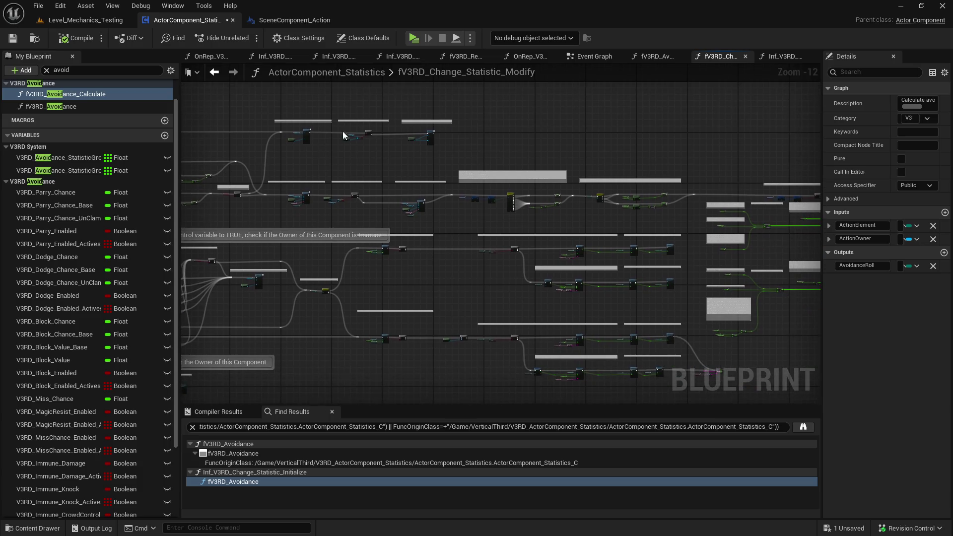
left_click(296, 19)
scroll(548, 253, "up", 7)
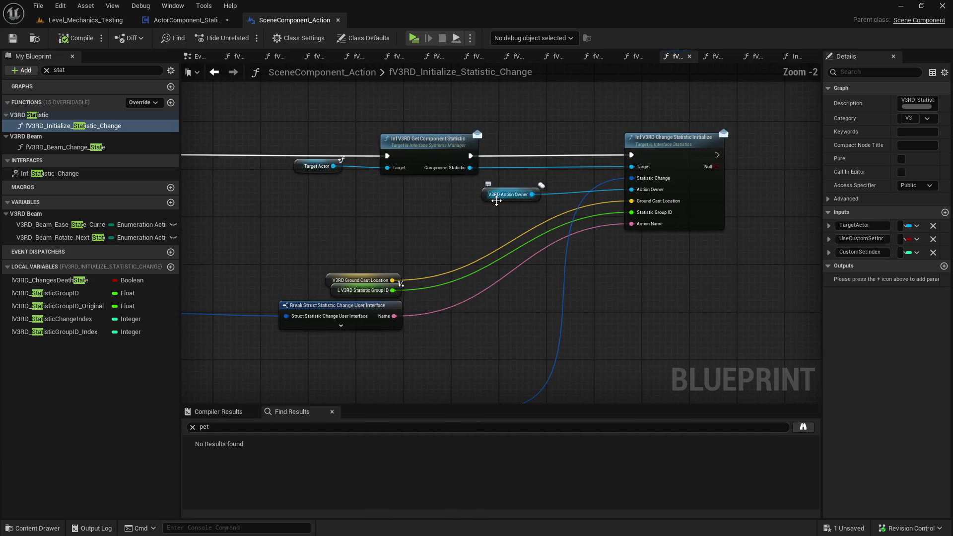
scroll(298, 170, "down", 1)
scroll(298, 170, "down", 2)
Review the initialize statistic graph's ForEachLoop, Death State branch and Print Text nodes, then return to ActorComponent_Statistics
mouse_move(298, 170)
left_mouse_down()
mouse_move(371, 165)
mouse_move(810, 199)
left_mouse_up()
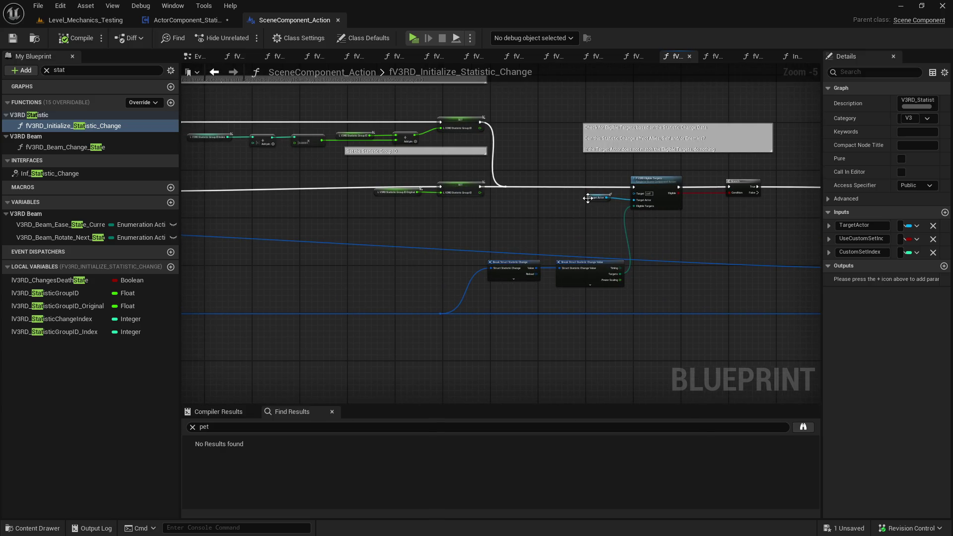
left_click_drag(588, 198, 779, 197)
mouse_move(558, 199)
left_mouse_down()
mouse_move(308, 251)
mouse_move(209, 233)
mouse_move(189, 218)
left_mouse_up()
left_click_drag(583, 241, 705, 327)
mouse_move(684, 266)
left_mouse_down()
mouse_move(373, 245)
mouse_move(757, 252)
left_mouse_up()
left_click_drag(481, 251, 752, 222)
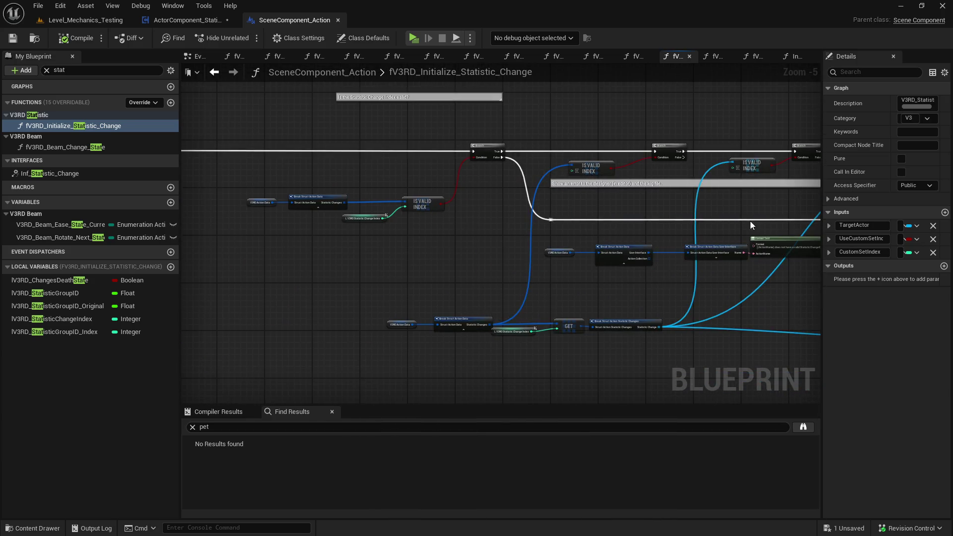
scroll(601, 256, "down", 3)
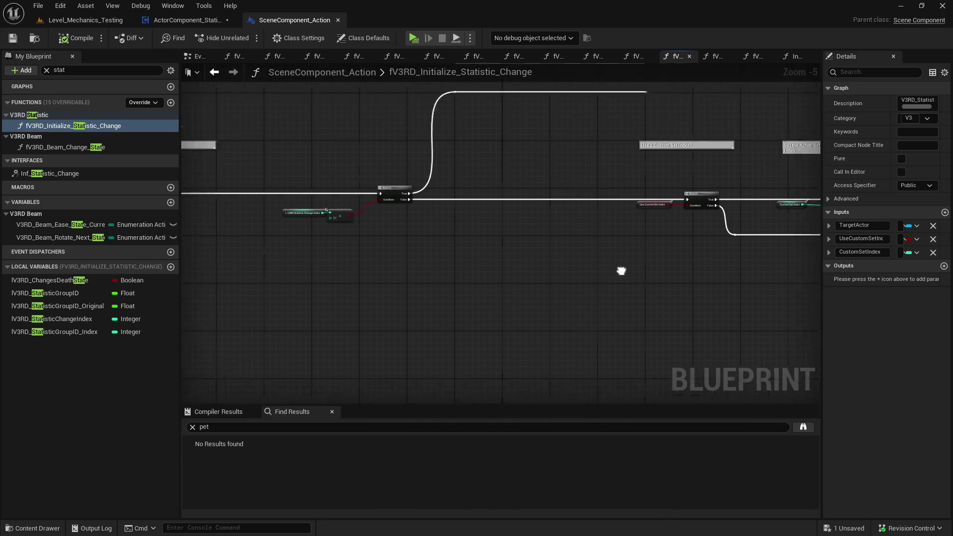
scroll(616, 349, "up", 3)
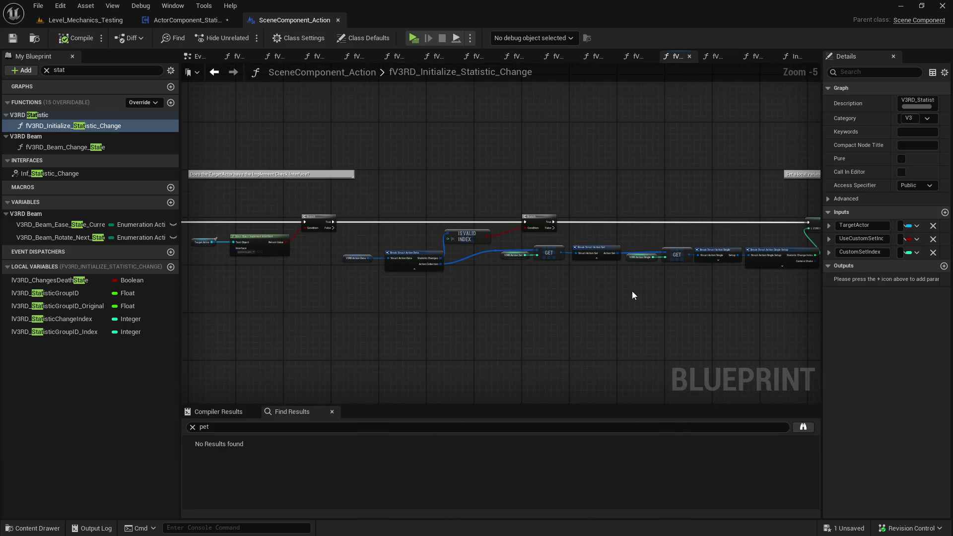
left_click_drag(640, 296, 682, 281)
scroll(434, 249, "up", 1)
scroll(434, 249, "down", 1)
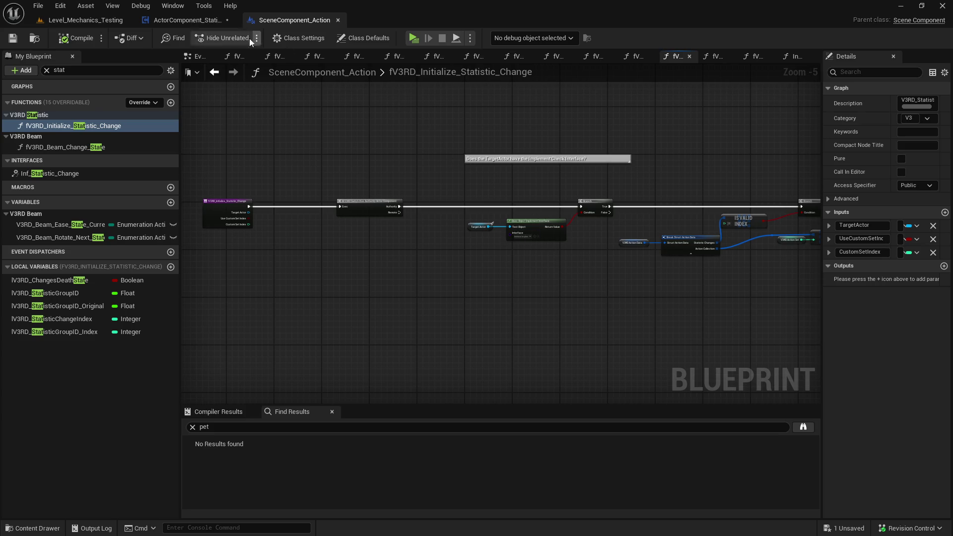
left_click(213, 23)
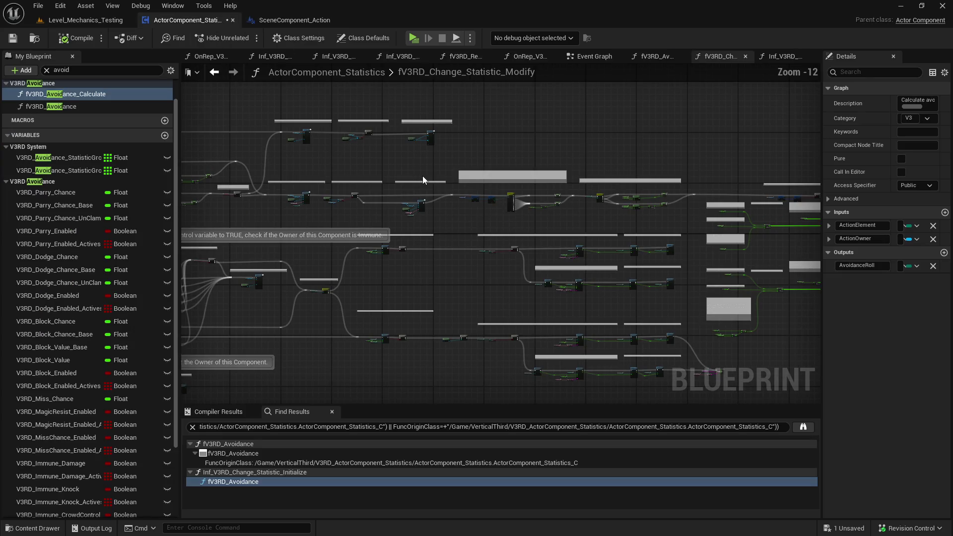
Save the ActorComponent_Statistics blueprint from the Content Drawer using Save Selected
left_click(82, 20)
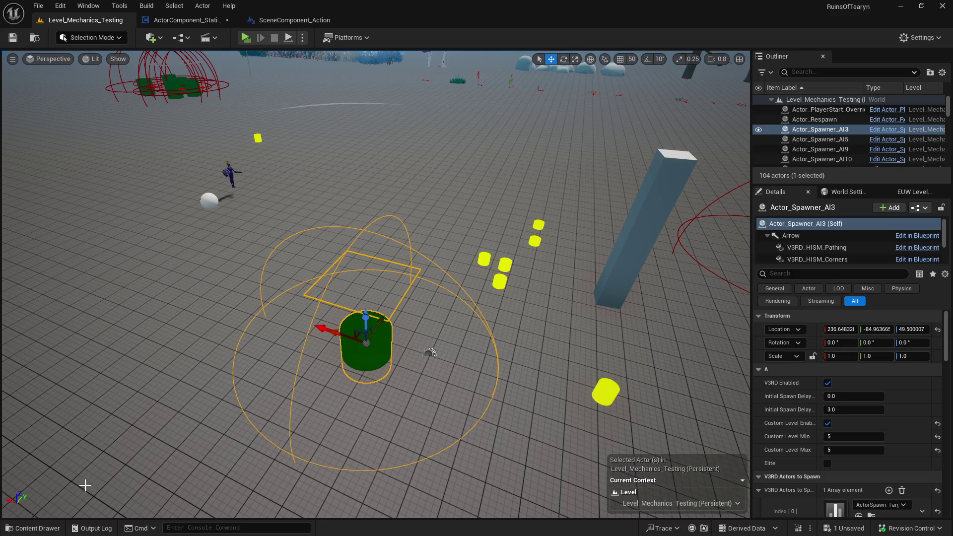
left_click(33, 528)
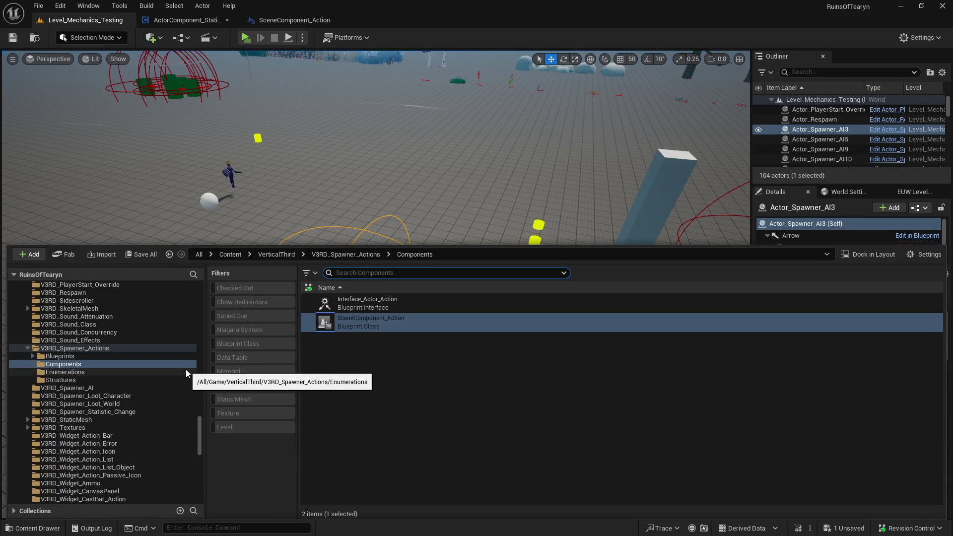
left_click_drag(200, 436, 201, 297)
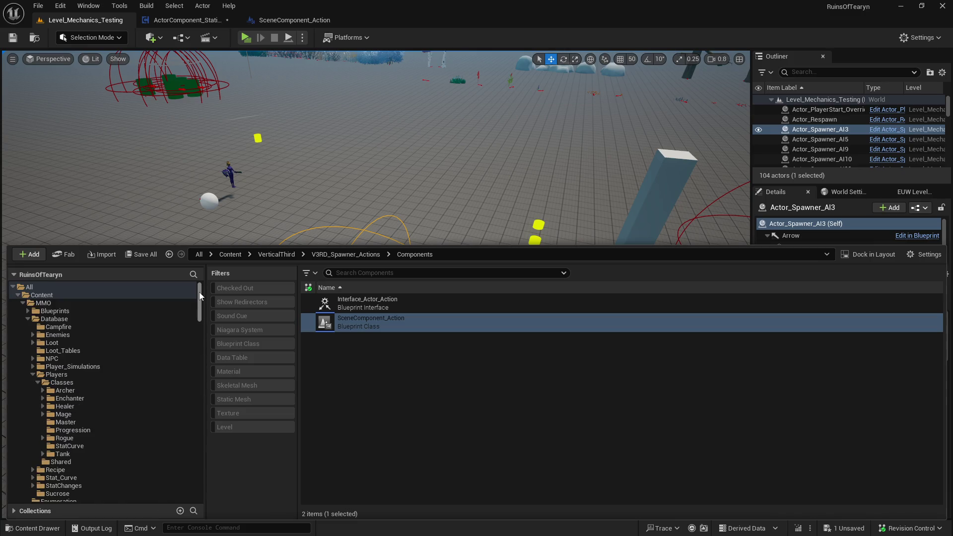
left_click(28, 319)
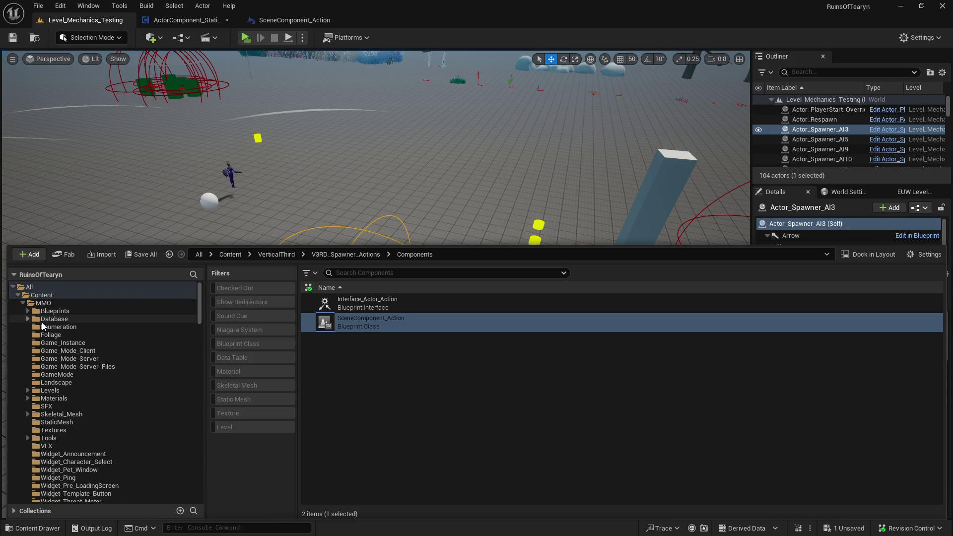
scroll(115, 405, "down", 10)
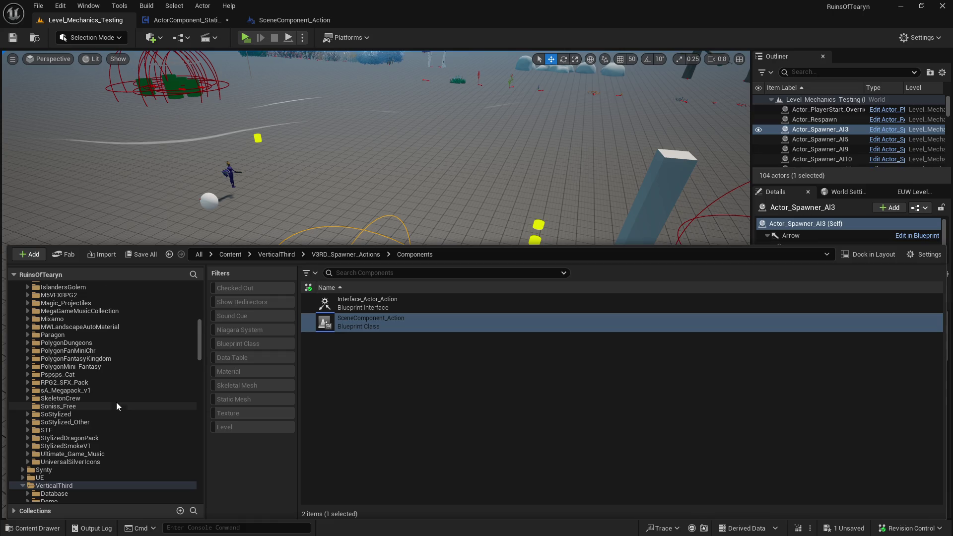
left_click(23, 326)
left_click(22, 392)
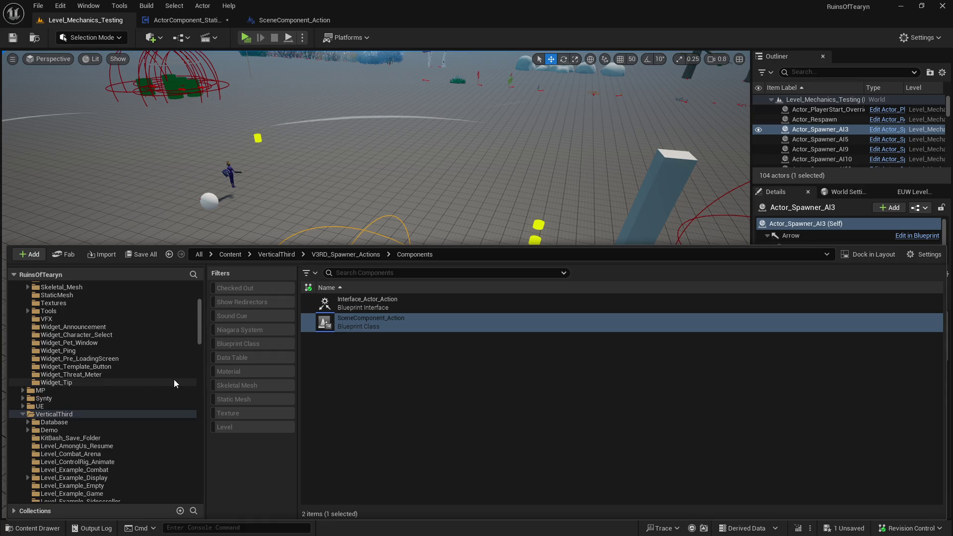
scroll(177, 374, "down", 5)
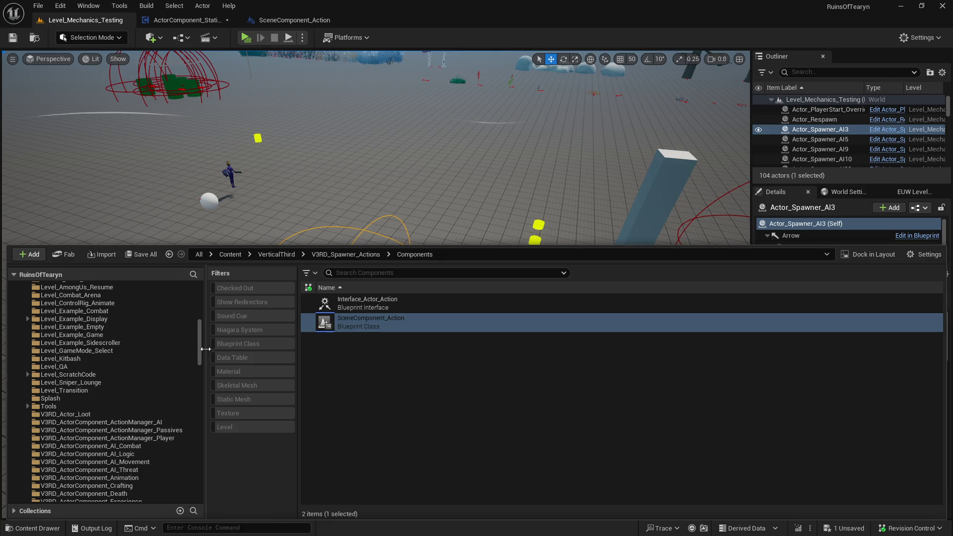
scroll(201, 350, "down", 8)
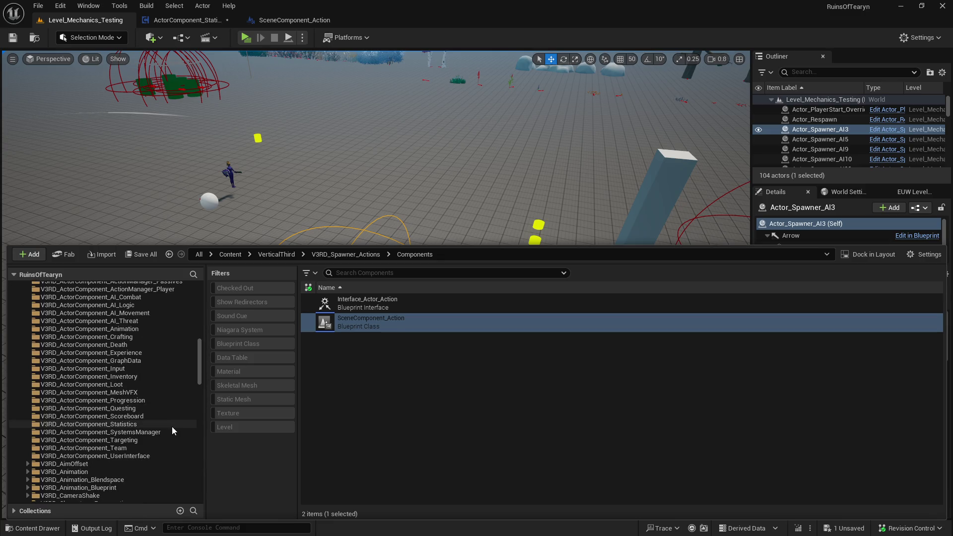
left_click(171, 425)
left_click(141, 254)
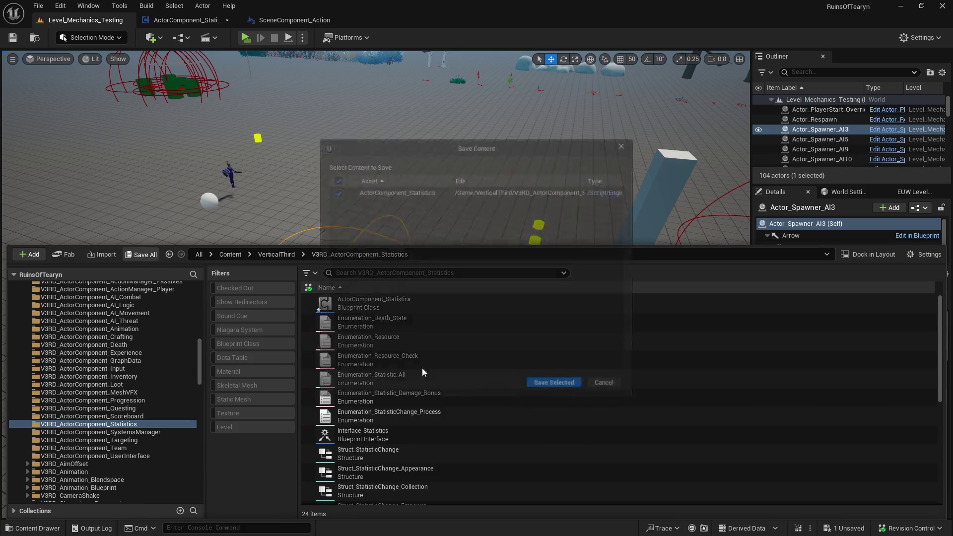
left_click(558, 387)
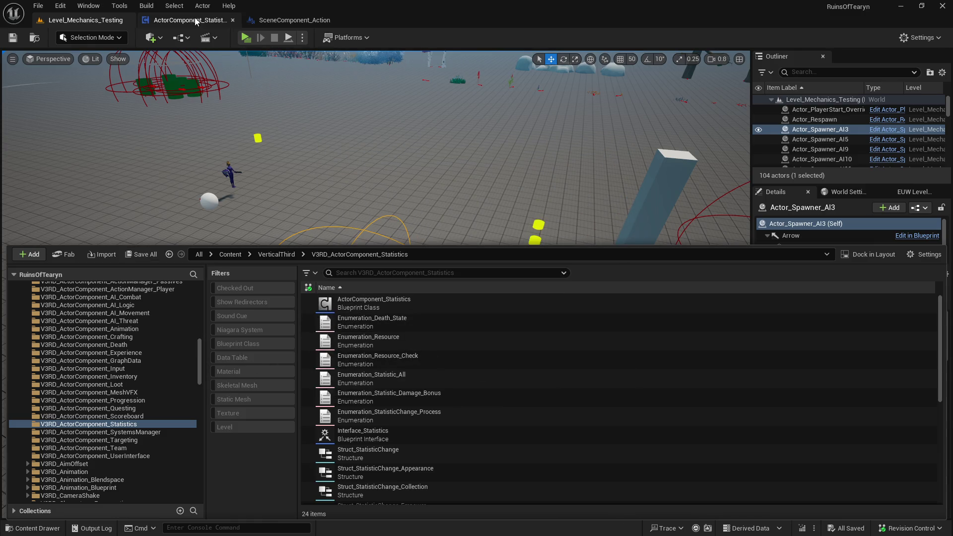
Open Character_AI_Master from V3RD_Characters_NPC_AI and view its ROT_Get_Spawned_Owner graph
left_click_drag(201, 358, 201, 374)
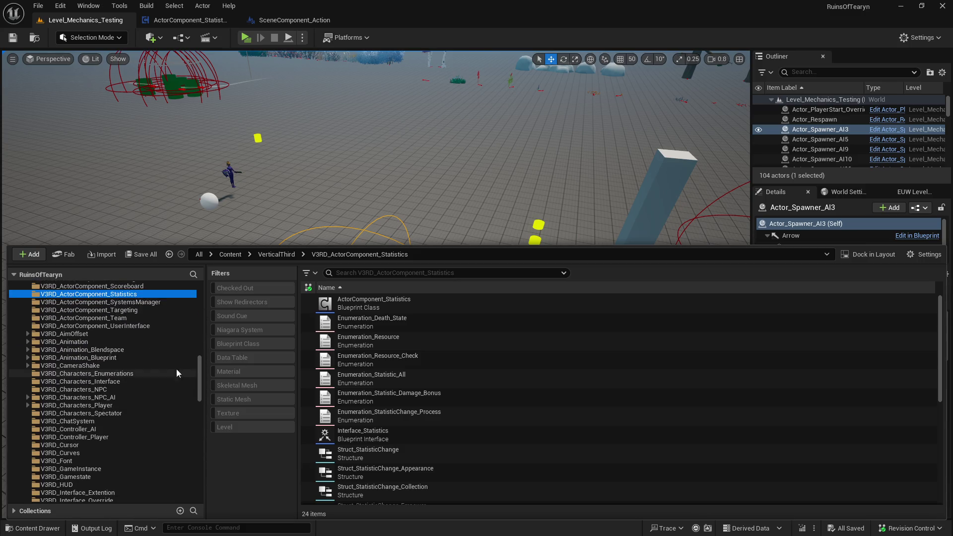
left_click(150, 405)
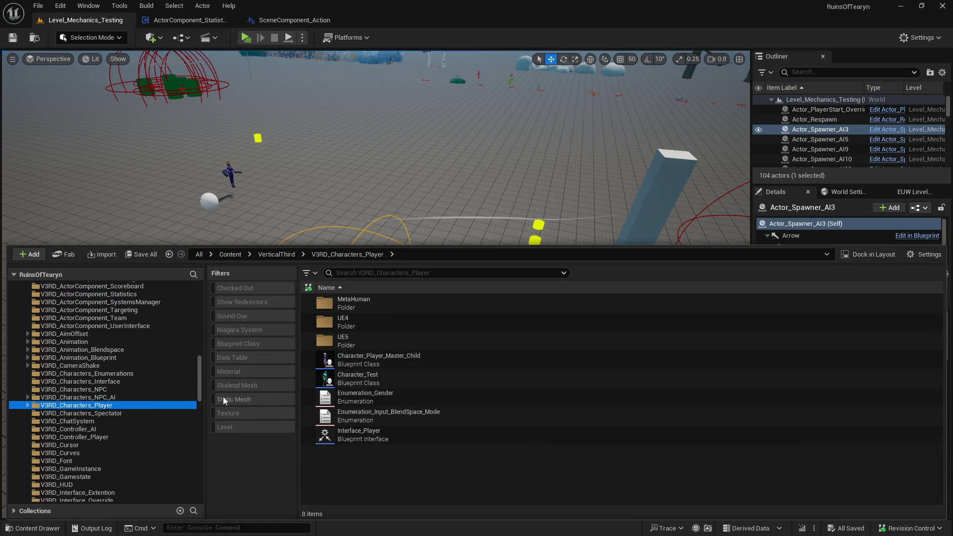
left_click(149, 396)
double_click(488, 320)
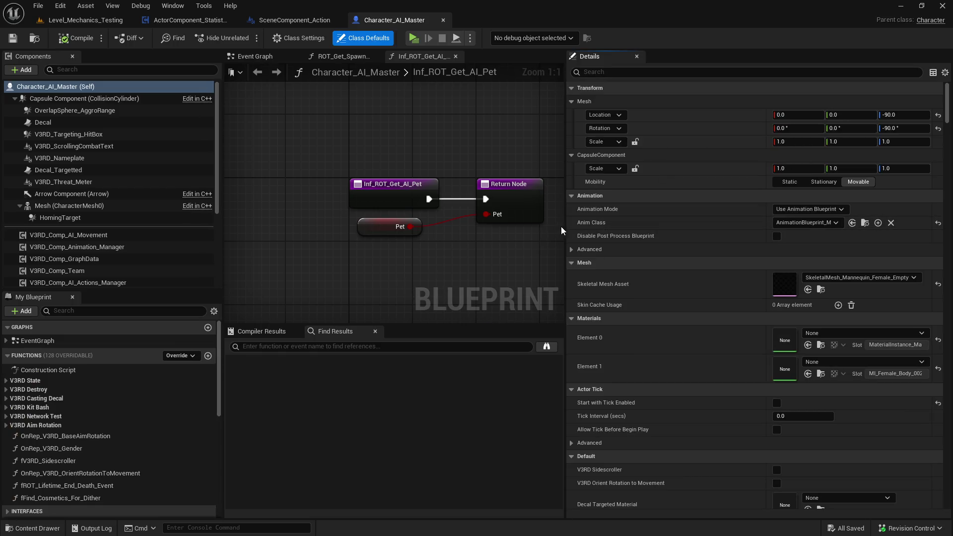
left_click_drag(565, 226, 721, 227)
scroll(575, 281, "down", 6)
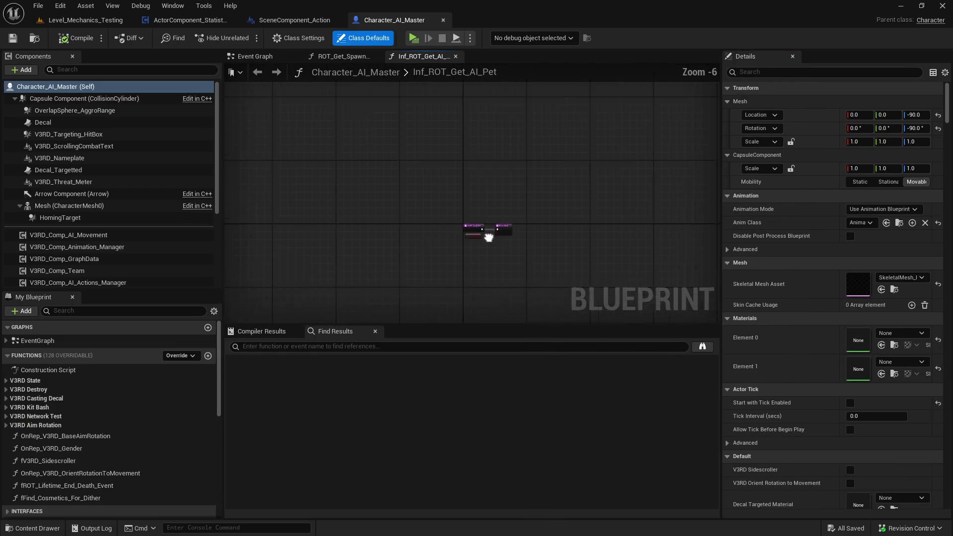
scroll(421, 170, "up", 6)
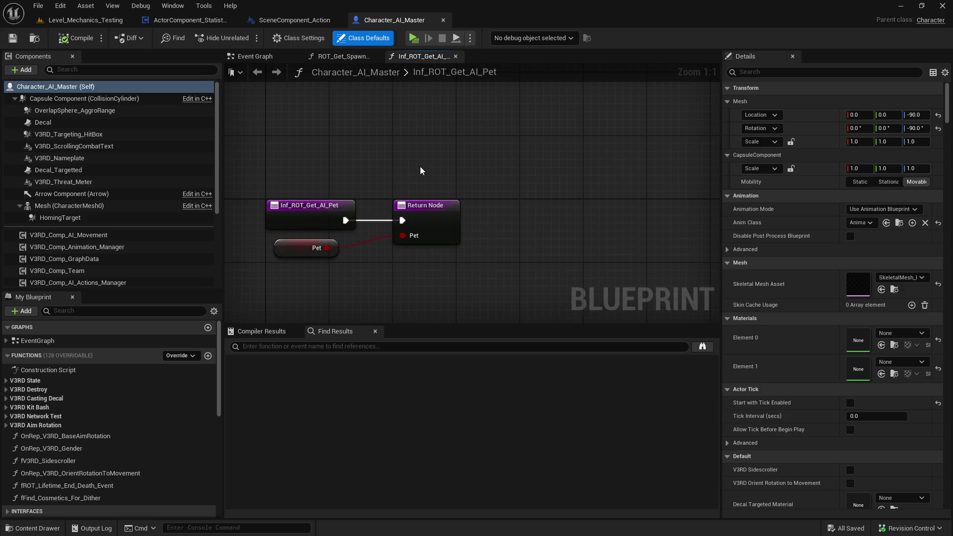
left_click(456, 56)
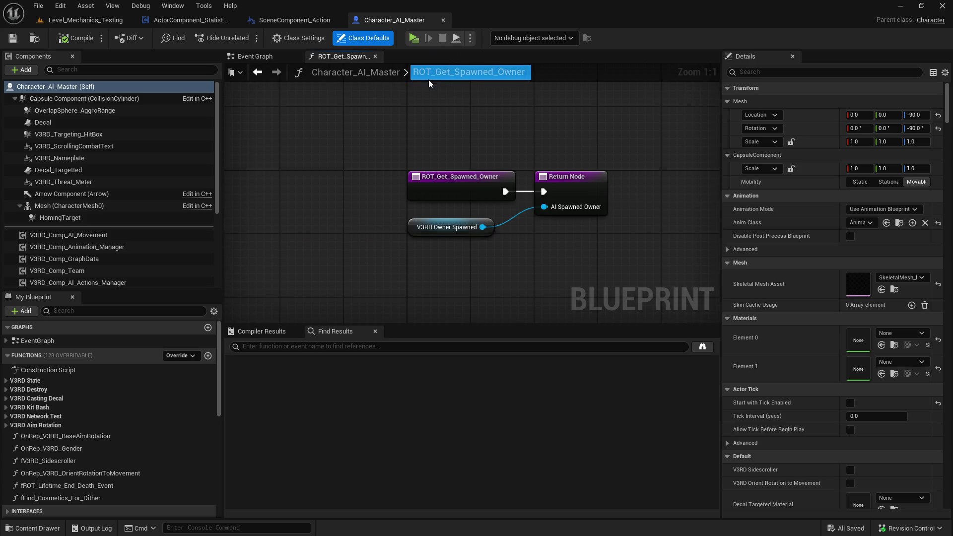
Search members for 'pet' and step through every reference to the Pet variable
middle_click(336, 60)
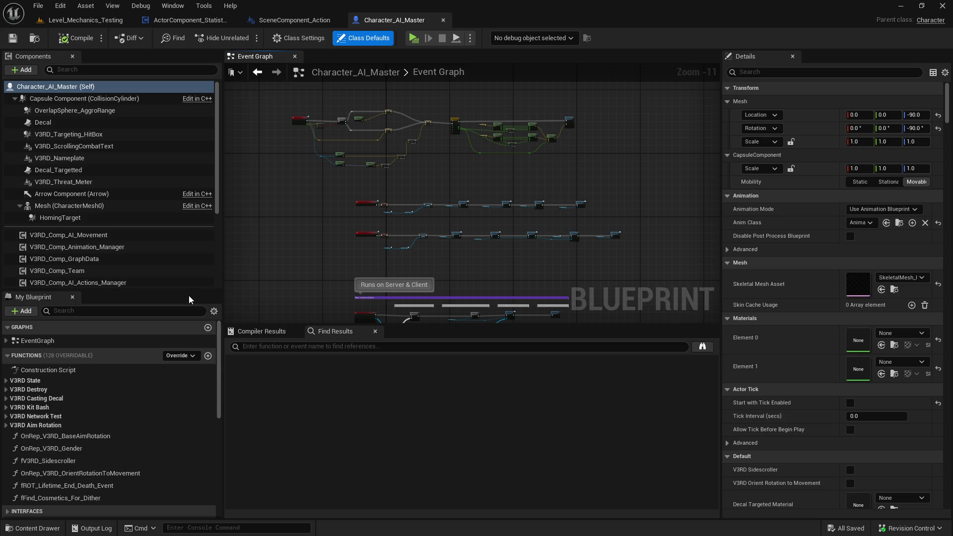
left_click(133, 328)
left_click(133, 314)
type("pet")
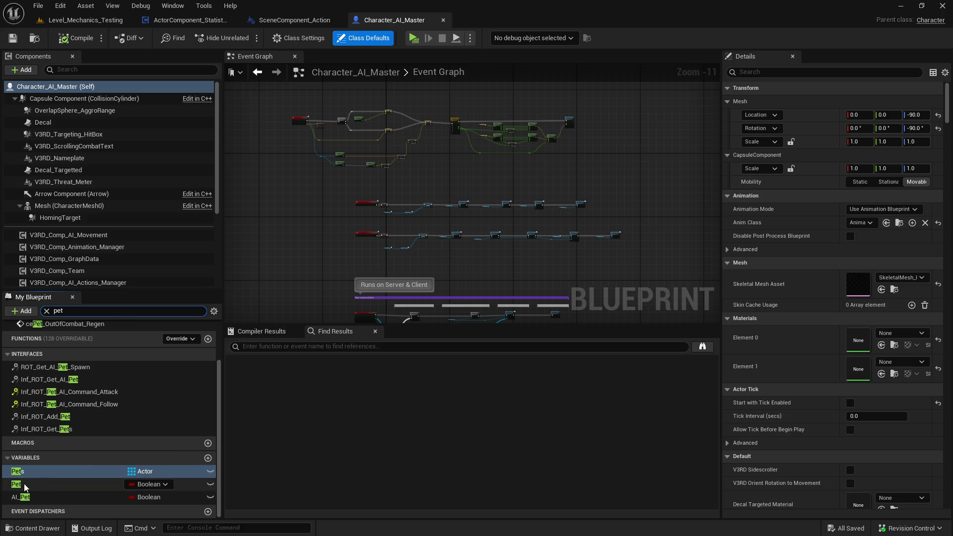
right_click(24, 486)
mouse_move(74, 421)
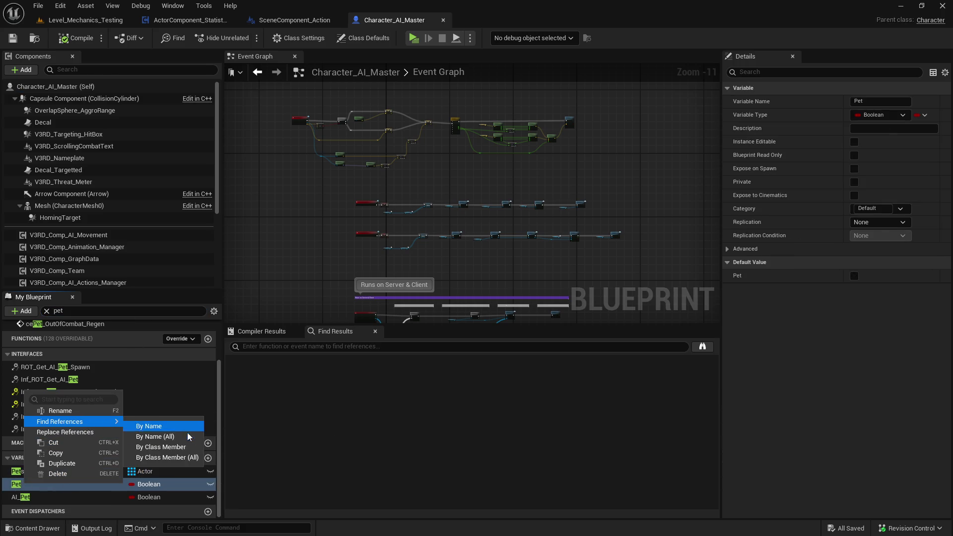
left_click(191, 447)
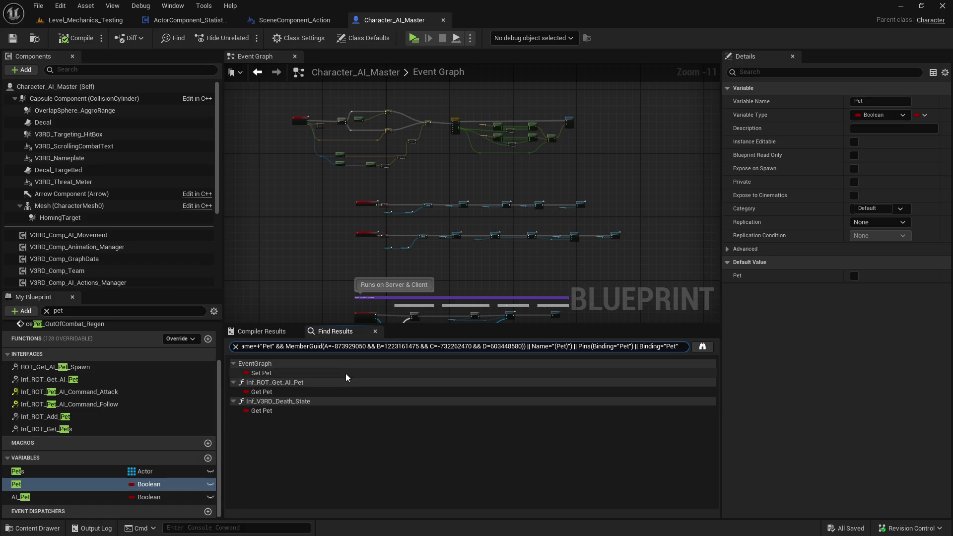
left_click(343, 373)
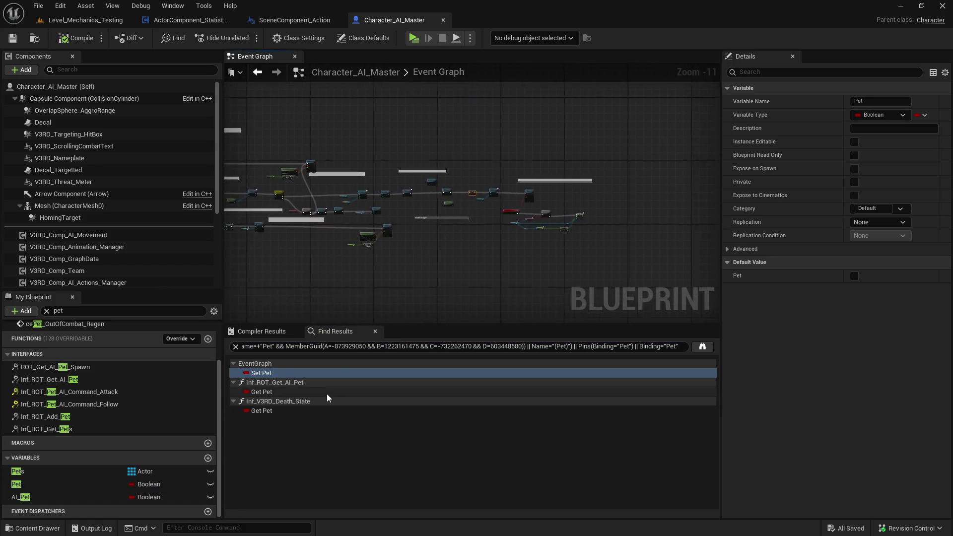
left_click(313, 393)
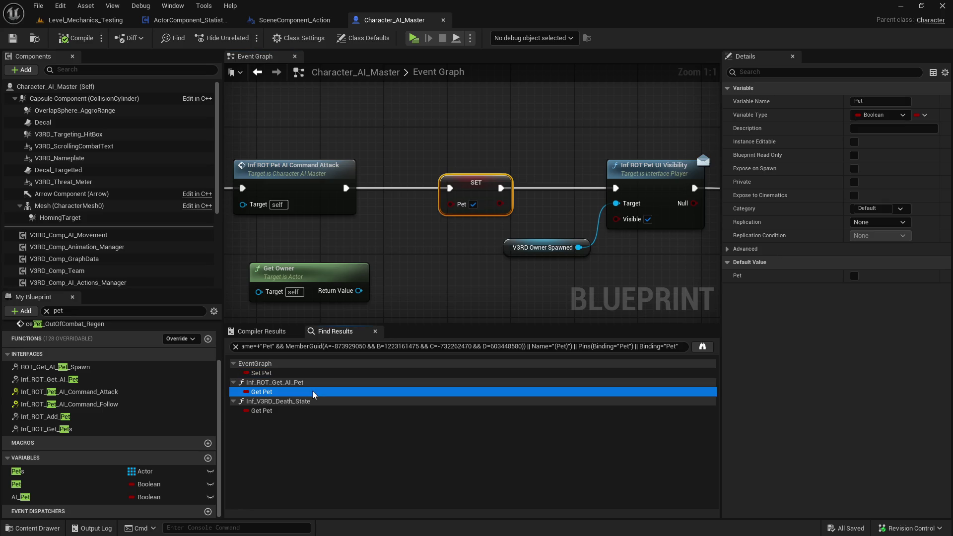
left_click(310, 412)
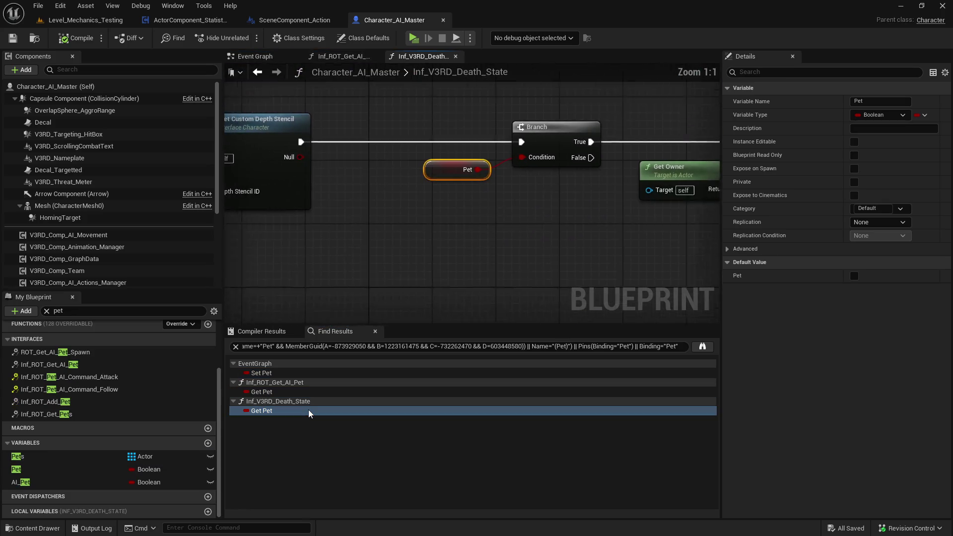
Review the Inf_V3RD_Death_State visibility and collision nodes, shifting its Return Node left
scroll(430, 248, "down", 4)
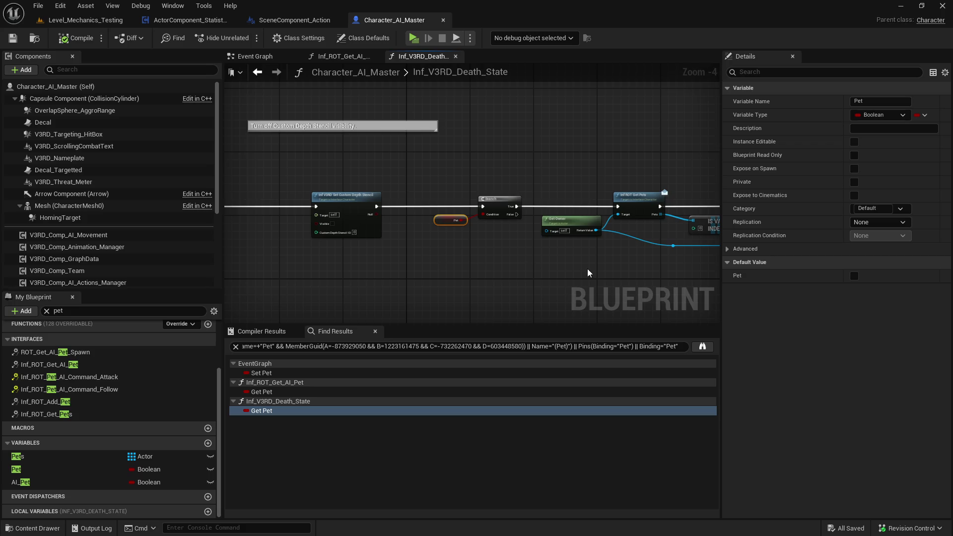
mouse_move(437, 178)
left_mouse_down()
mouse_move(653, 170)
mouse_move(439, 172)
left_mouse_up()
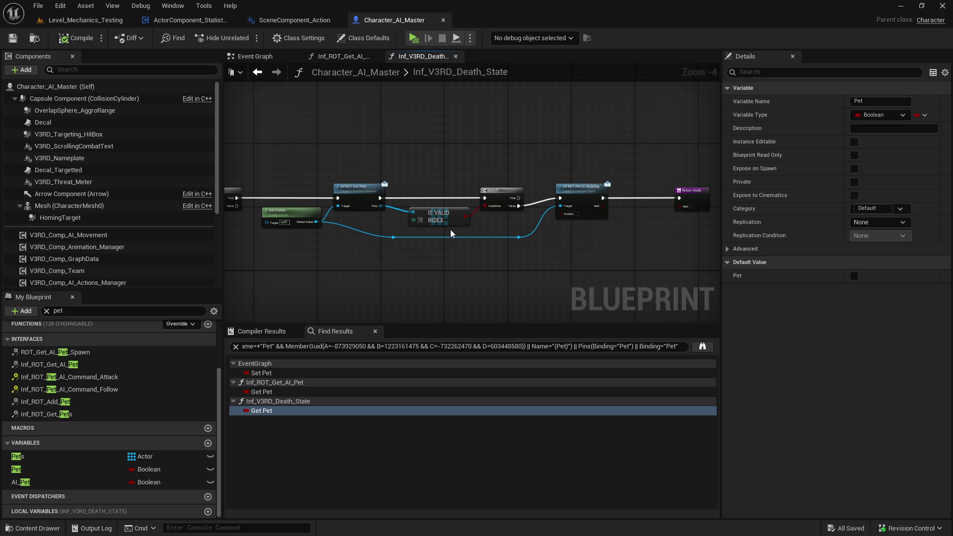
scroll(451, 233, "down", 1)
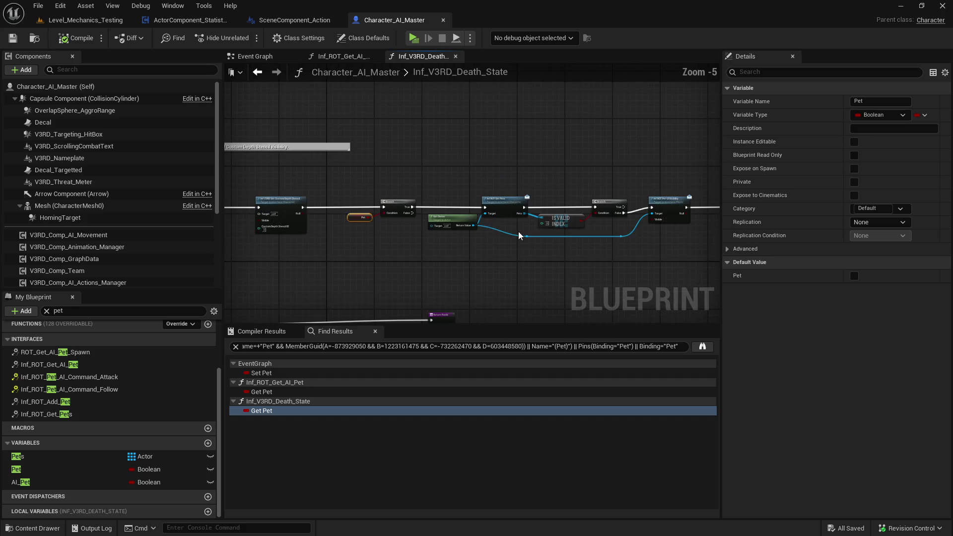
mouse_move(347, 251)
left_mouse_down()
mouse_move(720, 209)
mouse_move(436, 213)
mouse_move(500, 203)
left_mouse_up()
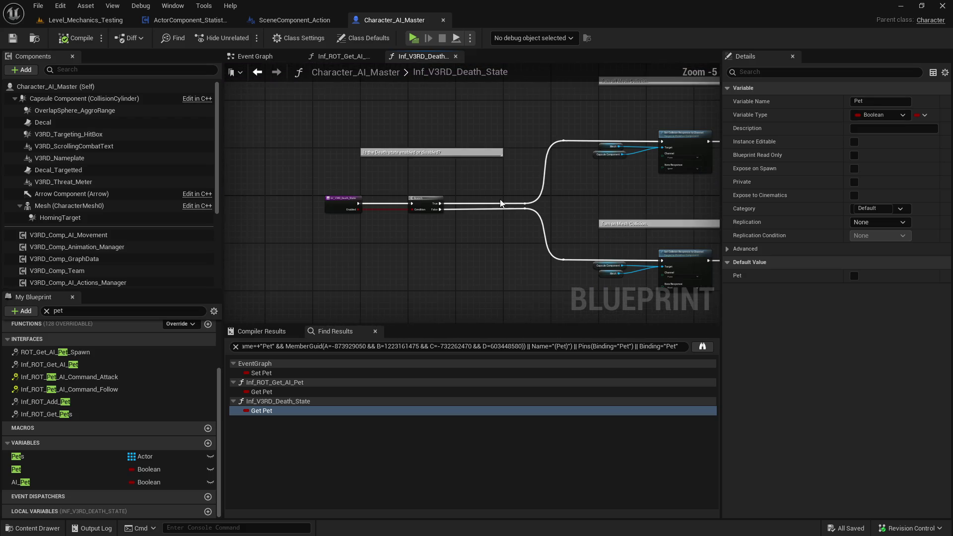
left_click_drag(610, 214, 388, 184)
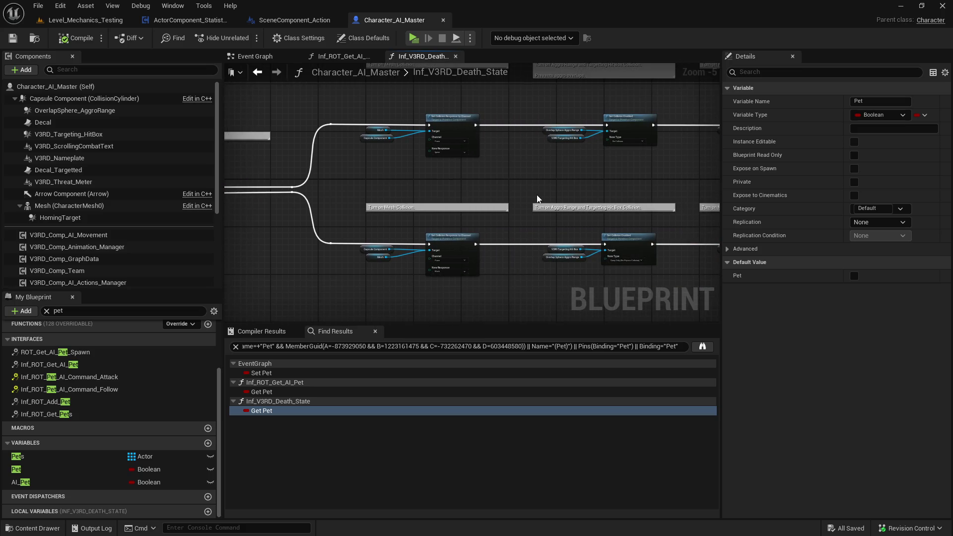
mouse_move(541, 199)
left_mouse_down()
mouse_move(357, 188)
mouse_move(235, 193)
left_mouse_up()
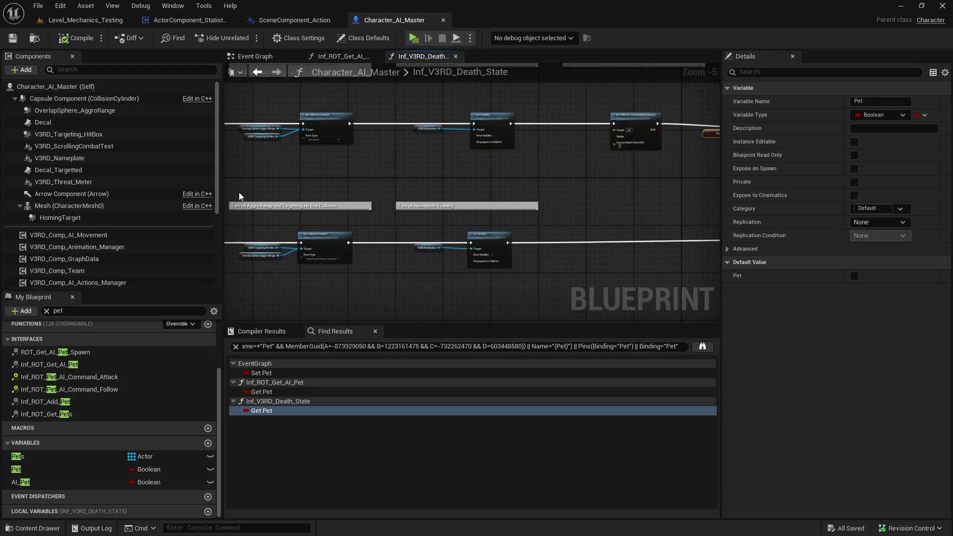
left_click_drag(475, 190, 224, 199)
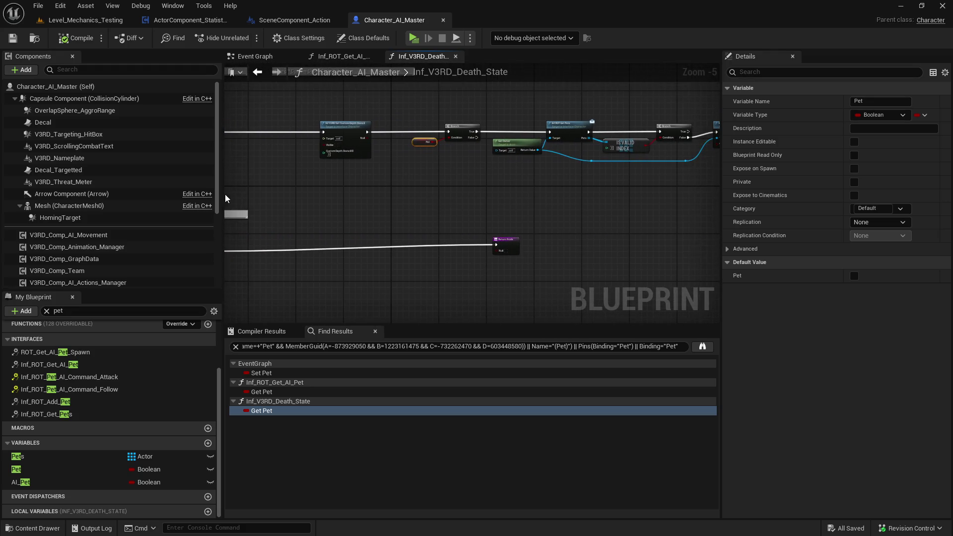
left_click_drag(505, 244, 383, 255)
left_click_drag(447, 217, 308, 238)
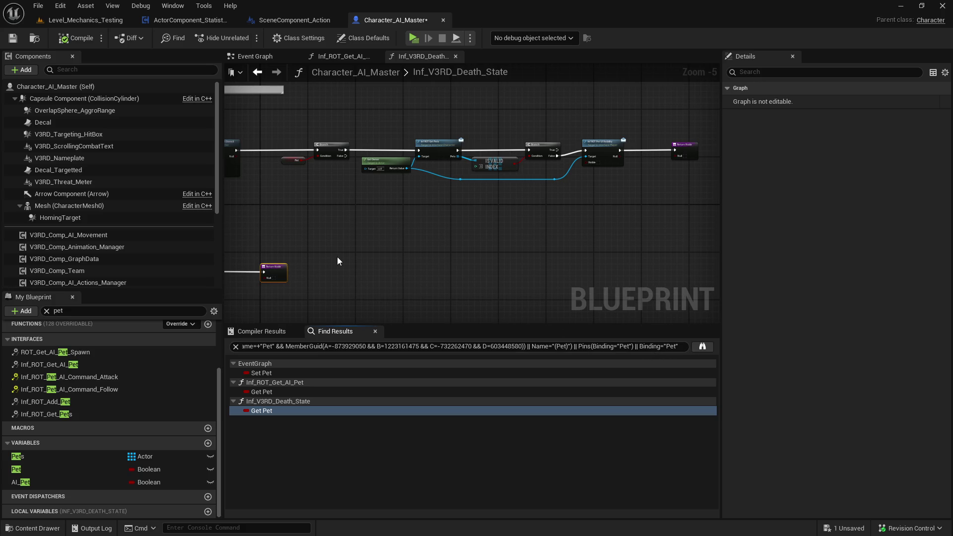
Find all references to the Inf_ROT_Get_AI_Pet function
double_click(79, 364)
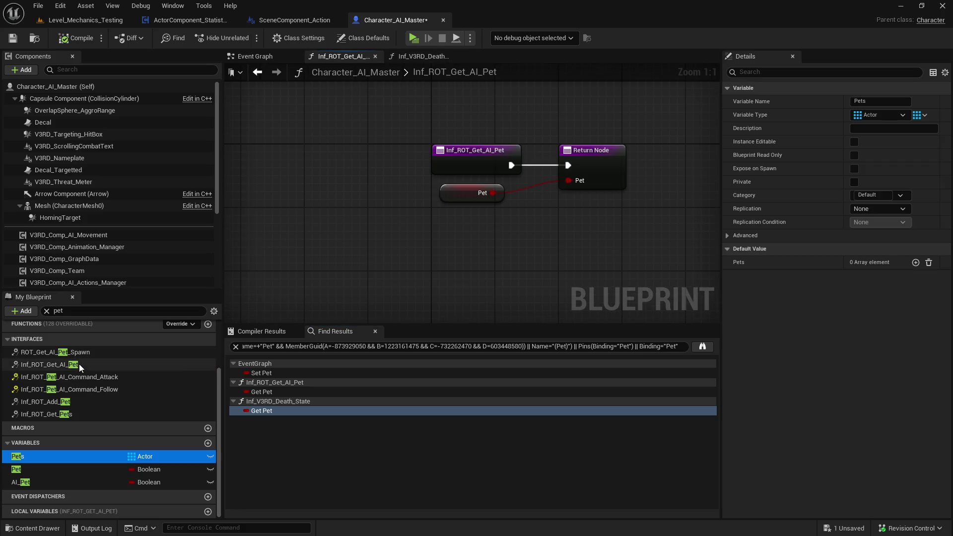
right_click(79, 364)
mouse_move(143, 432)
left_click(252, 453)
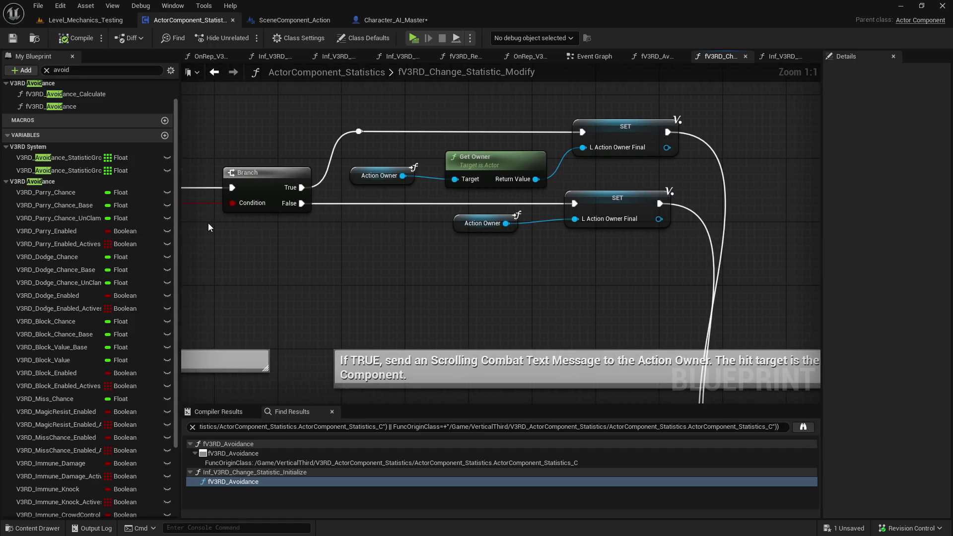
Rearrange the pet-check nodes, moving the True reroute knot and Action Owner/Get Owner left
scroll(353, 256, "down", 2)
left_click_drag(353, 252, 573, 211)
mouse_move(351, 187)
left_mouse_down()
mouse_move(327, 227)
mouse_move(281, 232)
left_mouse_up()
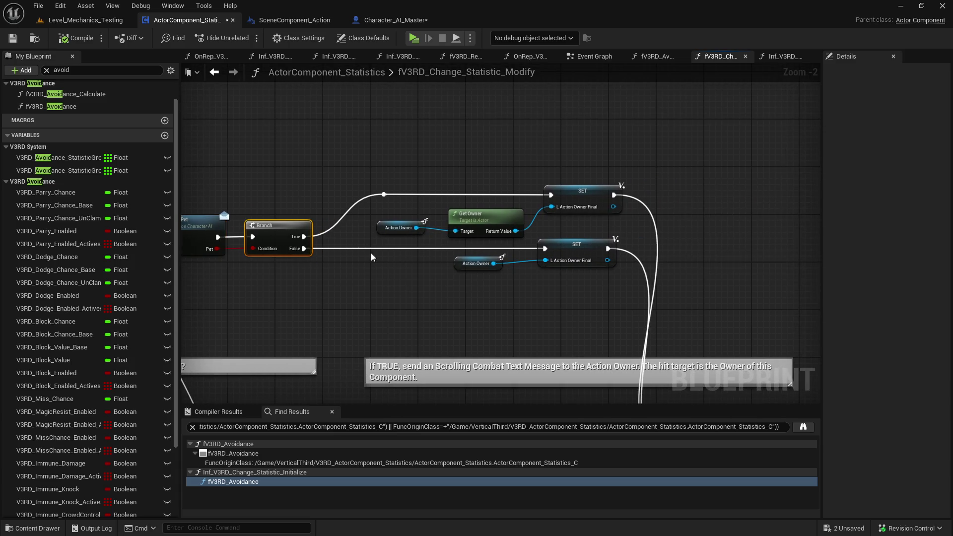
left_click(475, 183)
left_click_drag(475, 183, 427, 183)
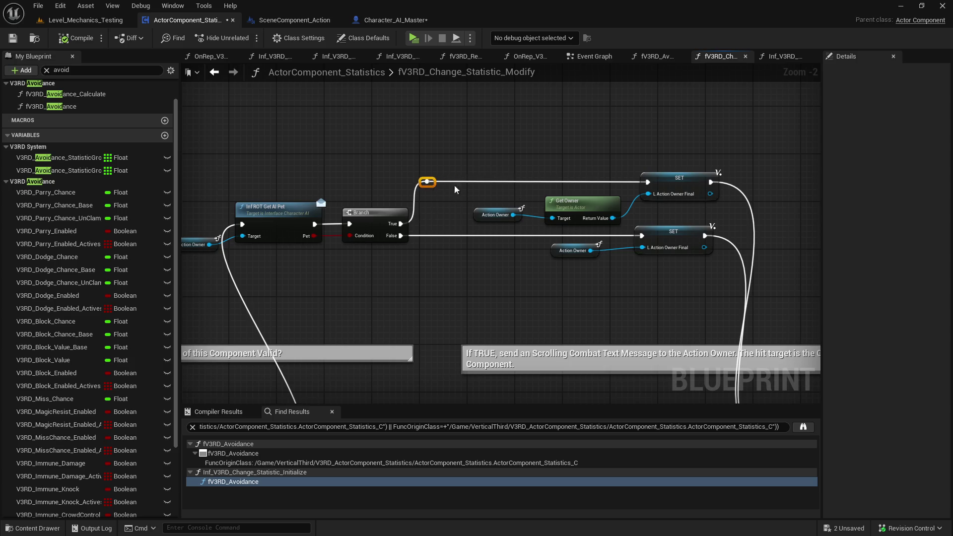
left_click_drag(484, 222, 429, 222)
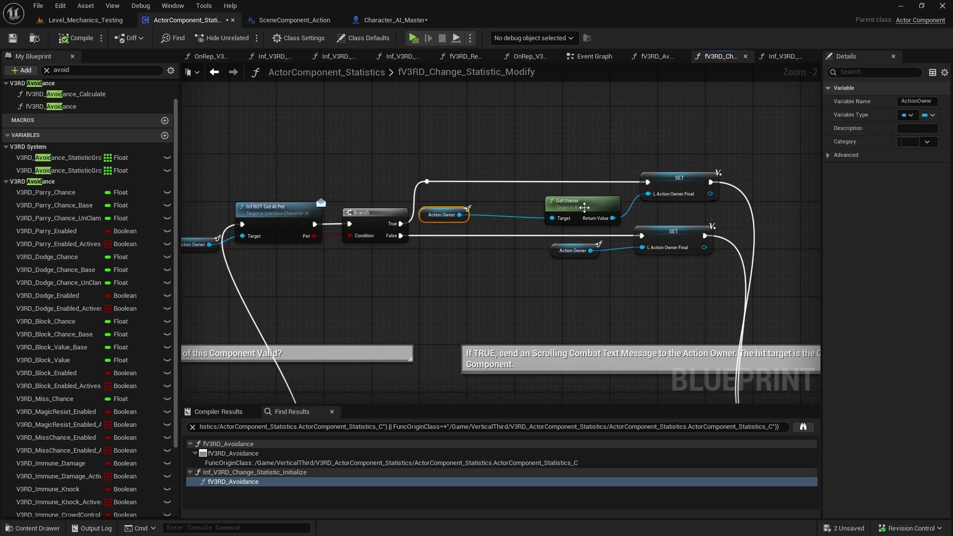
left_click_drag(583, 201, 564, 195)
left_click_drag(459, 215, 496, 205)
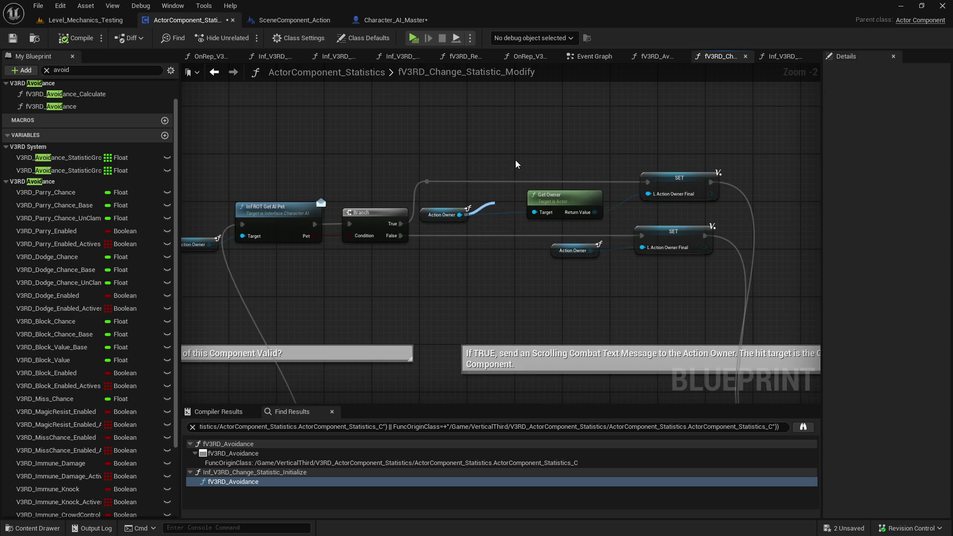
left_click(515, 160)
Paste ROT Get Spawned Owner, wire Action Owner into its Target, then compile and save
left_click(658, 56)
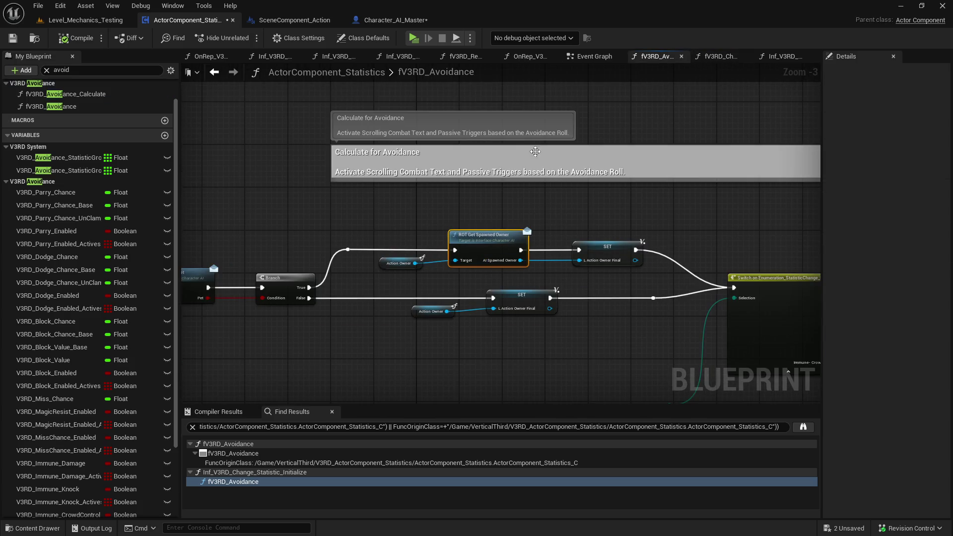
left_click(214, 72)
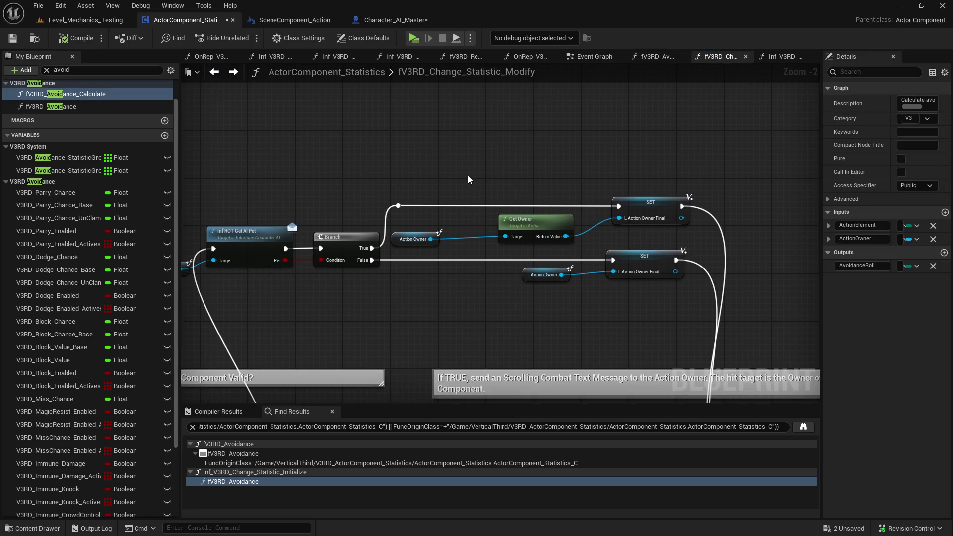
key("ctrl+v")
left_click_drag(413, 252, 452, 219)
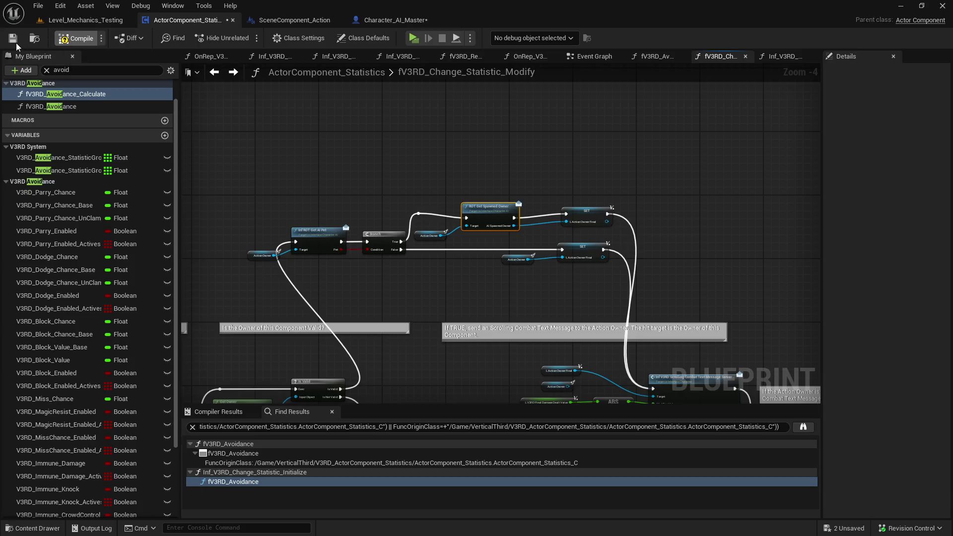
left_click(16, 42)
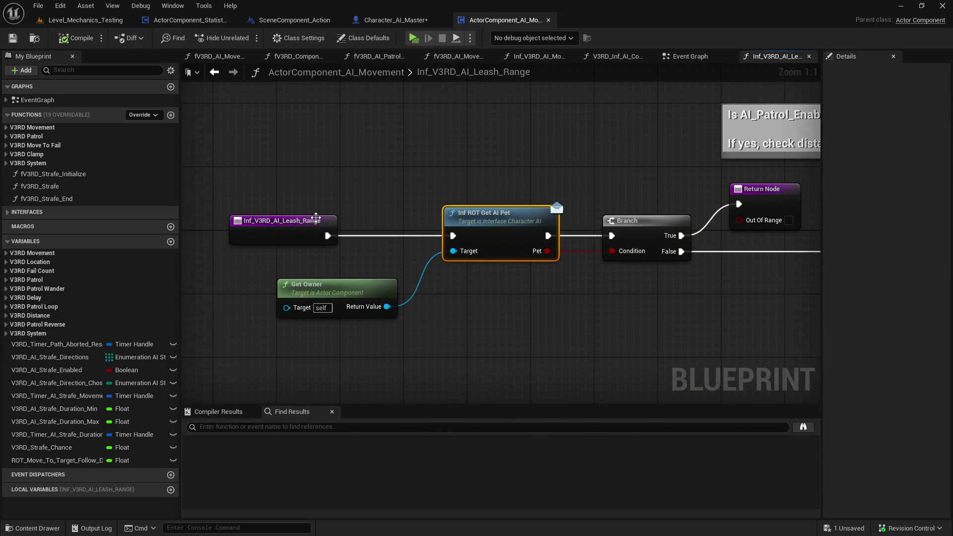
Inspect Get AI Pet nodes in Leash Range, NPC Combat Initialize and Set Focus Target, then start Play
scroll(335, 263, "down", 3)
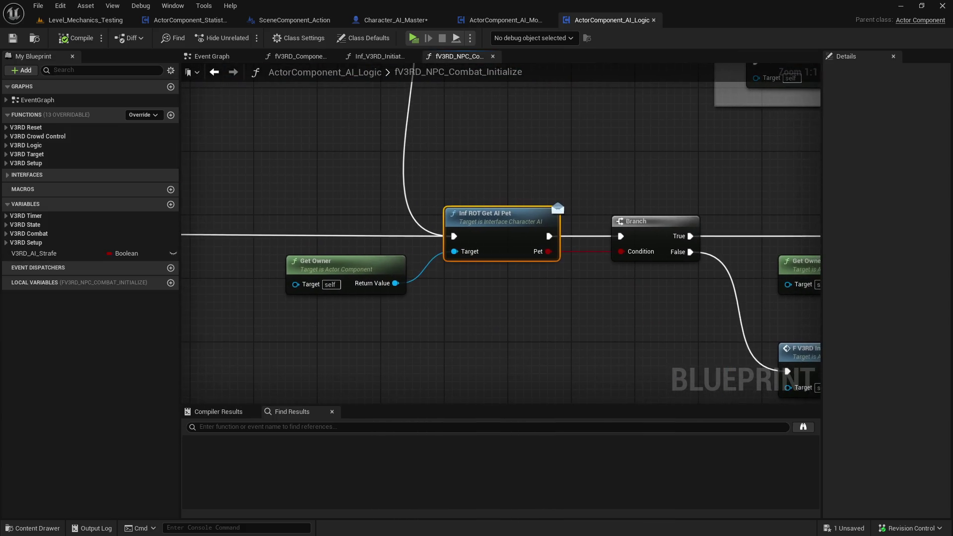
scroll(268, 274, "up", 2)
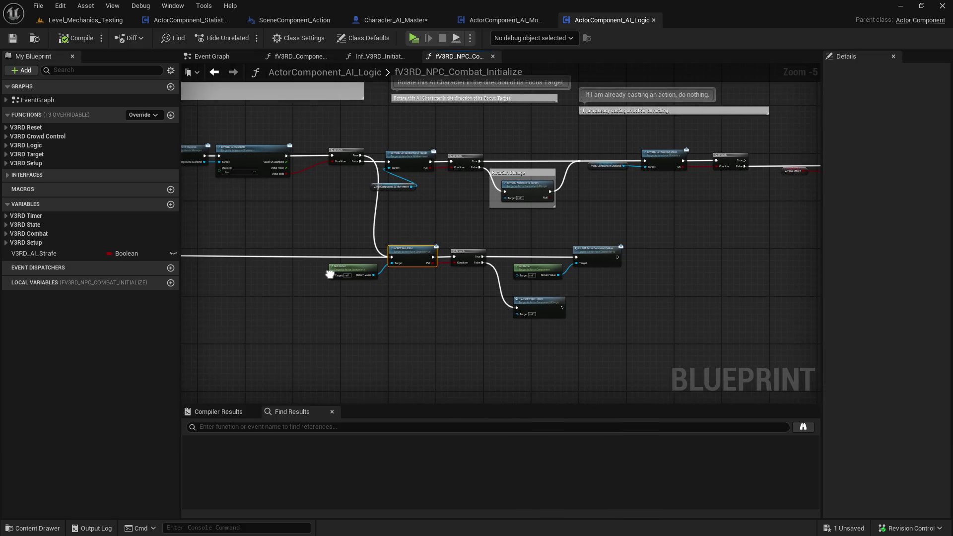
scroll(450, 293, "down", 1)
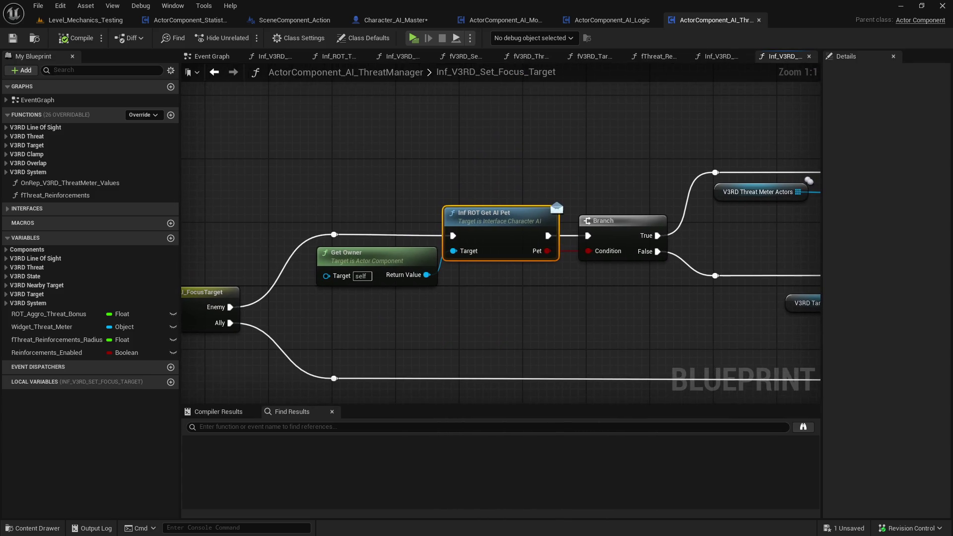
left_click(413, 39)
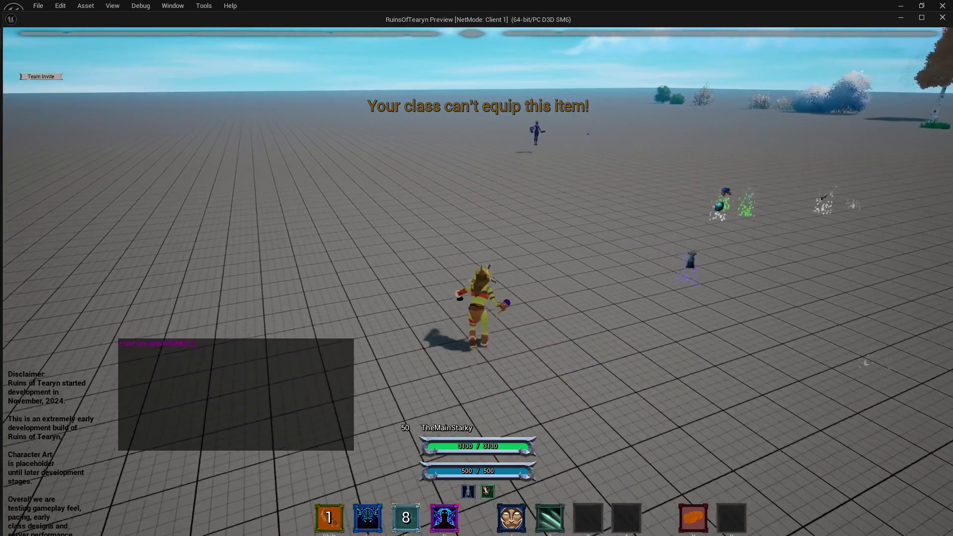
Target the Target Dummy, cast Enchant Weapons, order the pet to Attack, then end the play test
key("Tab")
key("2")
right_click(611, 355)
key("shift")
left_click(630, 370)
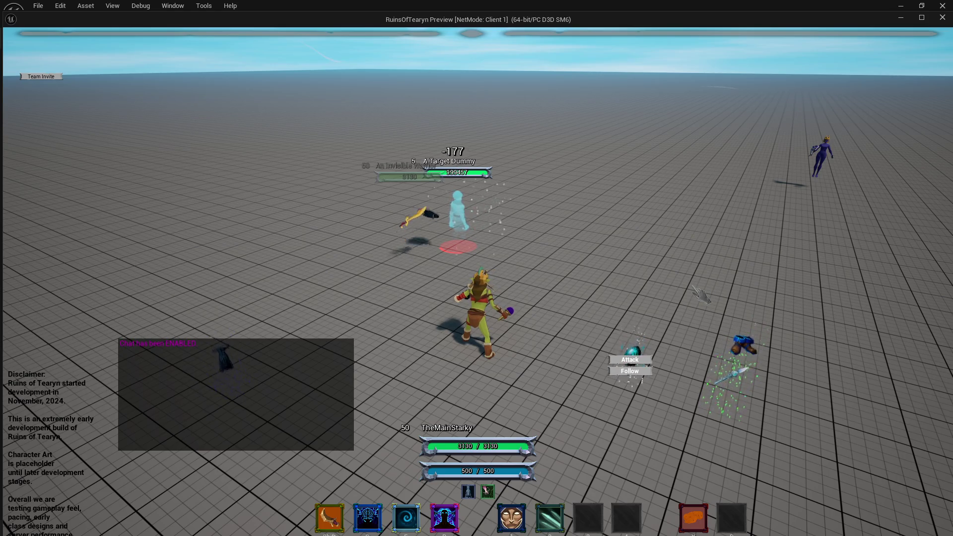
key("Escape")
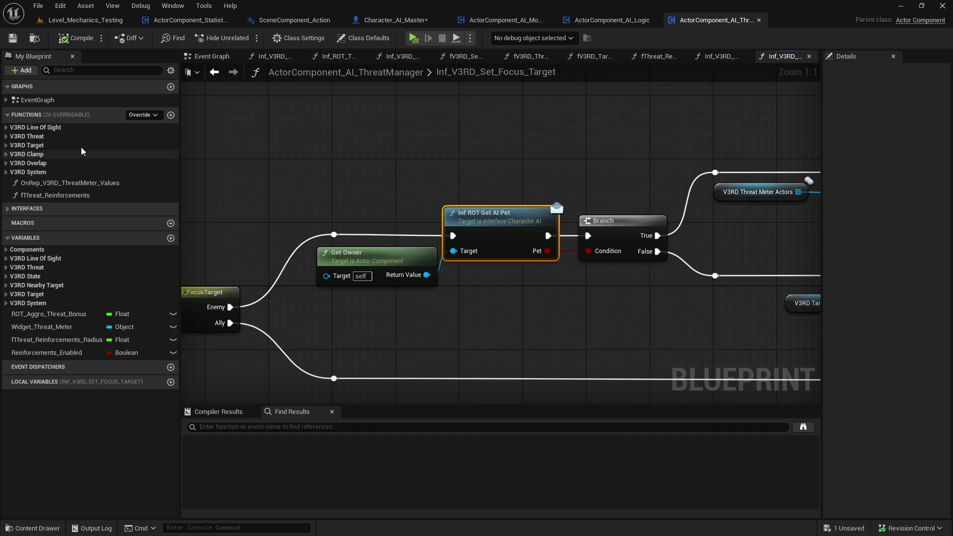
Search Character_AI_Master's members for 'follow' and open the Inf_ROT_Pet_AI_Command_Follow event
left_click(389, 26)
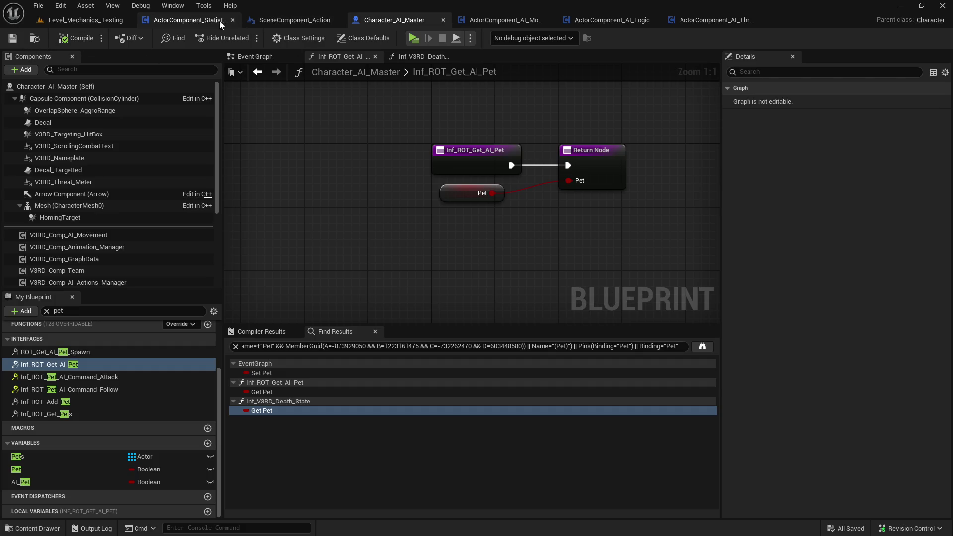
left_click(103, 19)
left_click(404, 23)
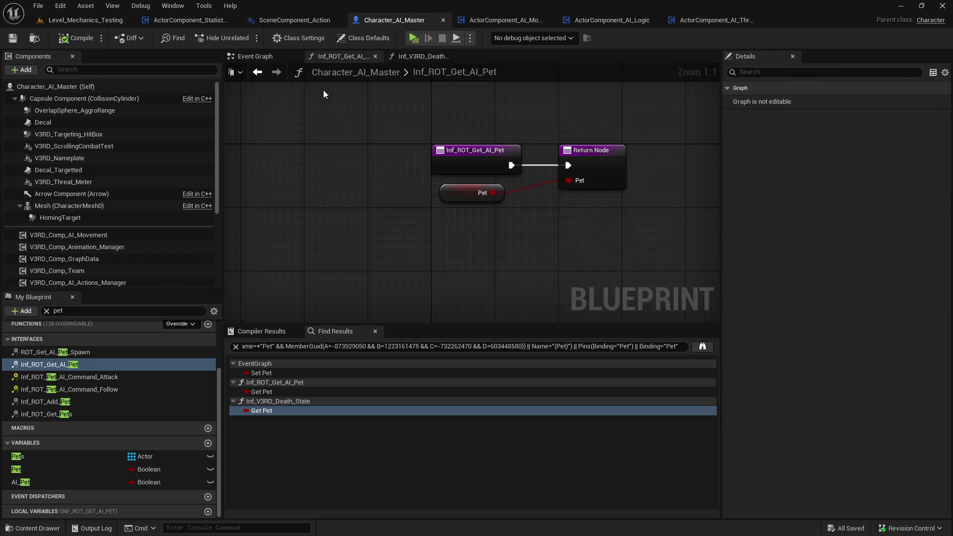
left_click(49, 311)
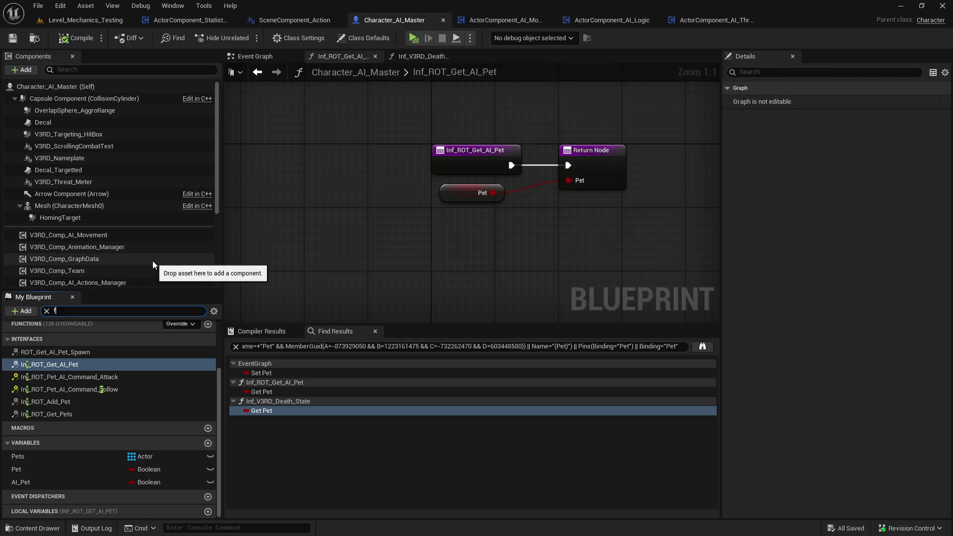
type("follow")
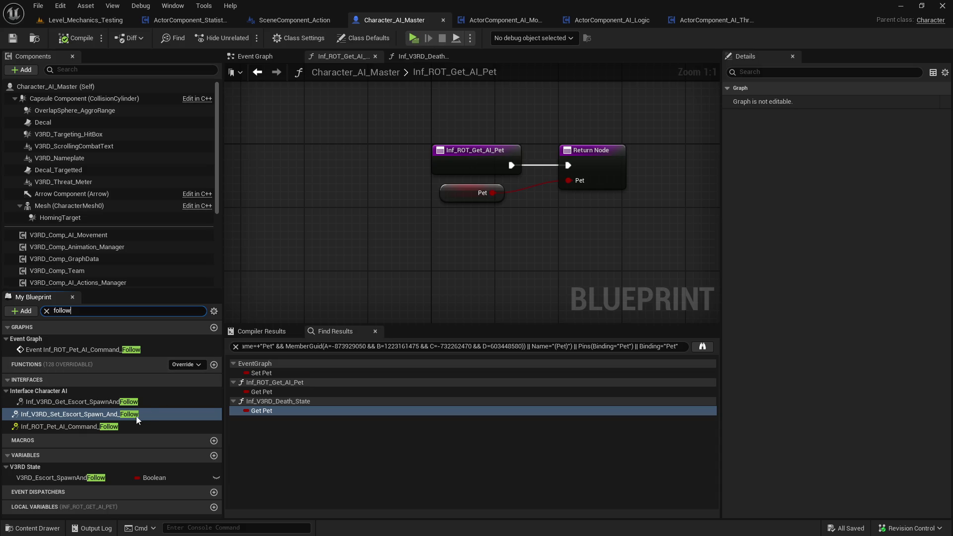
double_click(118, 426)
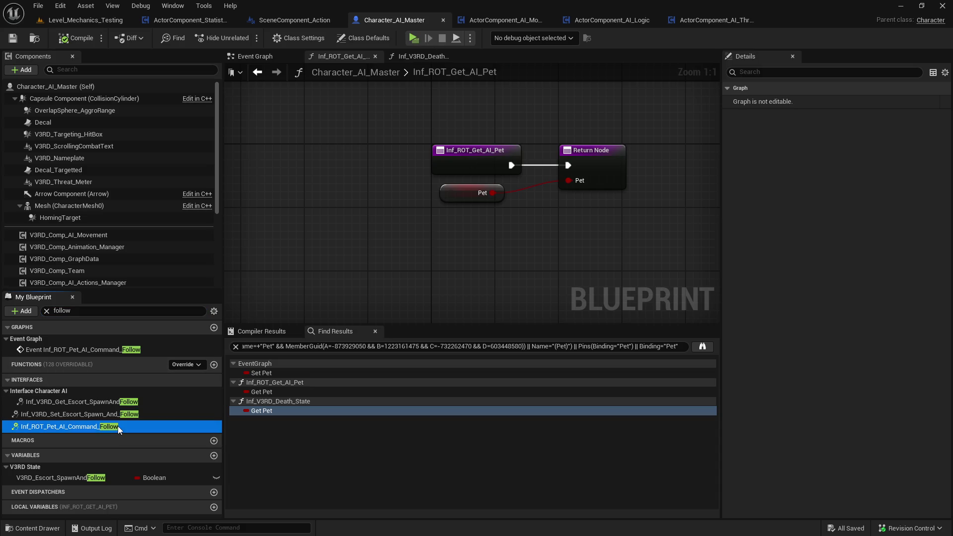
Trace the Follow command chain through Stop All Timers, AI Move To and AI Interrupt nodes
scroll(319, 172, "down", 1)
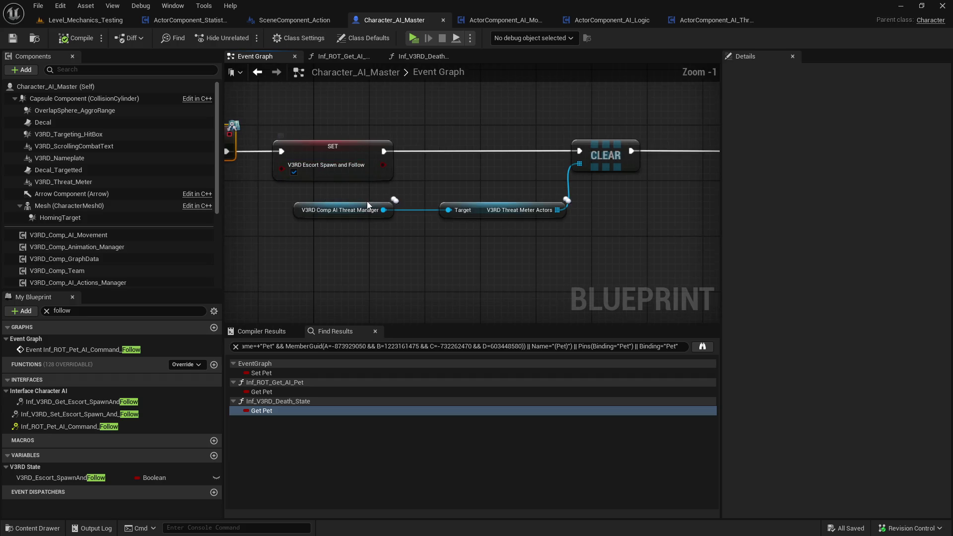
left_click_drag(477, 250, 467, 258)
scroll(474, 258, "down", 2)
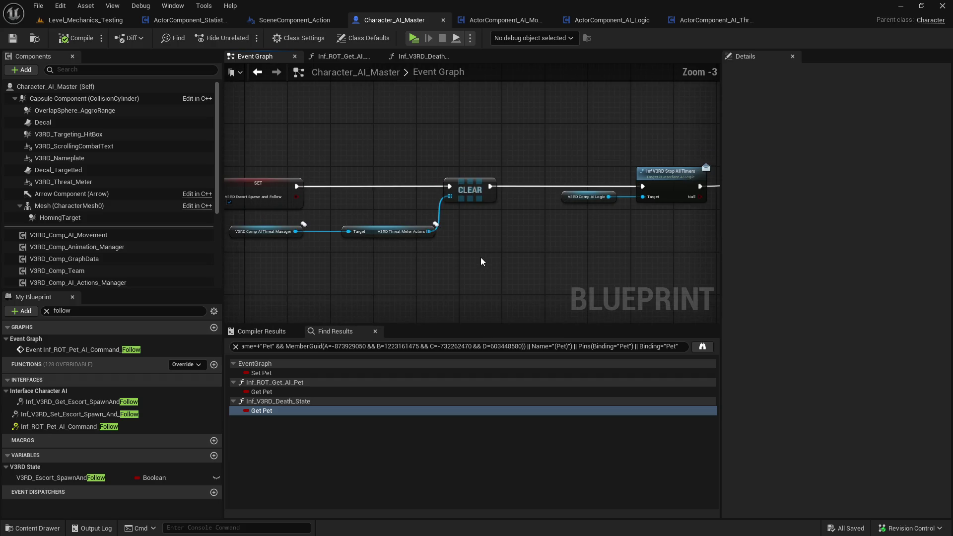
left_click_drag(527, 248, 301, 259)
left_click_drag(446, 244, 315, 247)
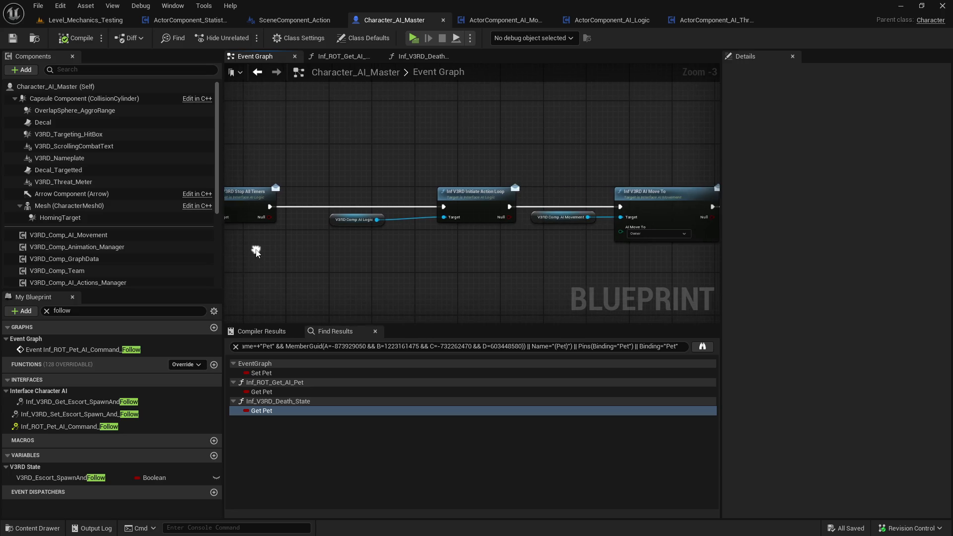
left_click_drag(485, 259, 412, 261)
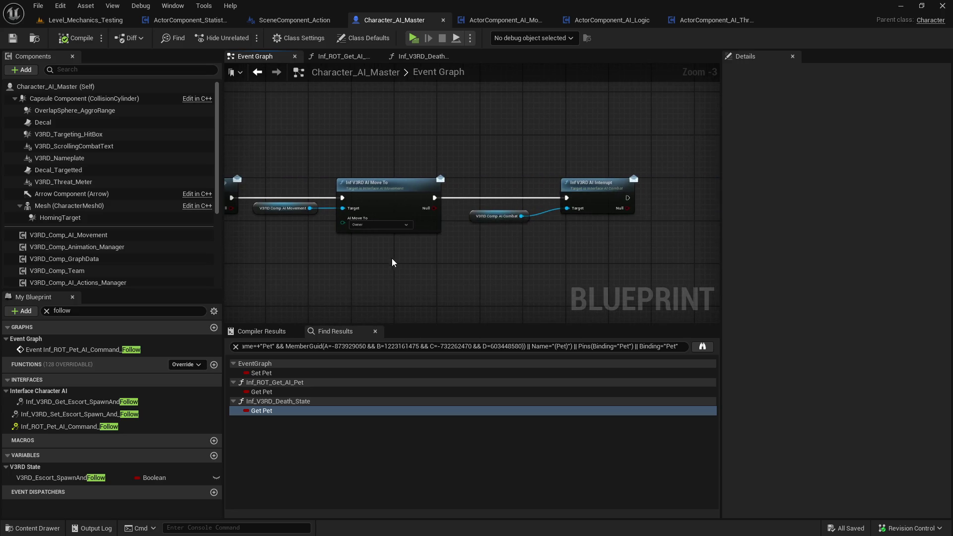
scroll(419, 260, "down", 2)
mouse_move(324, 213)
left_mouse_down()
mouse_move(526, 159)
mouse_move(635, 176)
left_mouse_up()
scroll(487, 177, "up", 1)
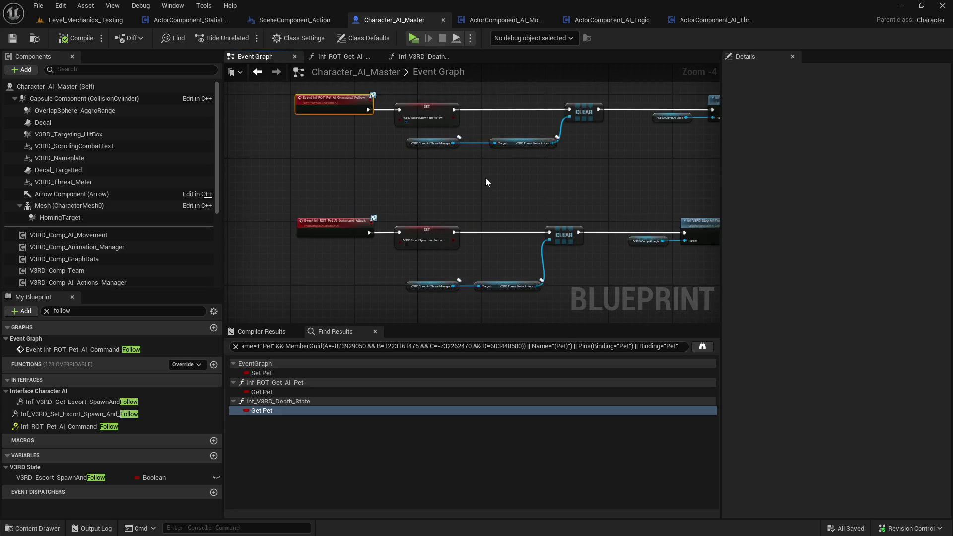
left_click_drag(485, 177, 353, 224)
scroll(353, 223, "up", 1)
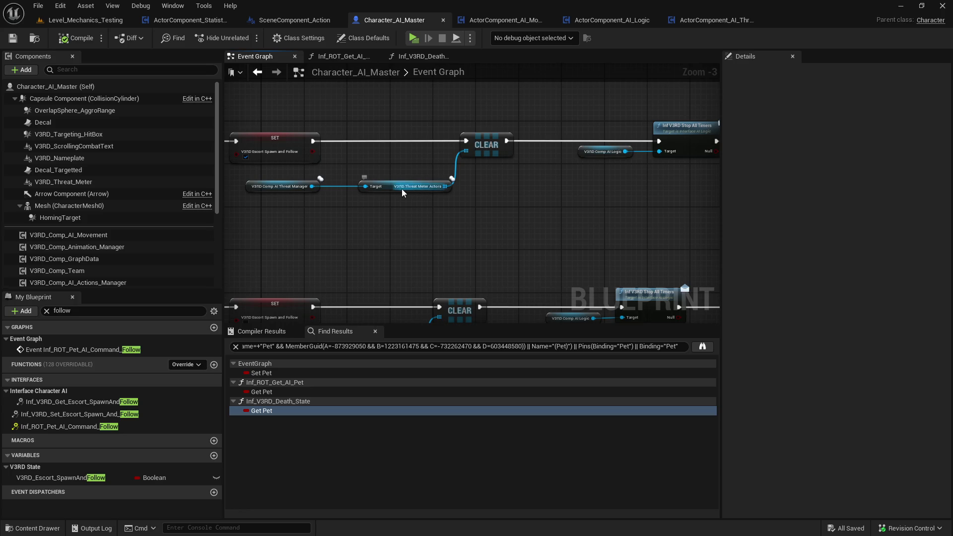
Nudge the Threat Meter Actors node left and save Character_AI_Master
left_click_drag(404, 190, 382, 189)
left_click_drag(411, 217, 591, 220)
left_click(590, 220)
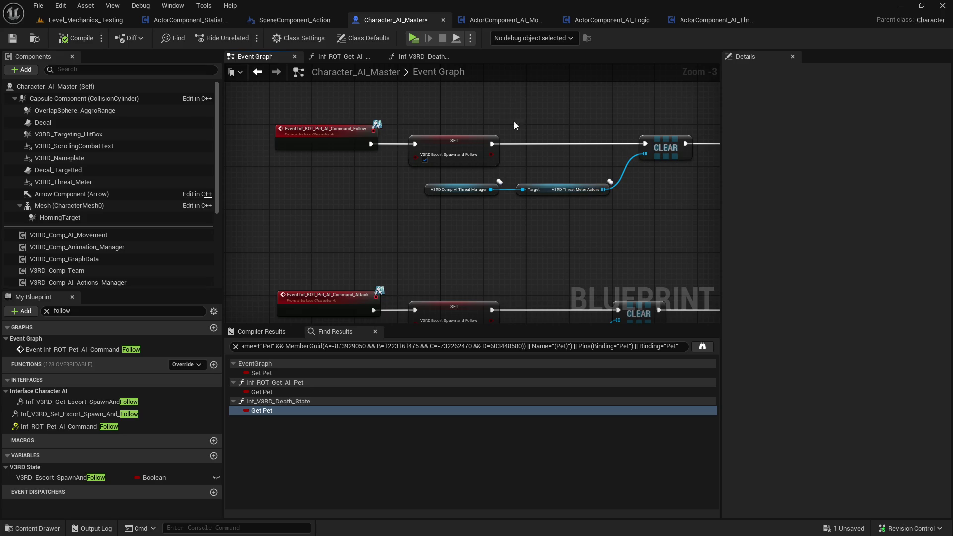
left_click(13, 38)
Follow the chain on to Stop All Timers, Initiate Action Loop and AI Move To
left_click_drag(715, 191, 423, 203)
left_click_drag(546, 202, 342, 195)
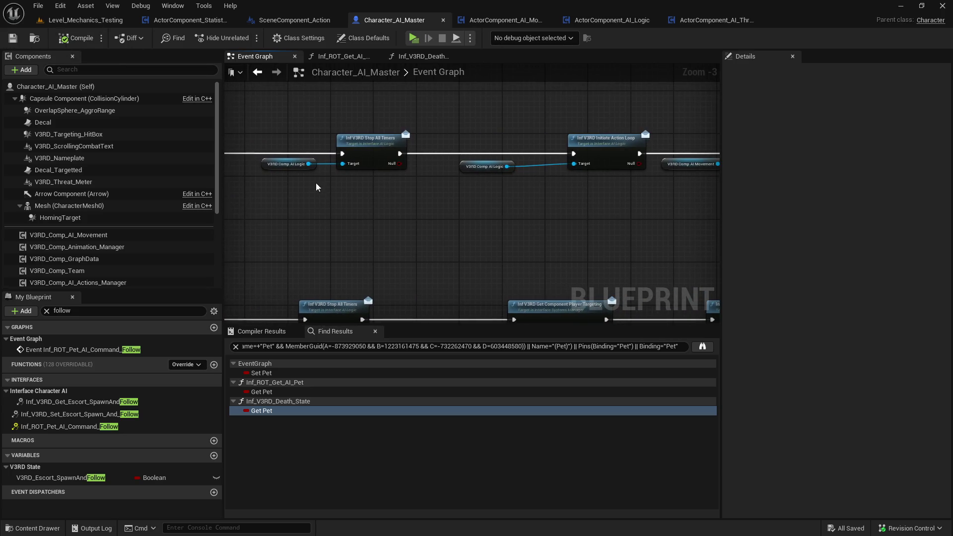
left_click(385, 166)
left_click_drag(565, 201, 434, 208)
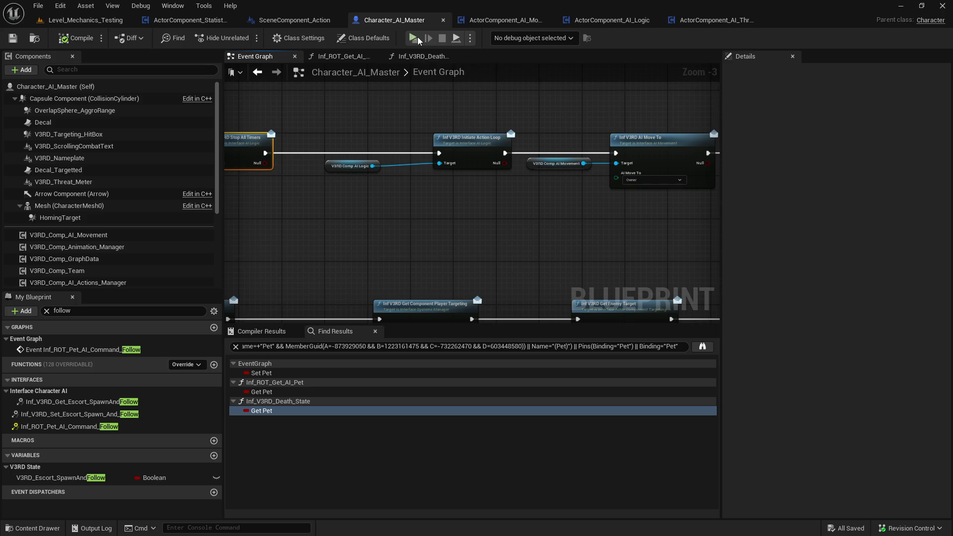
Start a Play In Editor session of the game from the Character_AI_Master Blueprint
left_click(414, 39)
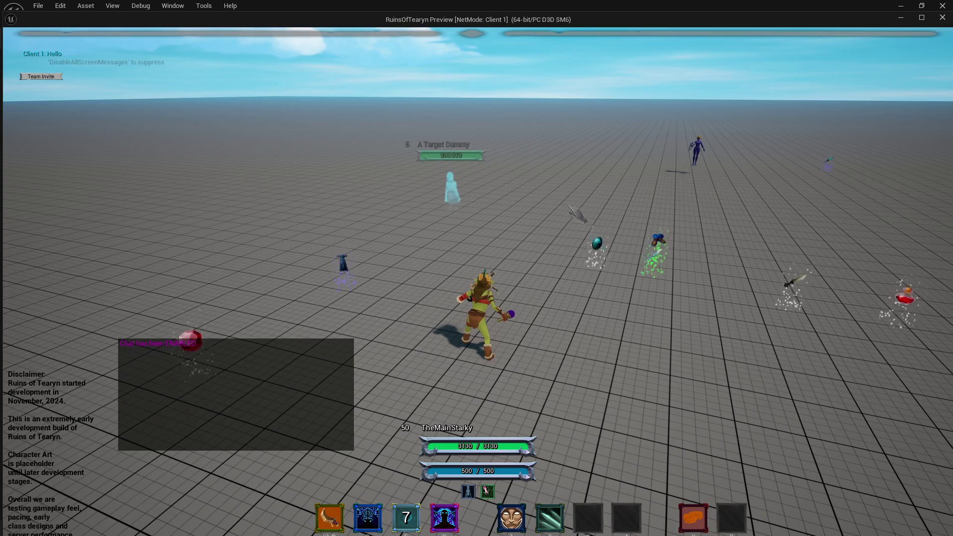
Approach the target dummy, cast Enchant Weapons, and trigger an ability to show the pet's Attack/Follow commands
key("w")
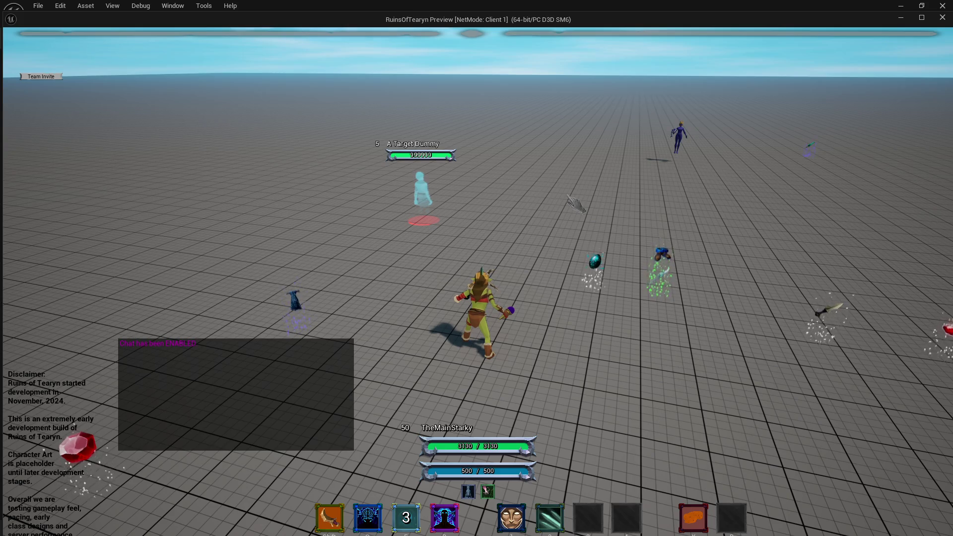
key("2")
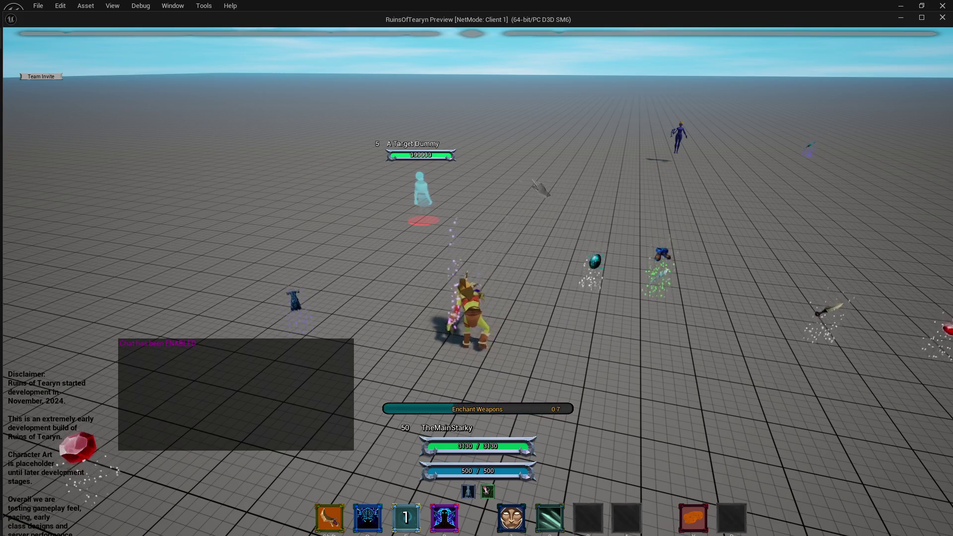
key("shift")
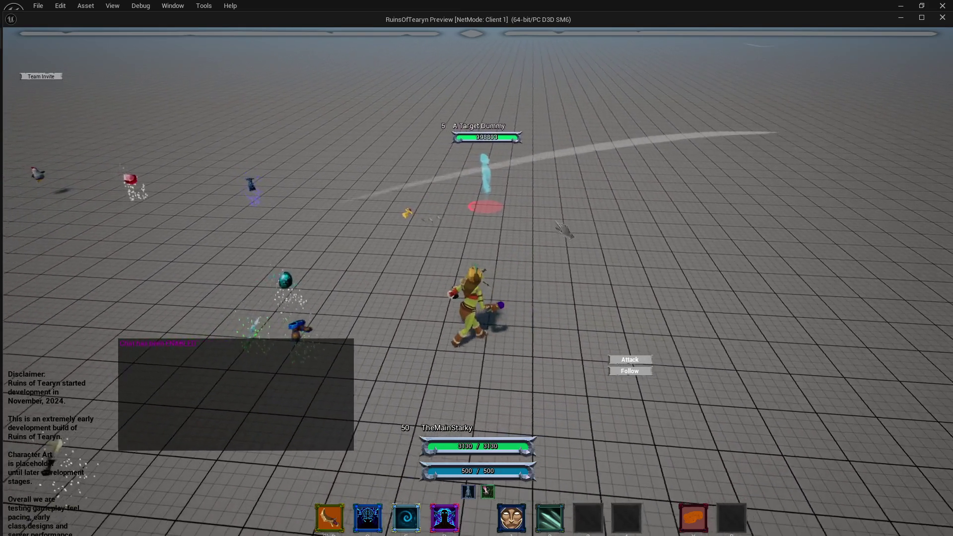
Run the character around the Target Dummy, then bring up a Brave browser window over the game
key("d")
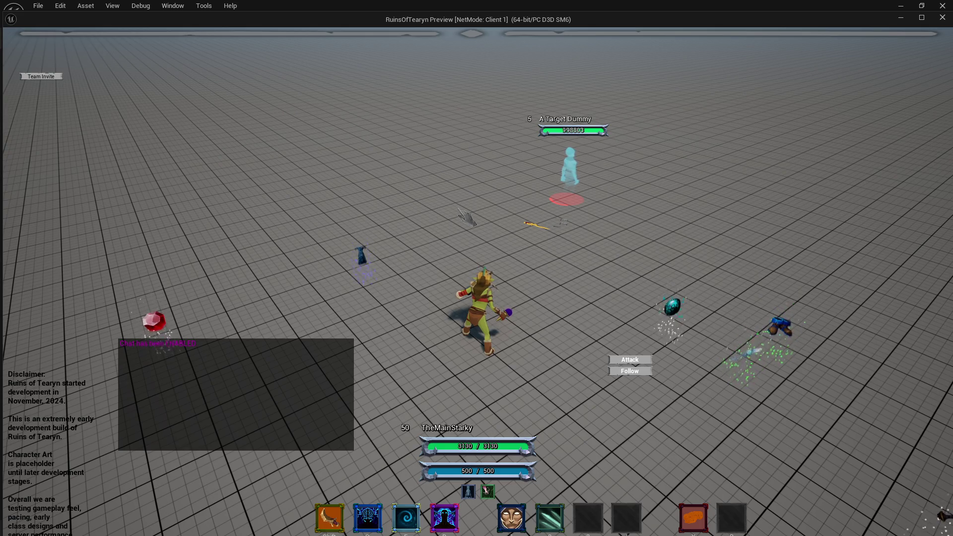
key("w")
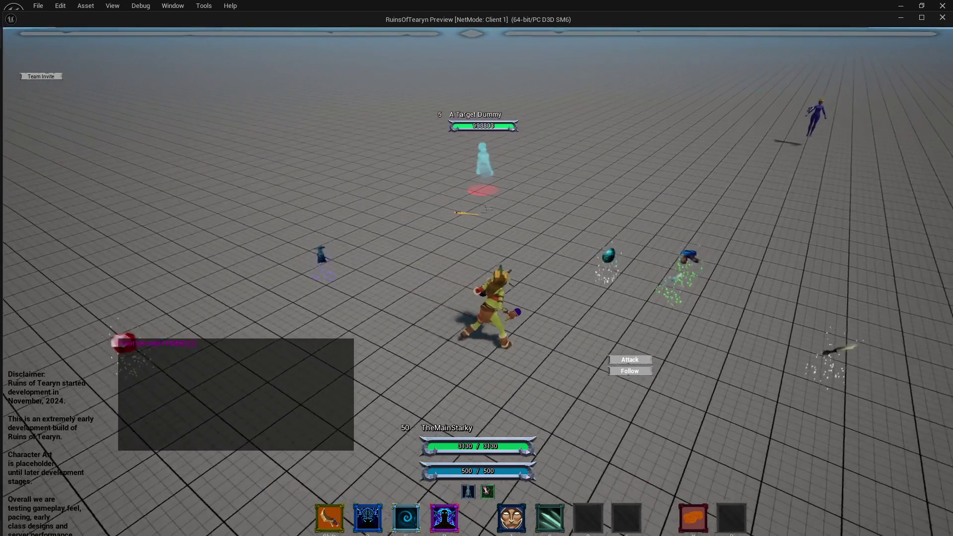
key("w")
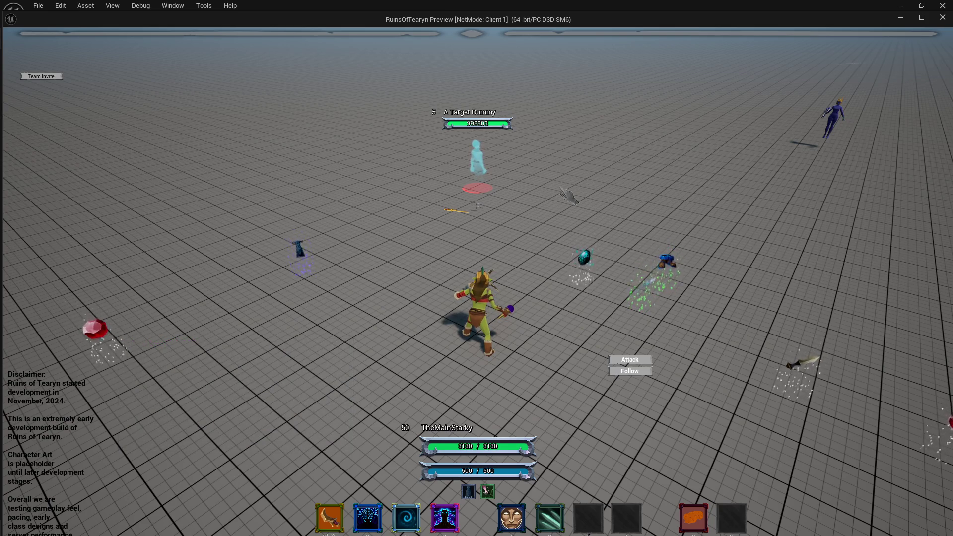
key("a")
key("d")
key("d")
key("w")
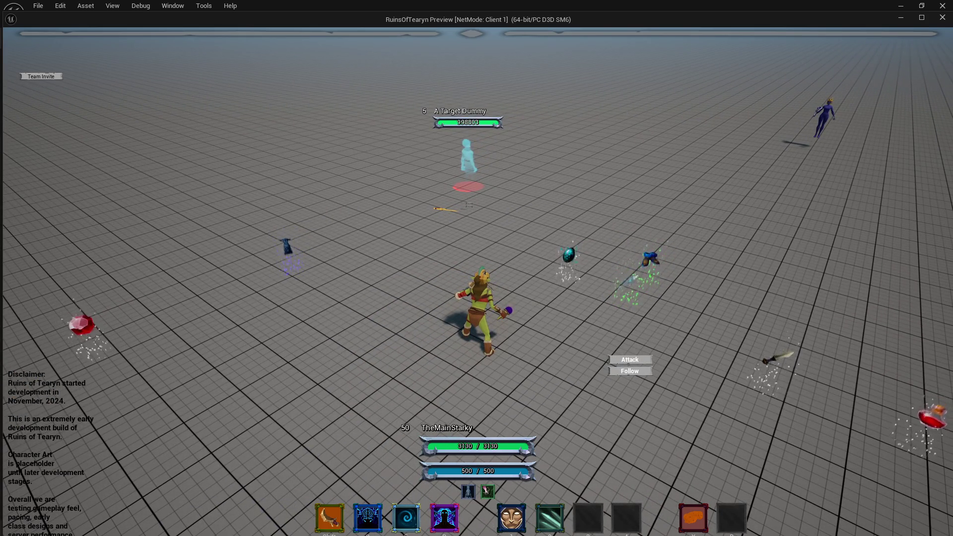
left_click(486, 122)
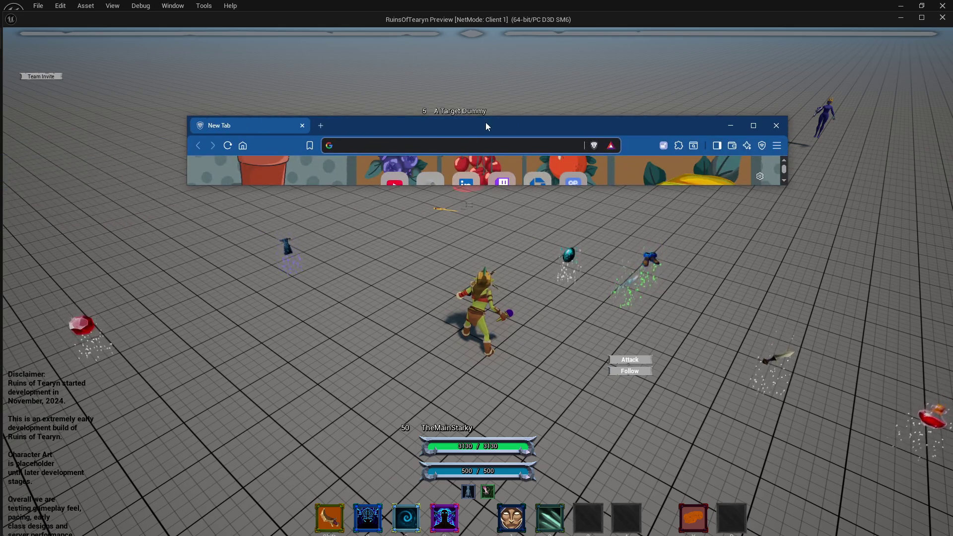
Maximize the browser, go to YouTube and search for 'verical third'
double_click(486, 126)
left_click(391, 91)
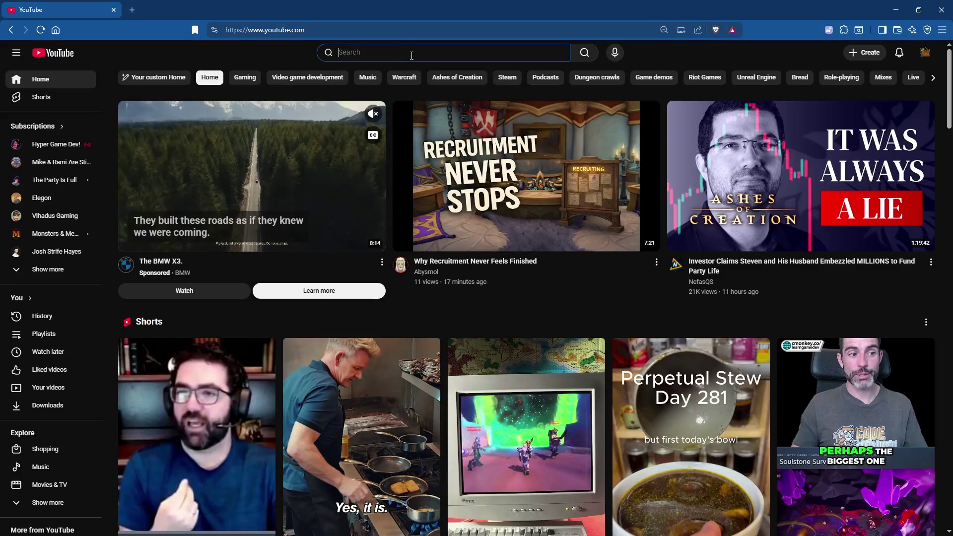
left_click(411, 53)
type("ver")
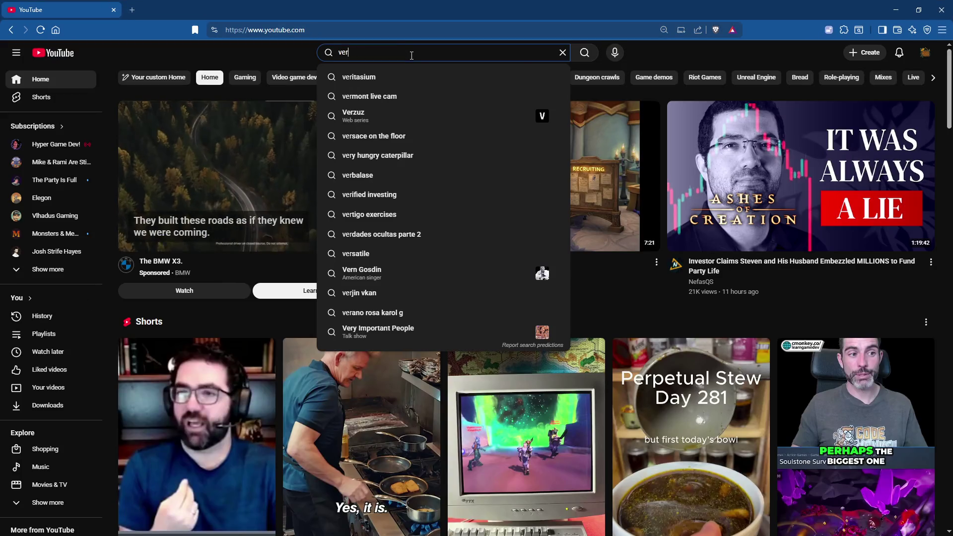
type("ical third")
key("Return")
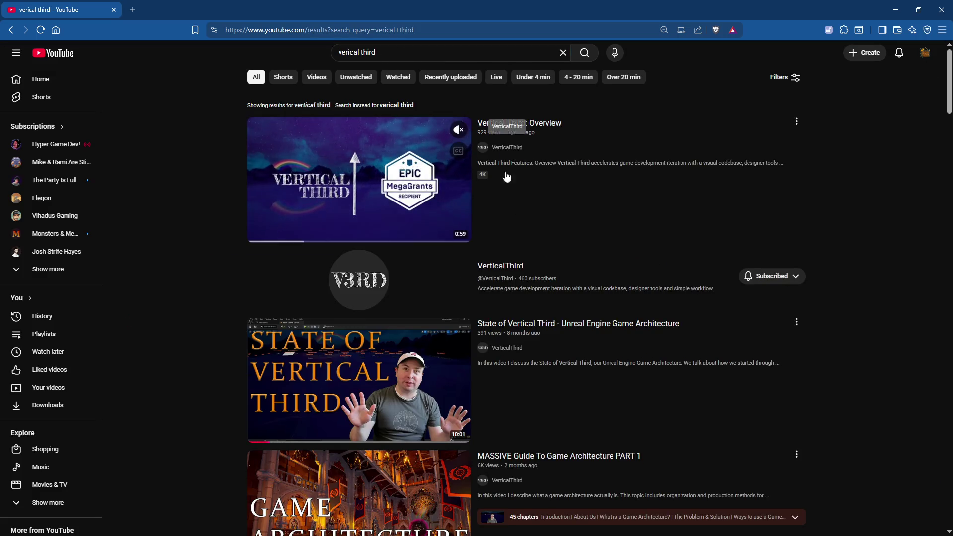
Browse the VerticalThird channel's Videos list
left_click(502, 267)
scroll(414, 294, "down", 3)
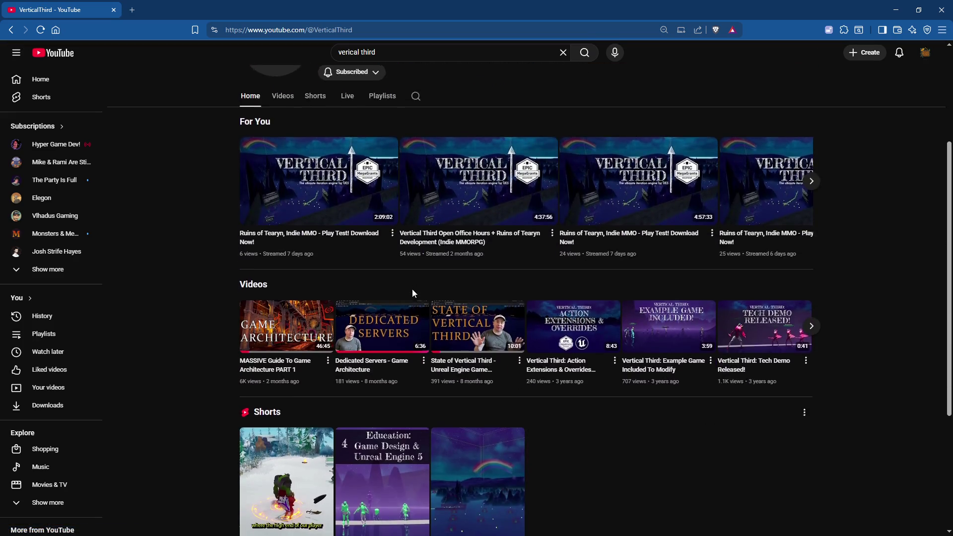
scroll(412, 289, "up", 3)
left_click(283, 215)
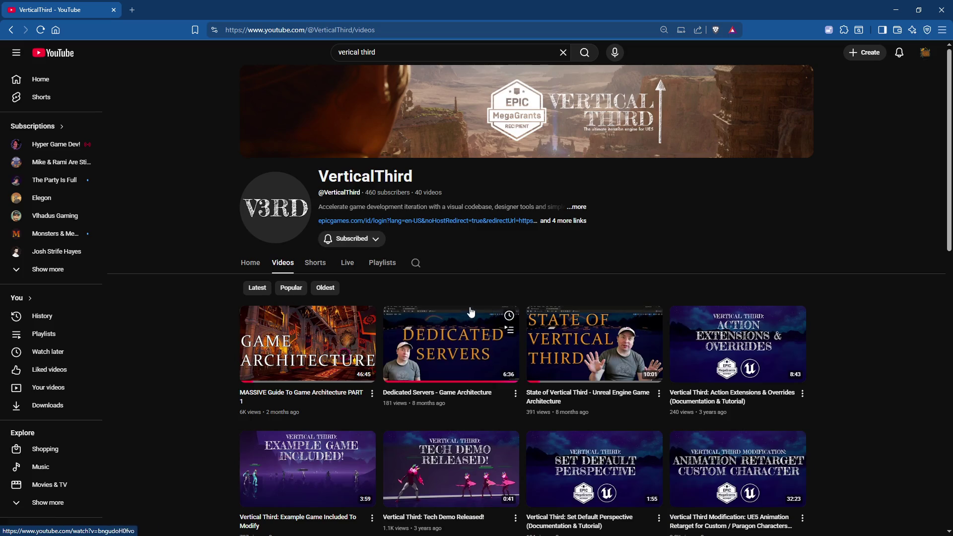
scroll(511, 270, "down", 5)
scroll(507, 237, "up", 6)
Search YouTube for 'ruins of tearyn'
key("slash")
type("ruis")
key("BackSpace")
key("BackSpace")
type("ns of tearyn")
key("Return")
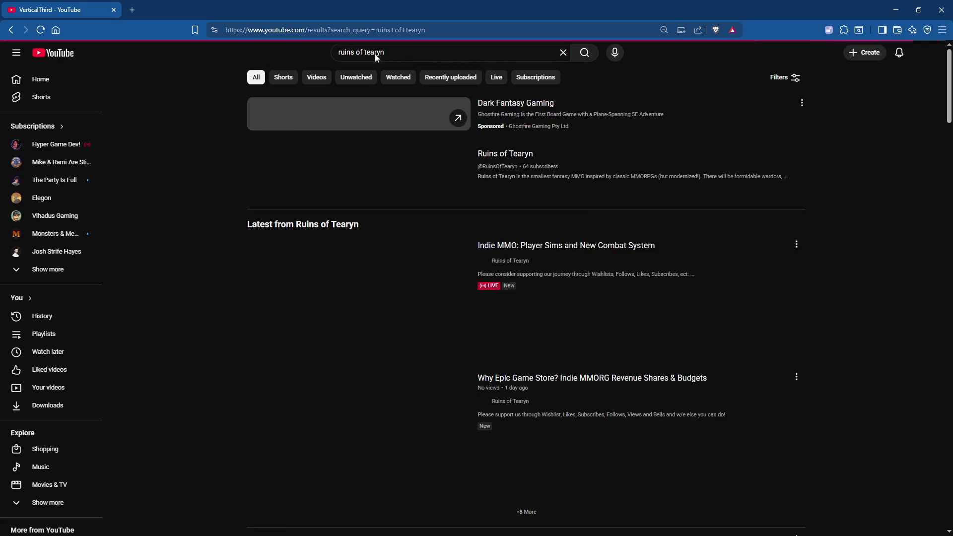
Open the Ruins of Tearyn channel and scroll through its videos
scroll(496, 402, "down", 3)
left_click(504, 410)
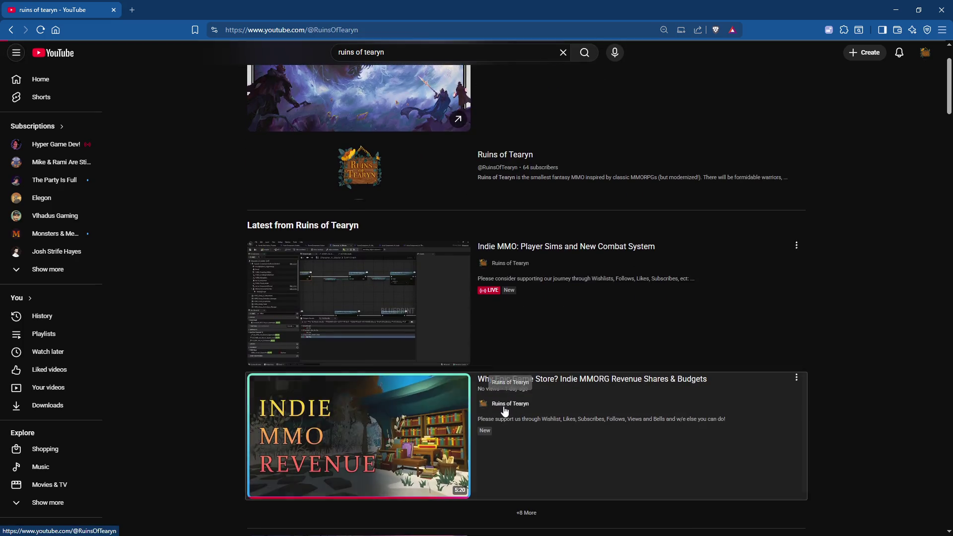
scroll(459, 313, "down", 2)
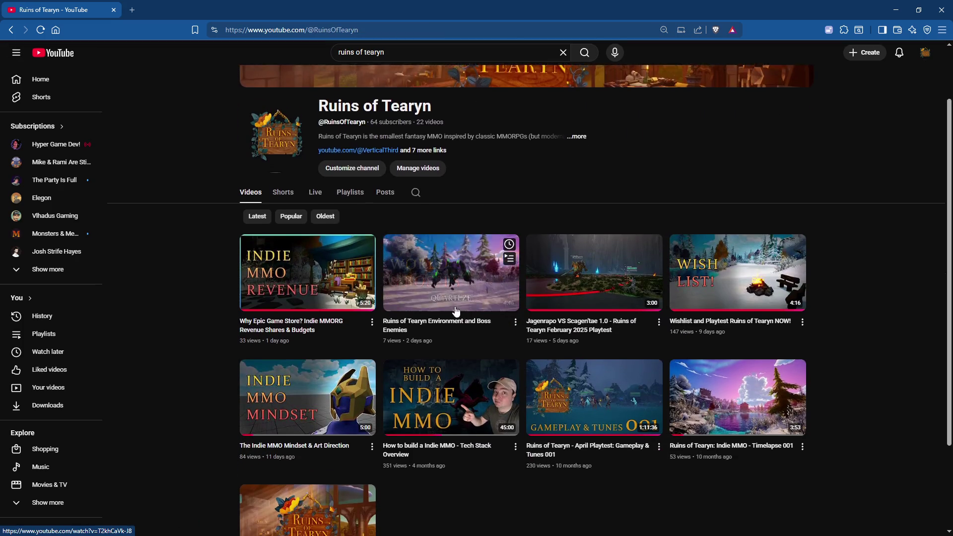
scroll(459, 313, "down", 1)
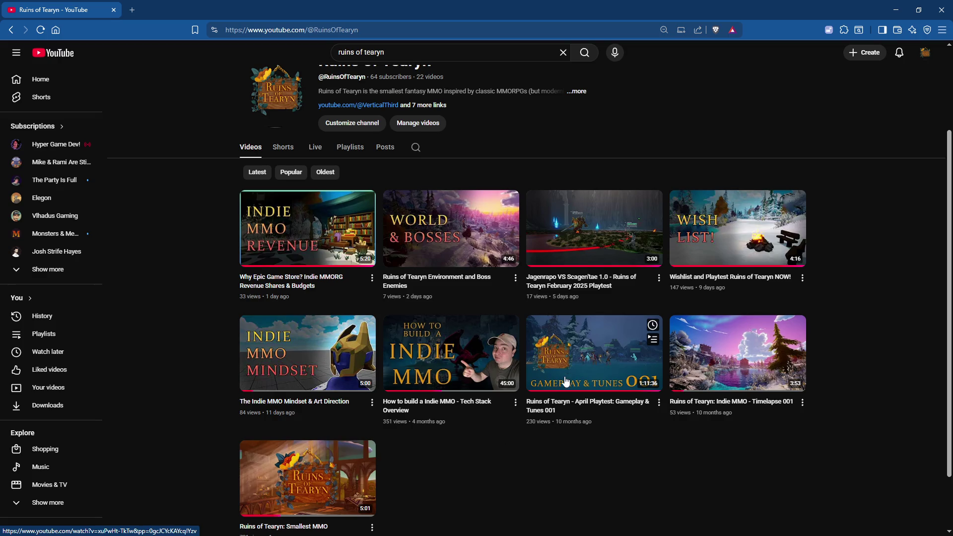
scroll(567, 381, "up", 2)
Search for 'stark gaming inc' and open the StarkGamingInc channel
left_click_drag(422, 52, 276, 52)
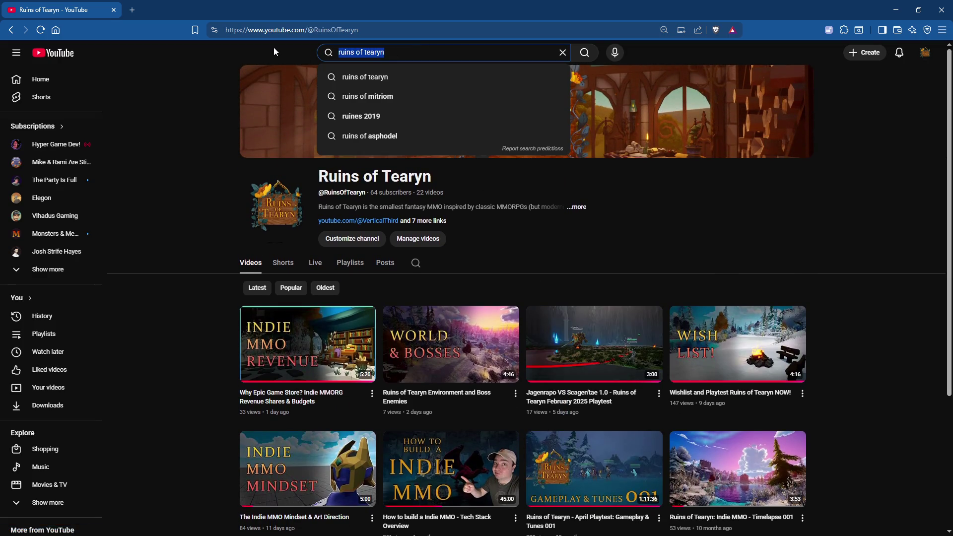
type("stark gaming inc")
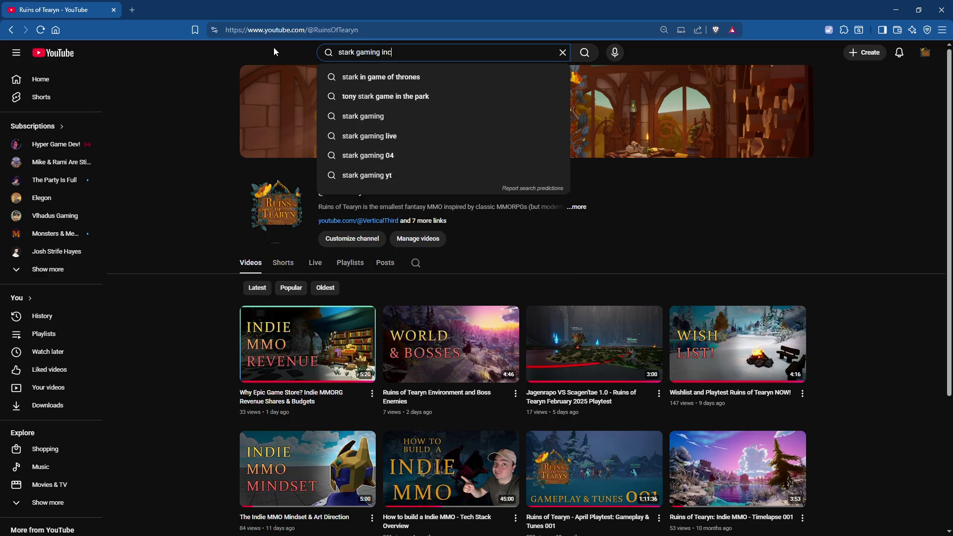
key("Return")
left_click(514, 305)
Scroll through the StarkGamingInc channel's Videos tab of 17 uploads
left_click(284, 255)
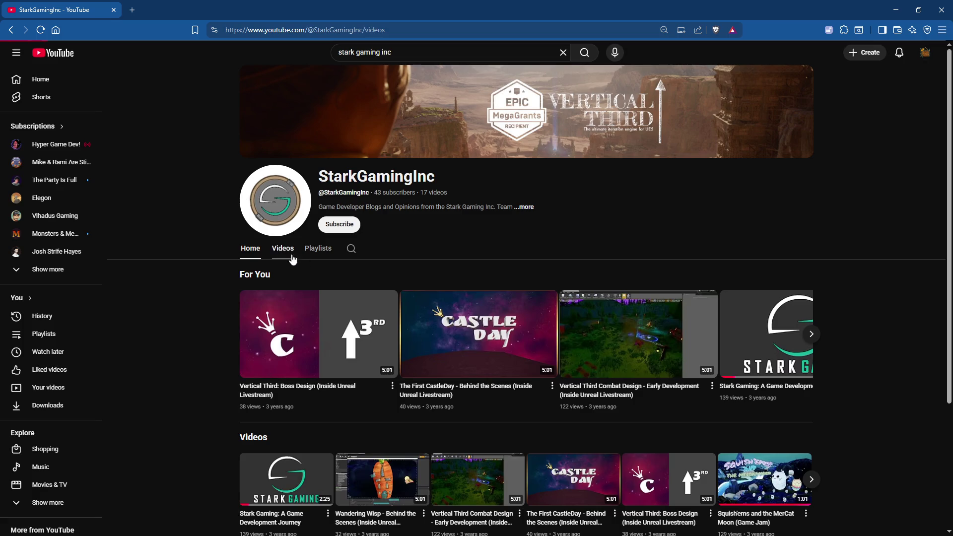
scroll(466, 253, "down", 5)
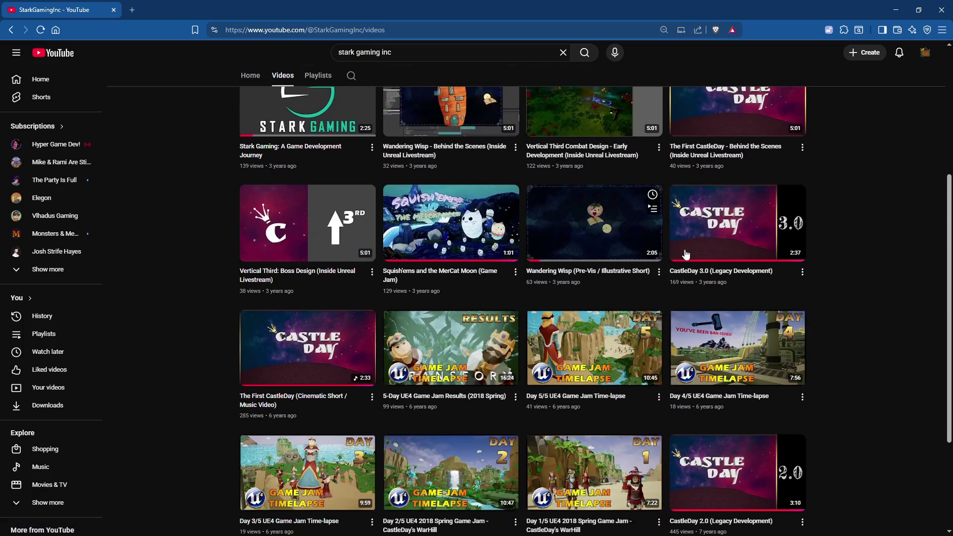
scroll(621, 278, "up", 2)
scroll(552, 350, "down", 1)
scroll(552, 350, "down", 3)
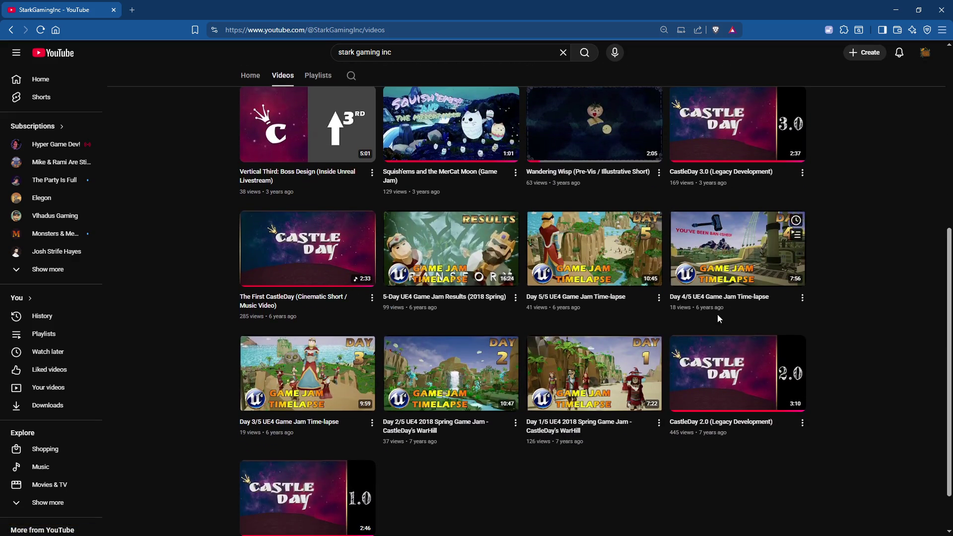
scroll(713, 314, "up", 5)
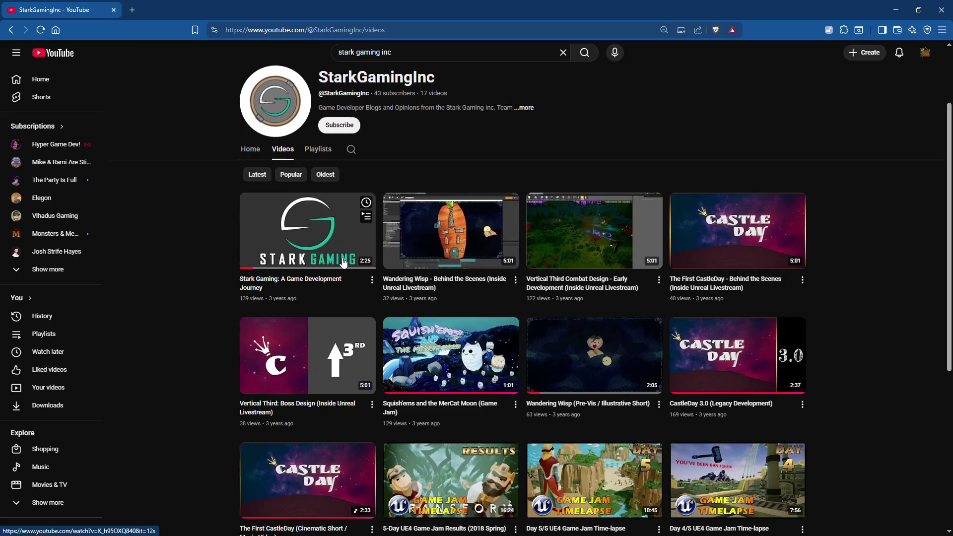
scroll(343, 262, "up", 2)
left_click(296, 33)
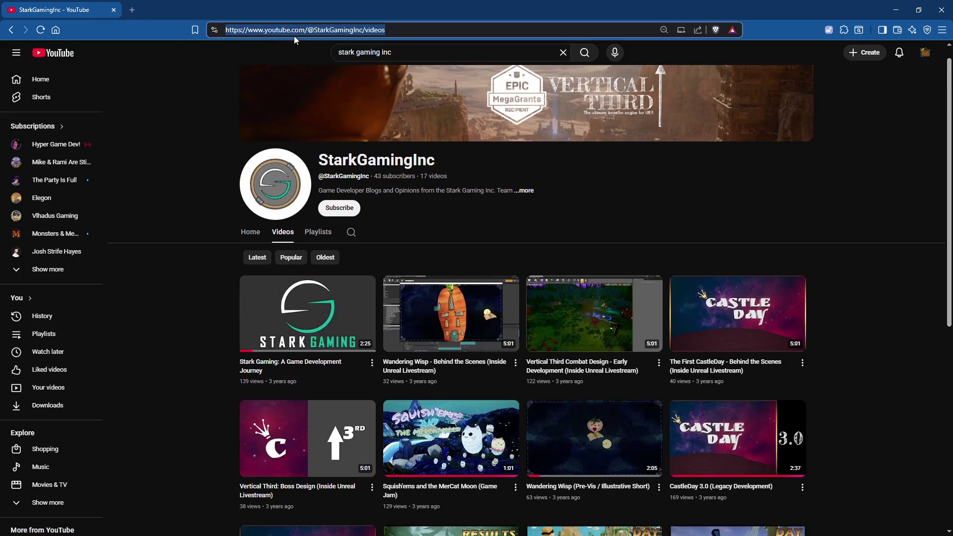
Go to the Coursera Epic Games Game Design Professional Certificate page and skim it
type("cour")
key("Return")
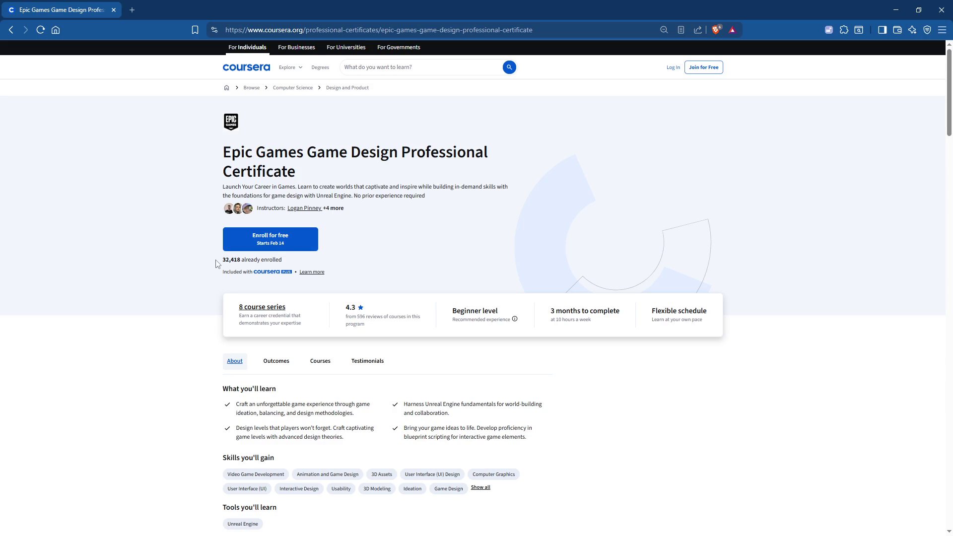
scroll(343, 289, "down", 2)
scroll(288, 238, "up", 1)
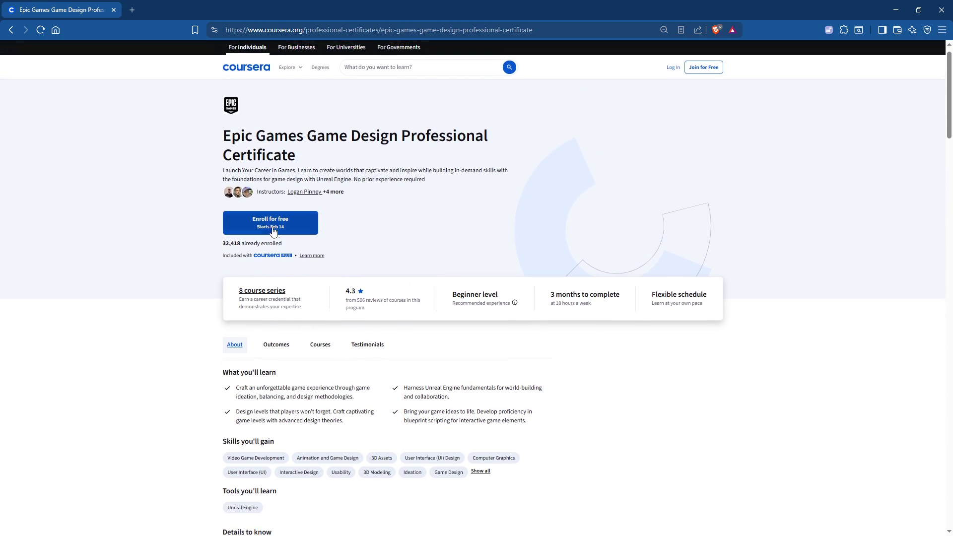
scroll(383, 241, "down", 6)
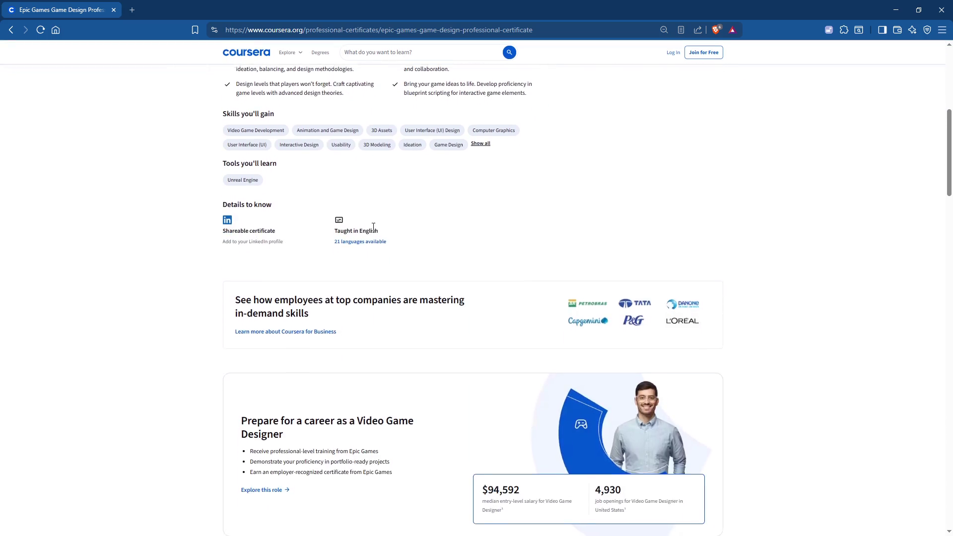
scroll(373, 227, "up", 6)
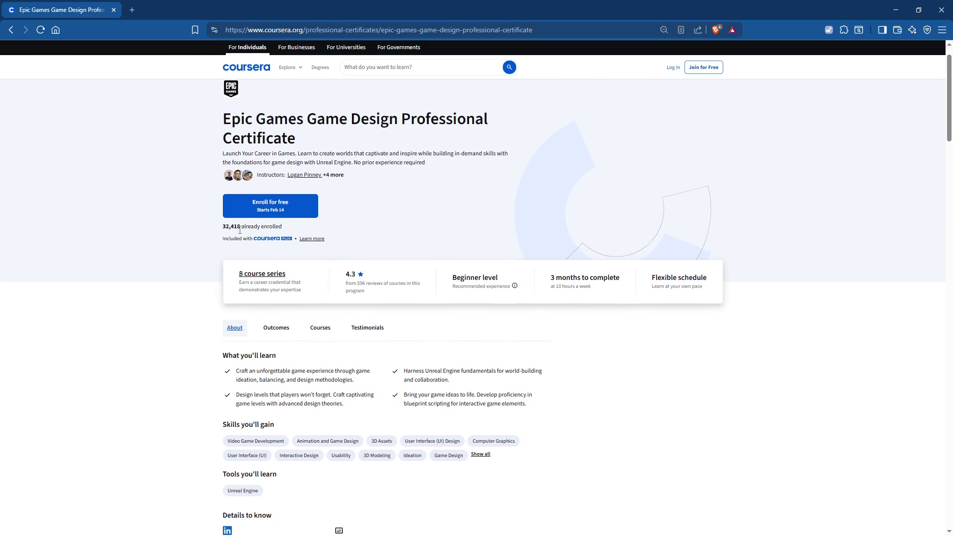
View the lead instructor's profile, then return to the certificate page
left_click(301, 176)
scroll(451, 186, "down", 4)
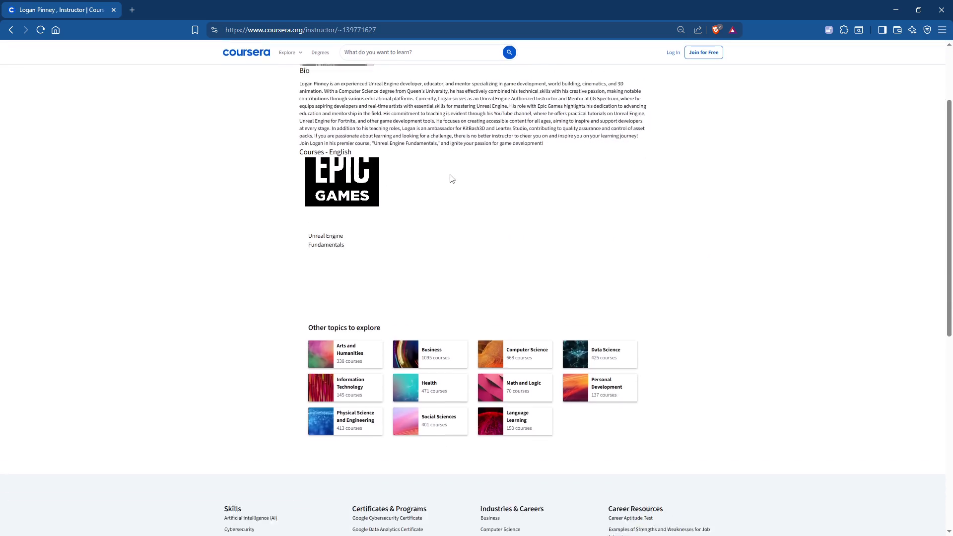
scroll(432, 198, "up", 4)
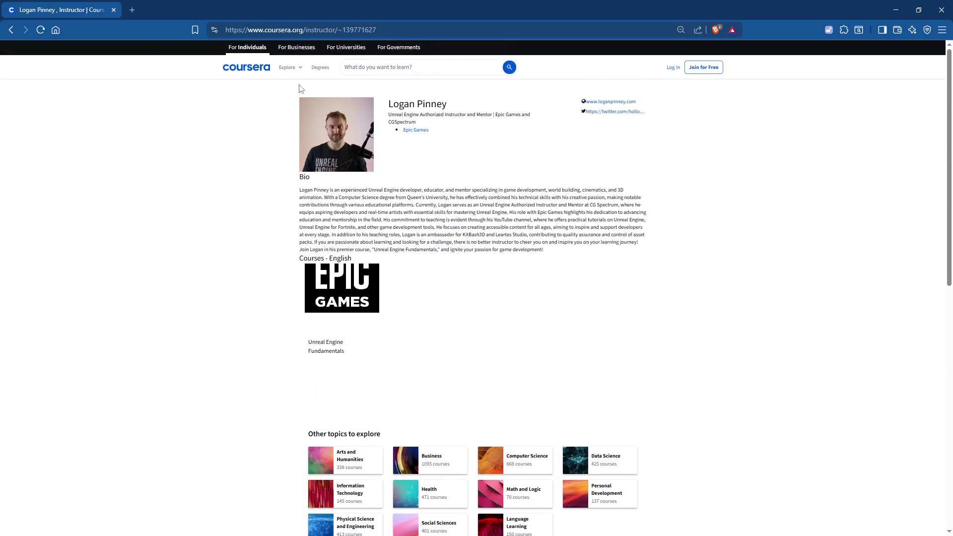
left_click(11, 30)
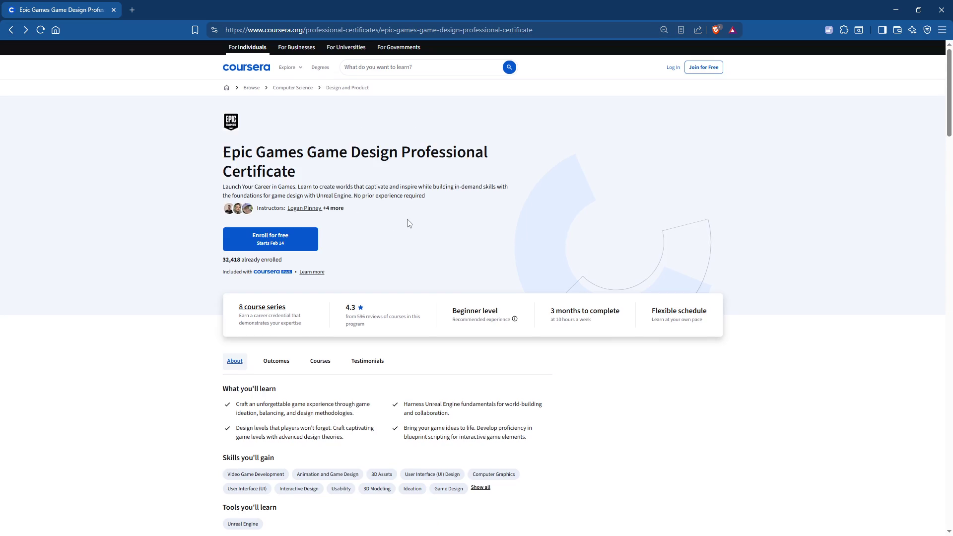
Review all five instructors, then show the certificate's list of eight courses
left_click(332, 209)
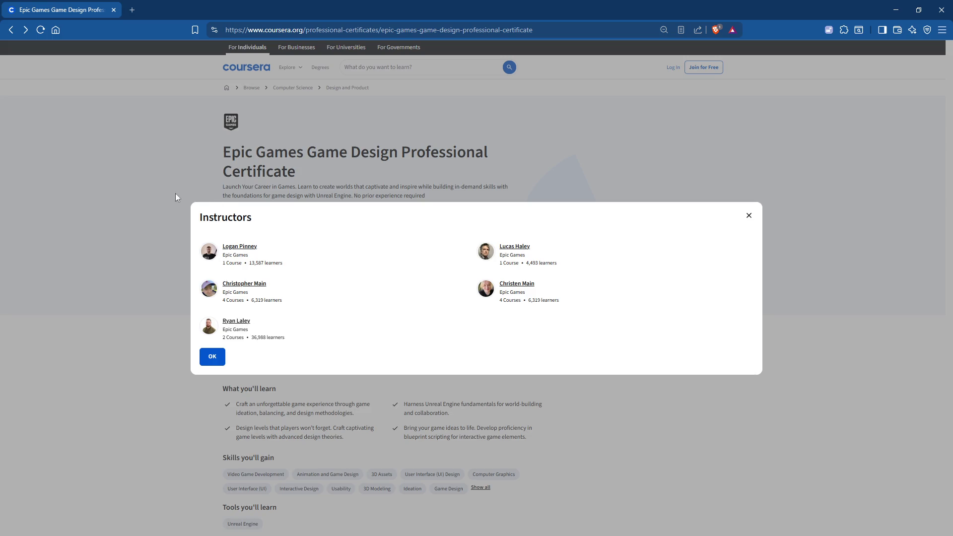
left_click(498, 158)
scroll(227, 282, "down", 3)
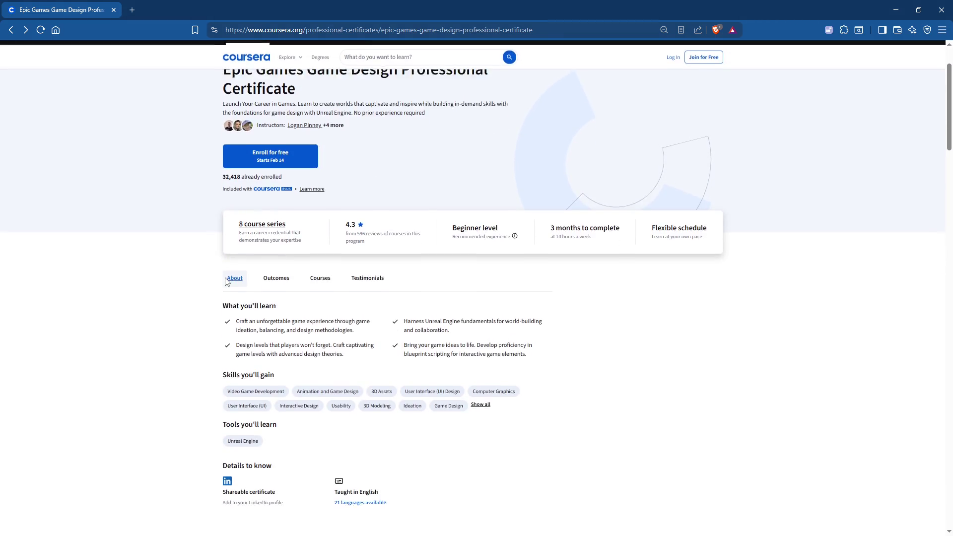
scroll(238, 248, "up", 1)
left_click(267, 199)
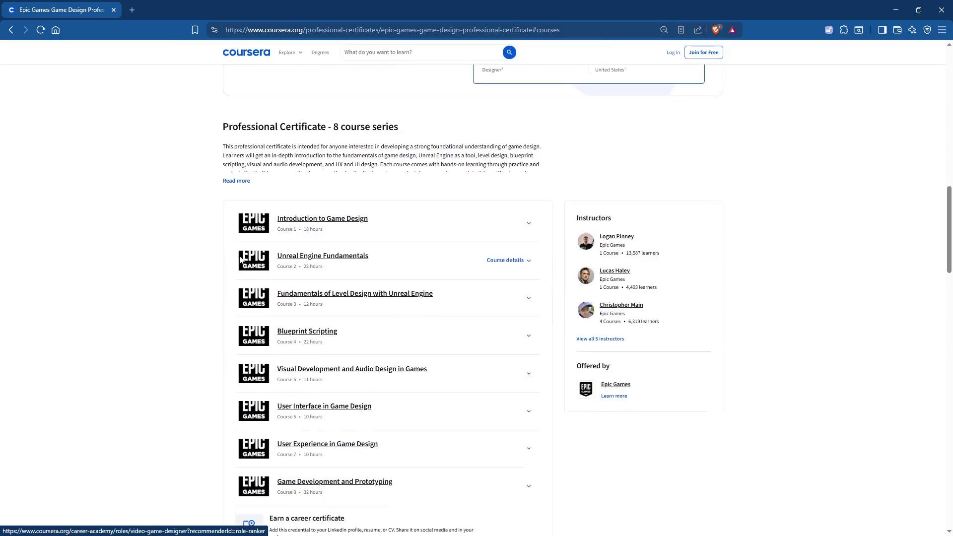
scroll(200, 298, "down", 2)
scroll(246, 298, "up", 1)
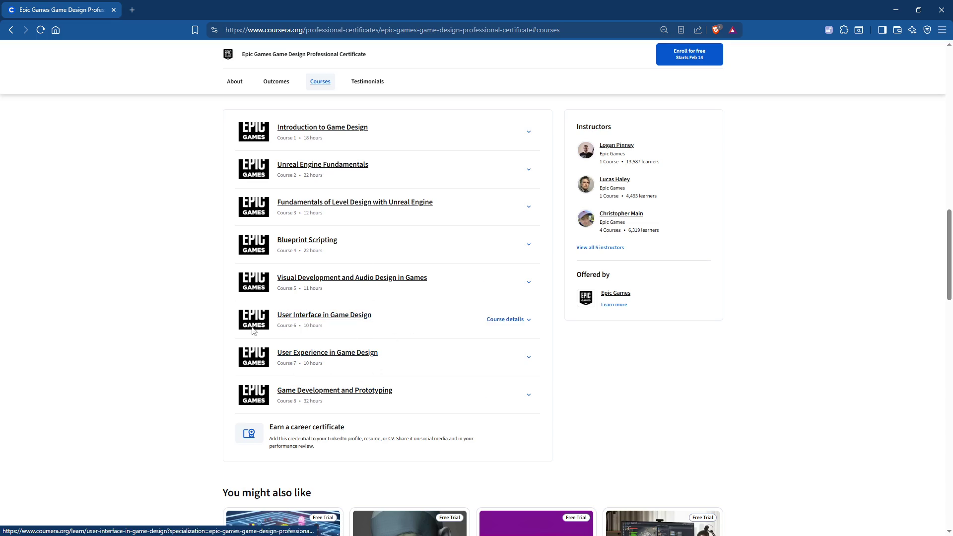
scroll(343, 397, "up", 1)
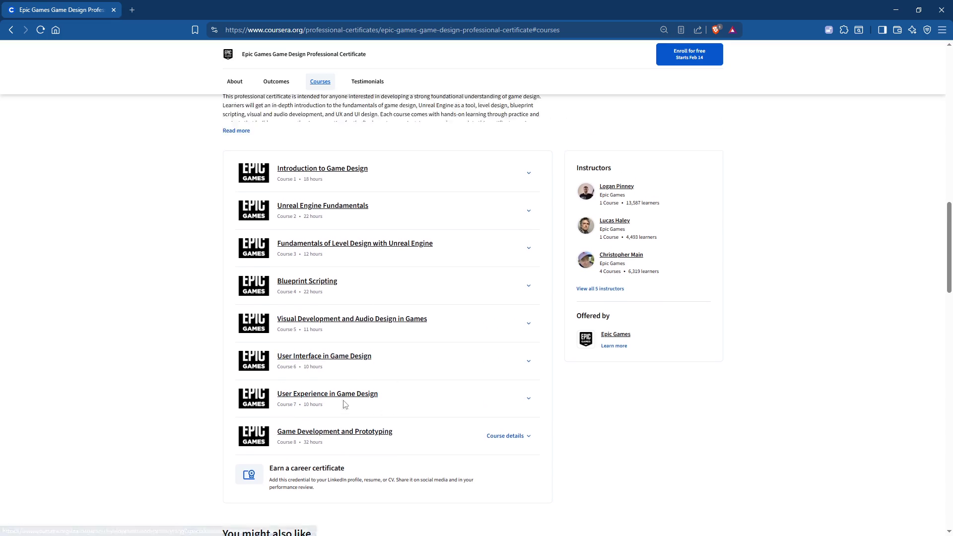
scroll(417, 441, "up", 1)
scroll(423, 428, "down", 2)
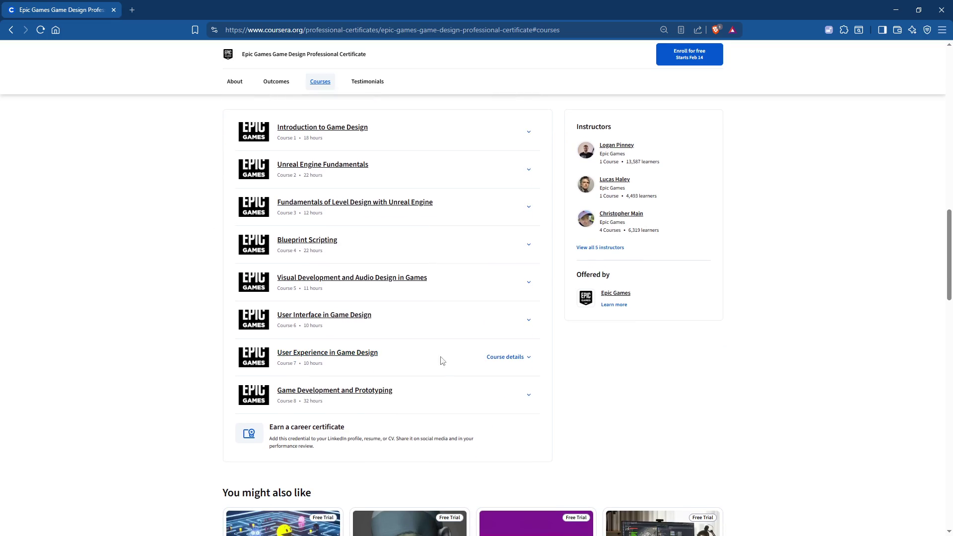
scroll(412, 382, "up", 2)
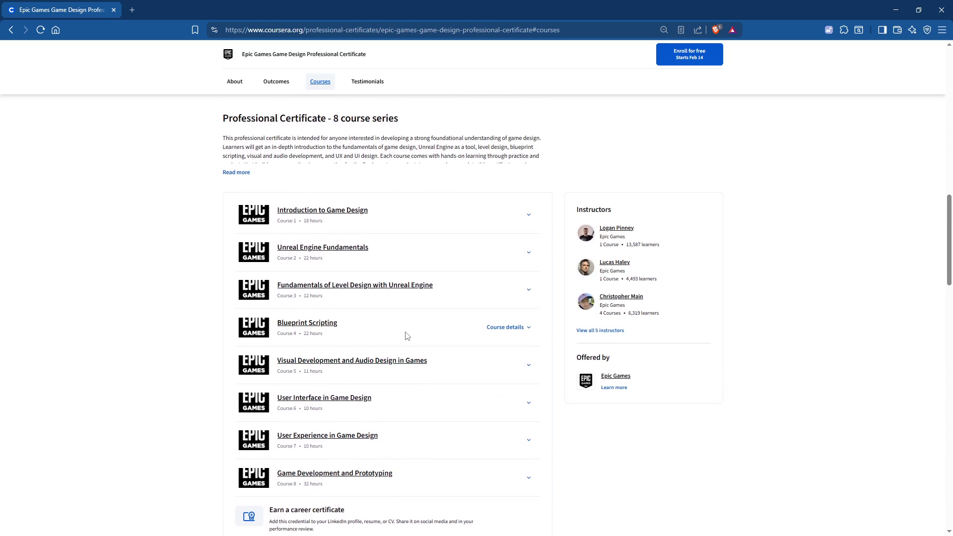
scroll(406, 337, "up", 6)
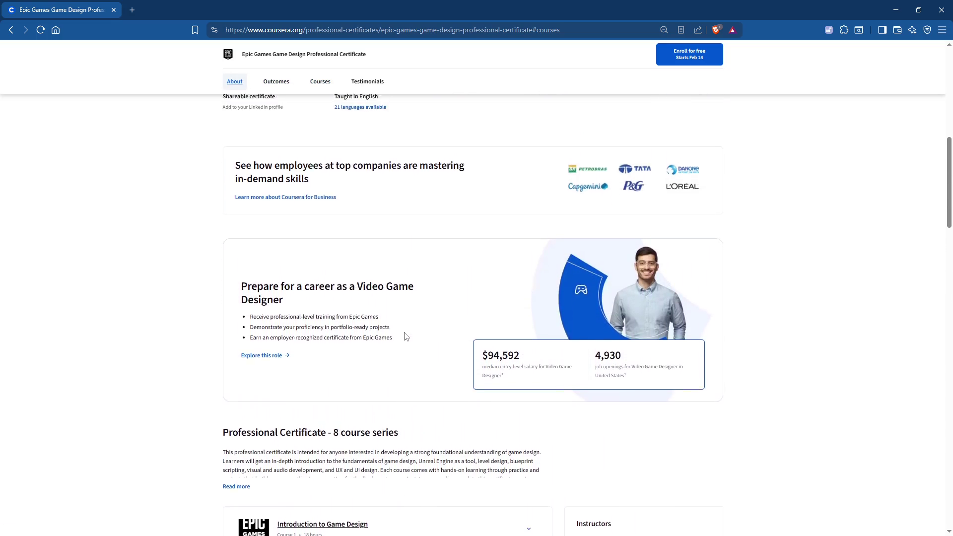
scroll(406, 336, "up", 3)
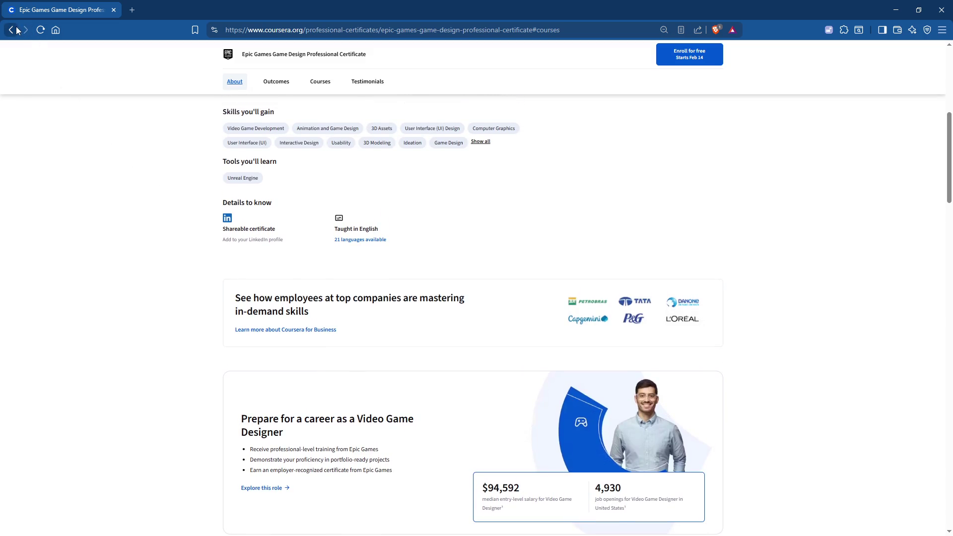
scroll(244, 337, "down", 1)
scroll(243, 338, "down", 6)
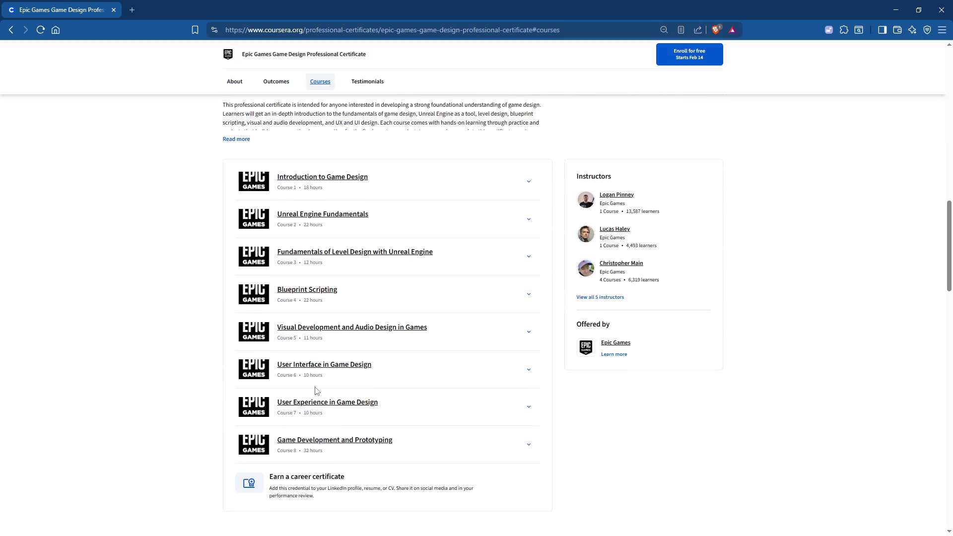
scroll(315, 391, "down", 1)
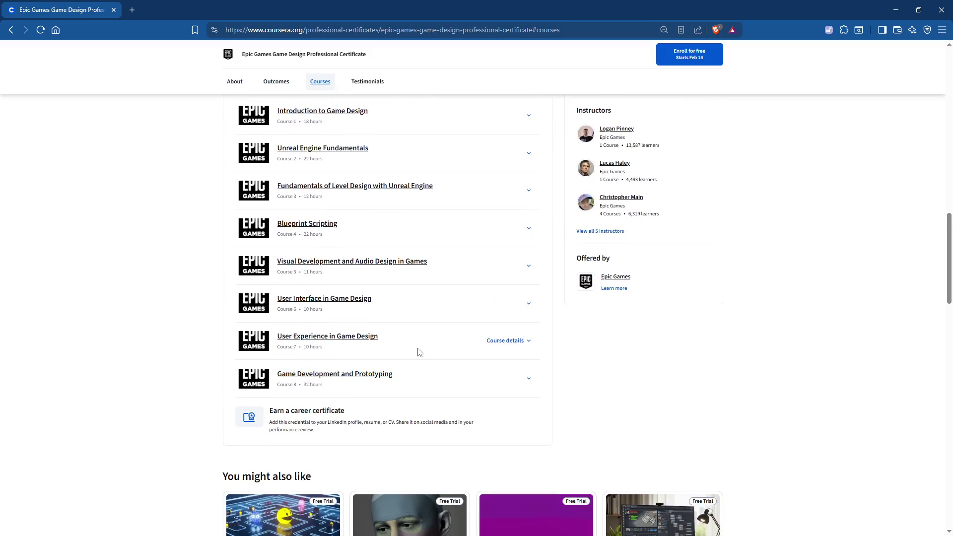
scroll(237, 395, "up", 1)
scroll(238, 394, "up", 1)
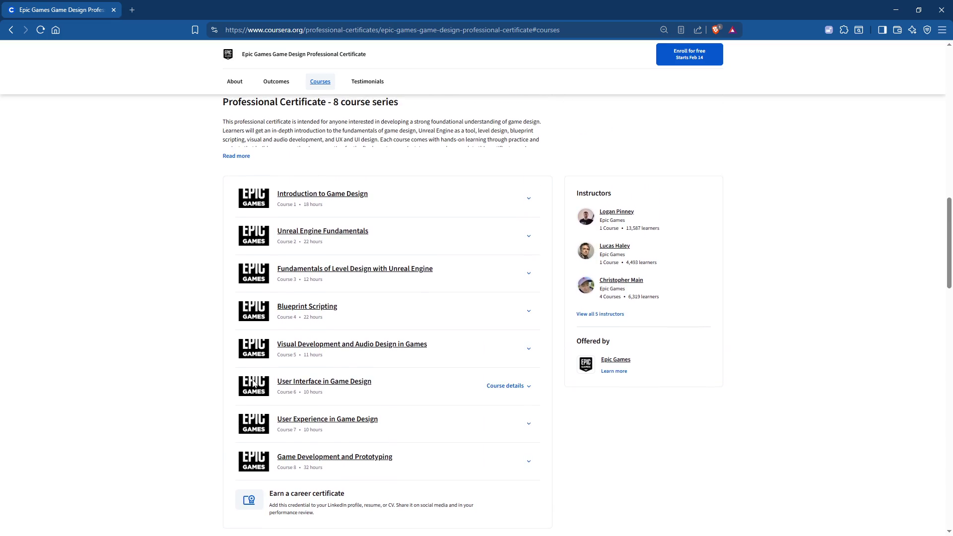
left_click(11, 29)
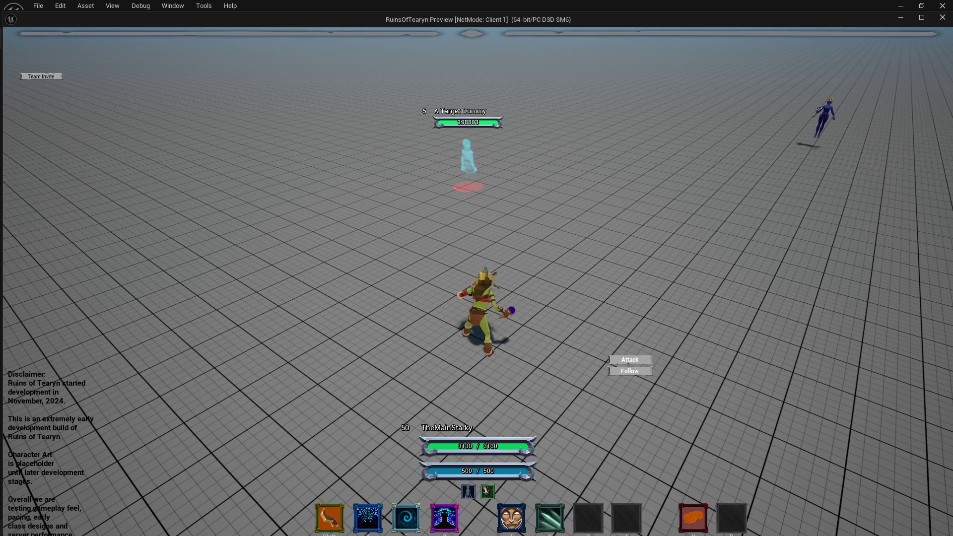
Rotate to the target dummy, cast Enchant Weapons, turn around it, then close the play preview
left_click_drag(405, 225, 405, 225)
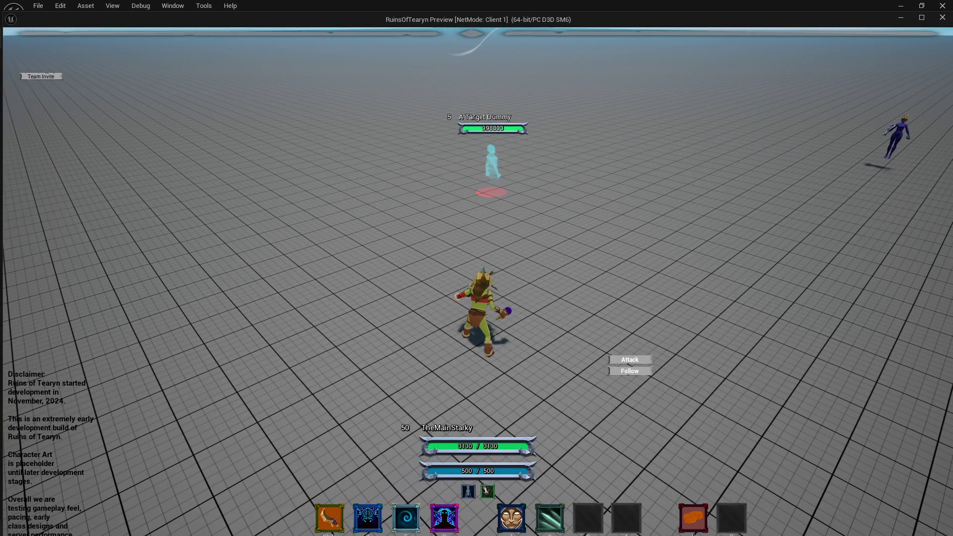
left_click_drag(333, 254, 334, 254)
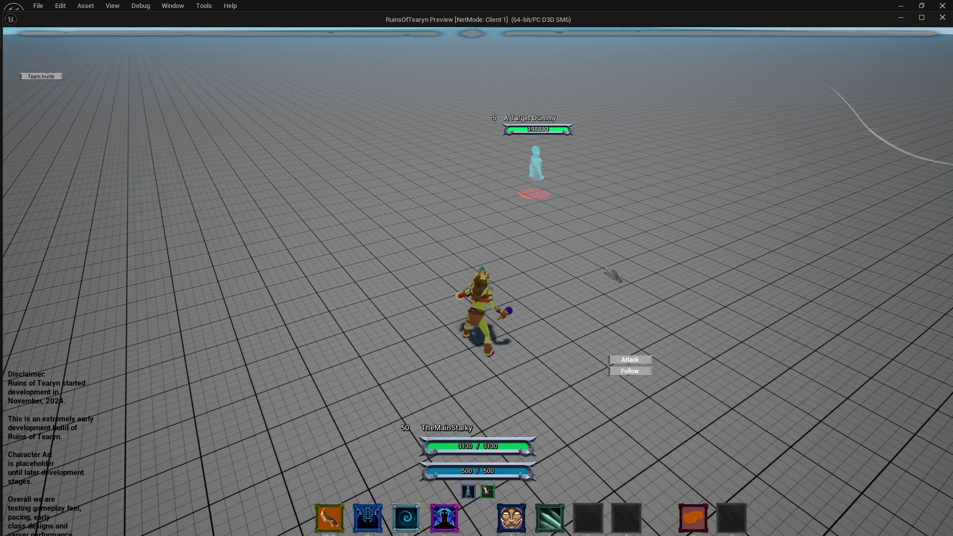
key("2")
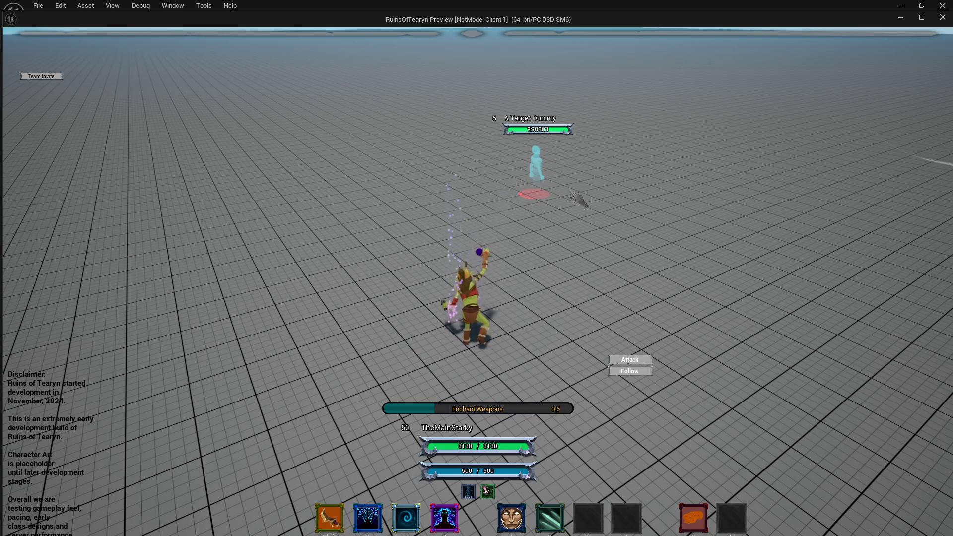
key("a")
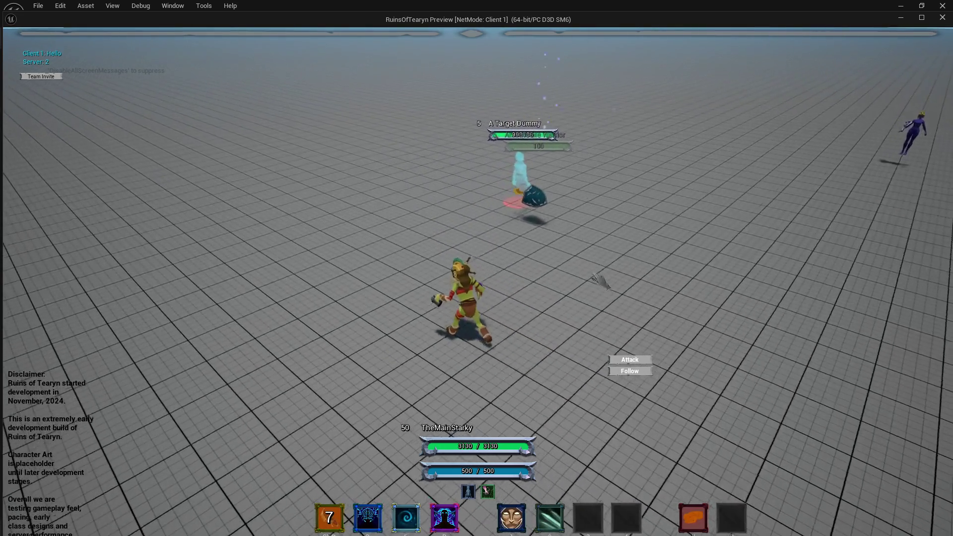
key("d")
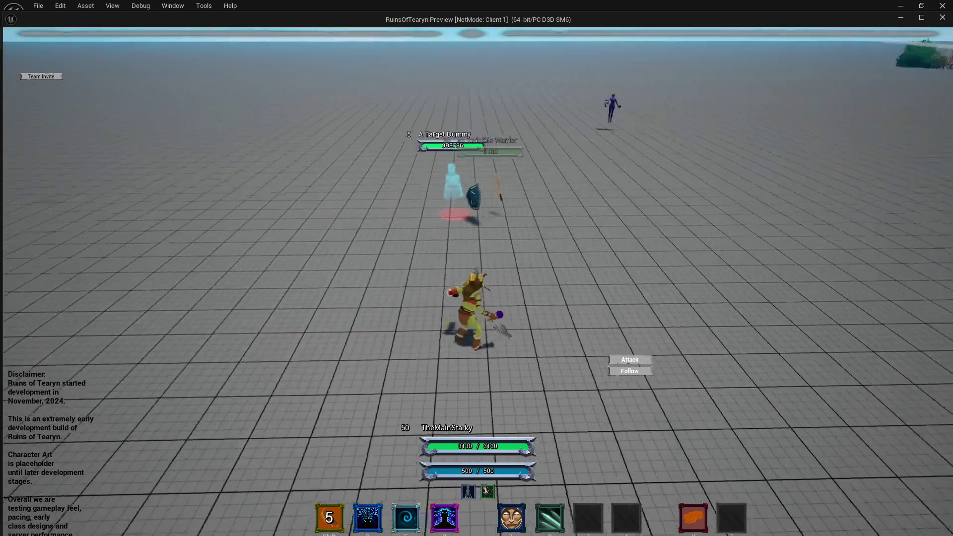
key("d")
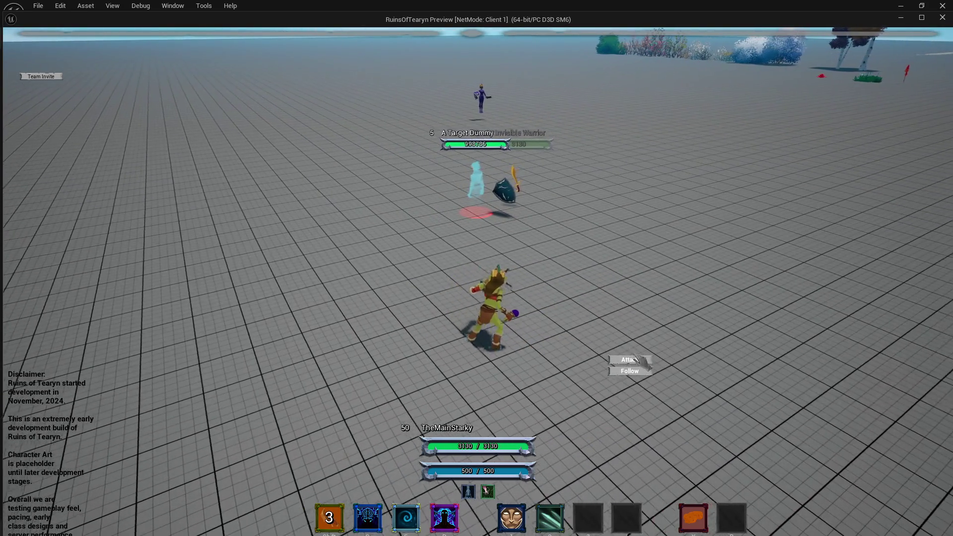
key("a")
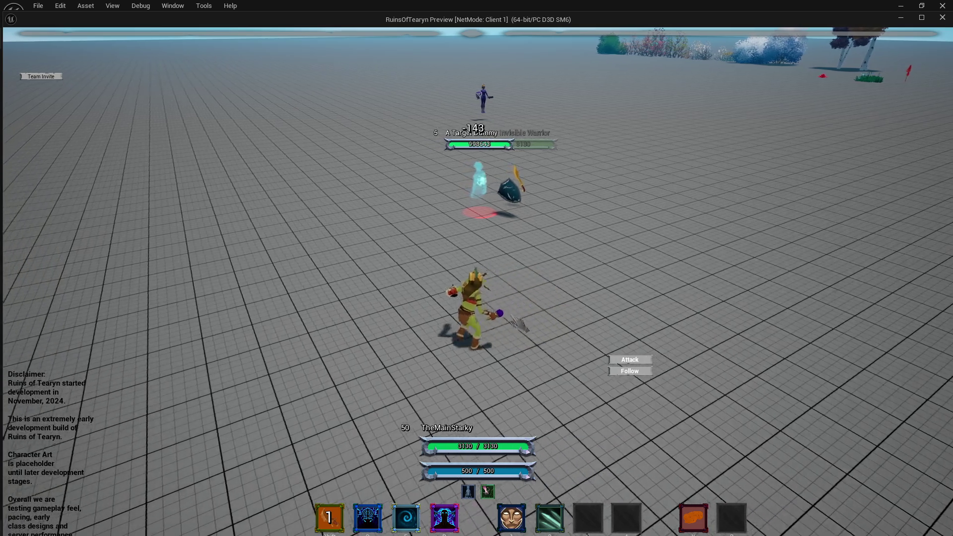
key("d")
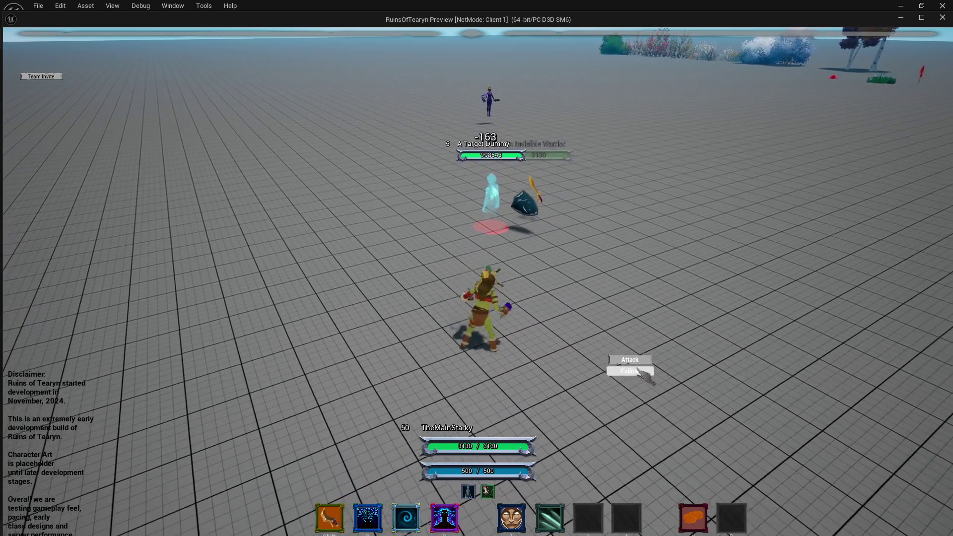
left_click(943, 19)
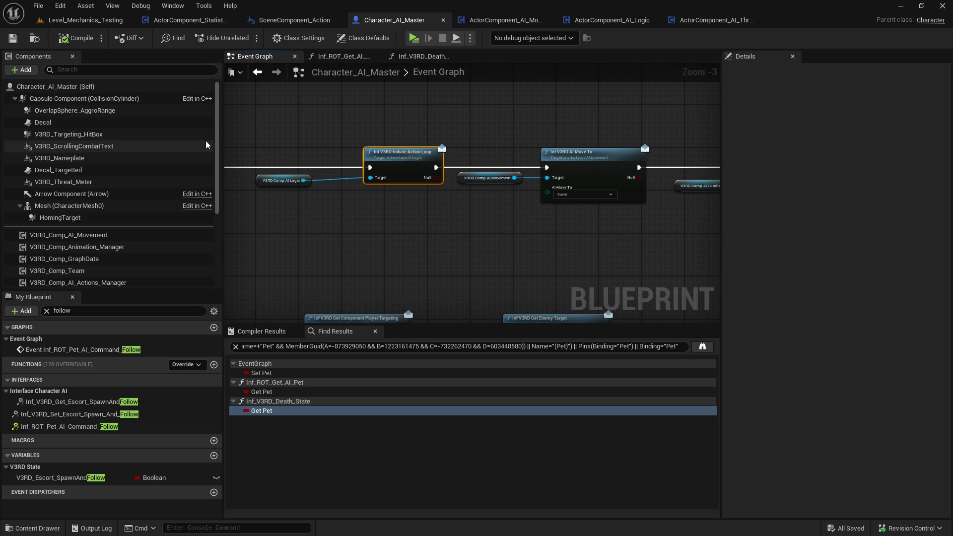
Jump to the Follow pet command event and inspect its escort-follow SET node
mouse_move(438, 213)
left_mouse_down()
mouse_move(481, 217)
mouse_move(416, 217)
left_mouse_up()
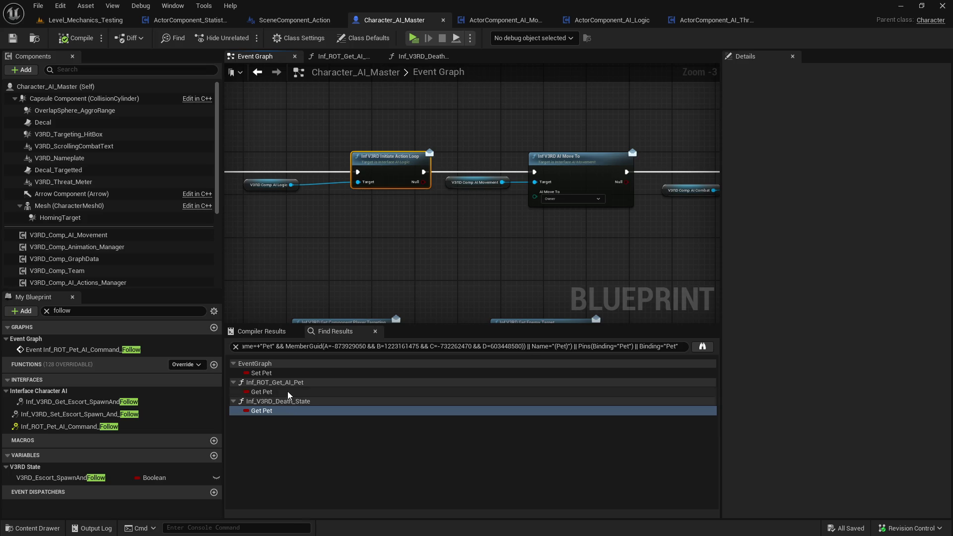
double_click(101, 427)
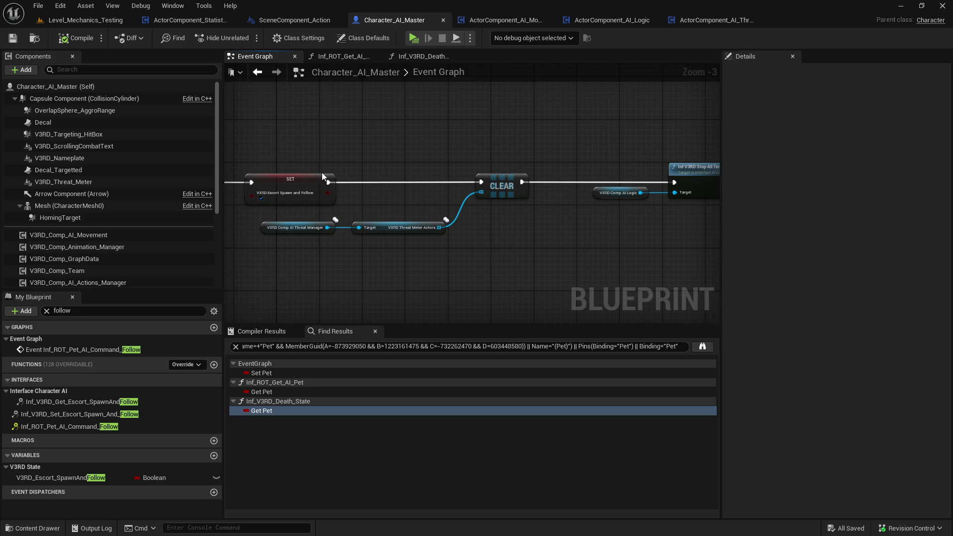
left_click(313, 179)
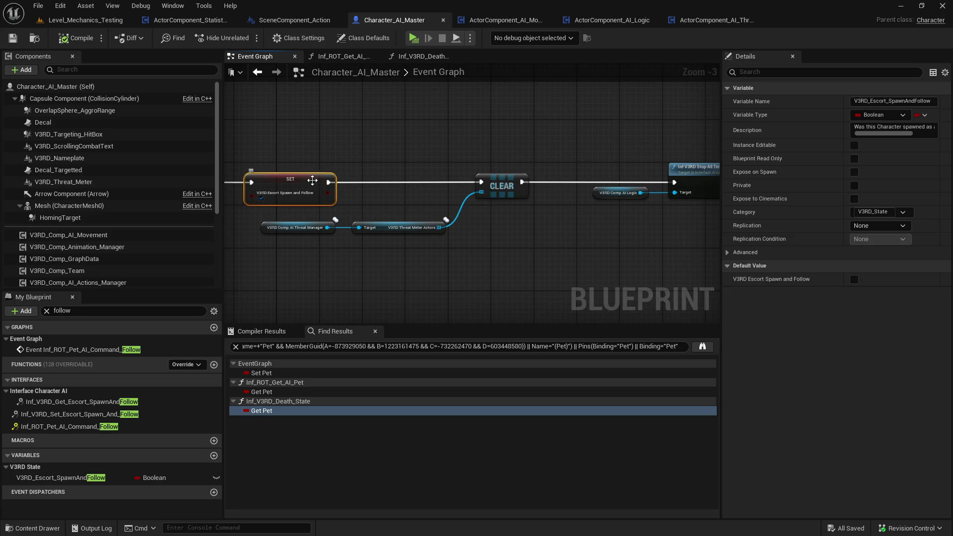
left_click(519, 241)
scroll(519, 241, "down", 2)
scroll(518, 242, "up", 2)
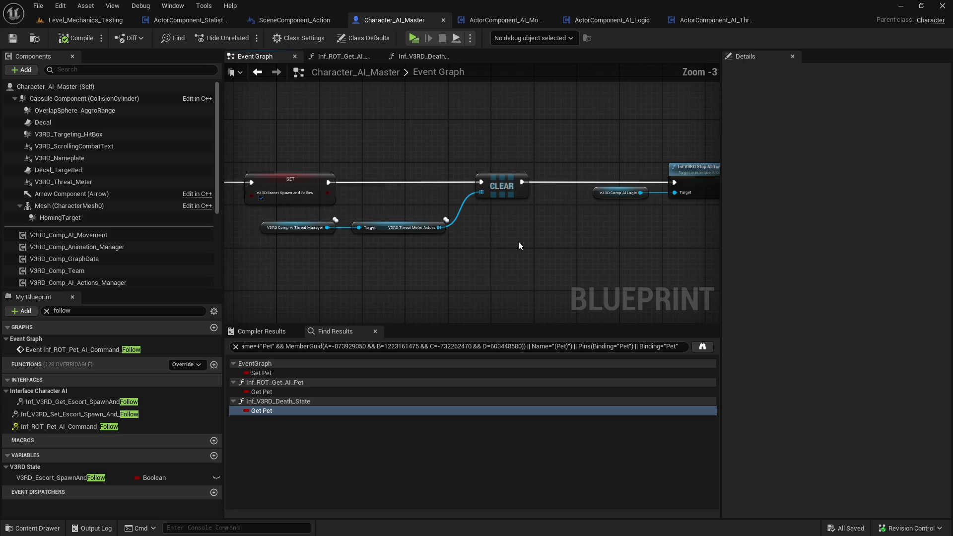
mouse_move(341, 172)
left_mouse_down()
mouse_move(291, 197)
mouse_move(332, 180)
mouse_move(341, 150)
mouse_move(297, 202)
mouse_move(391, 138)
left_mouse_up()
Inspect the AI Move To node and its read-only interface definition, then close it
left_click_drag(234, 240, 226, 252)
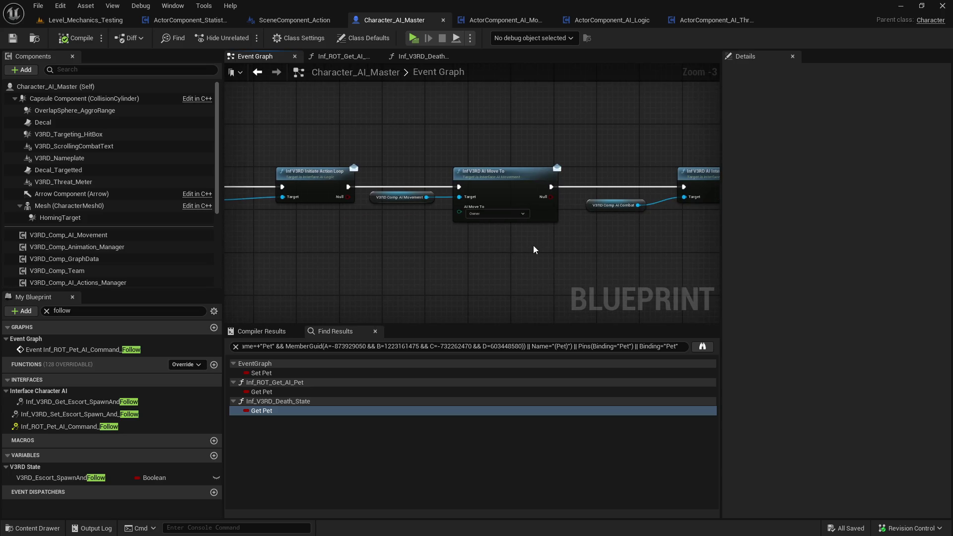
left_click(480, 180)
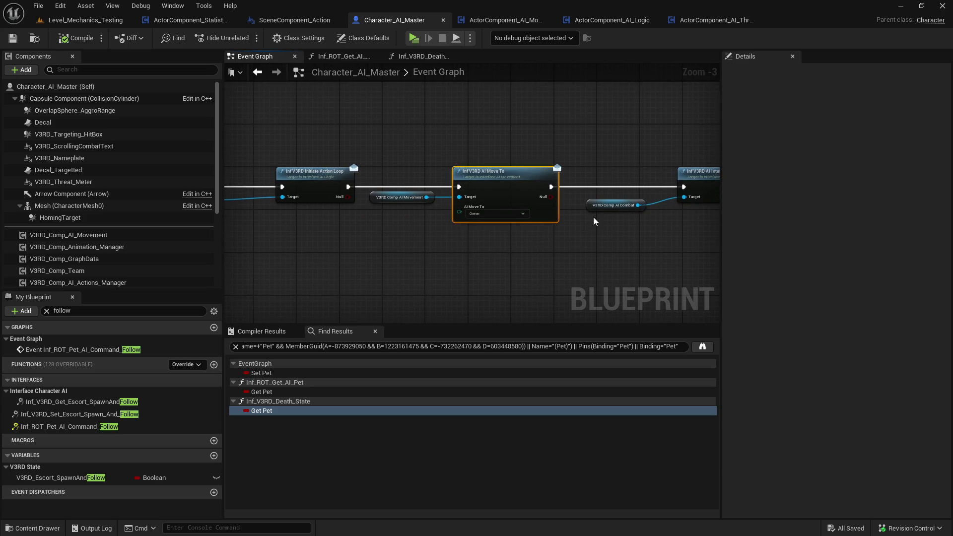
left_click_drag(621, 224, 492, 226)
left_click(489, 228)
scroll(487, 230, "down", 2)
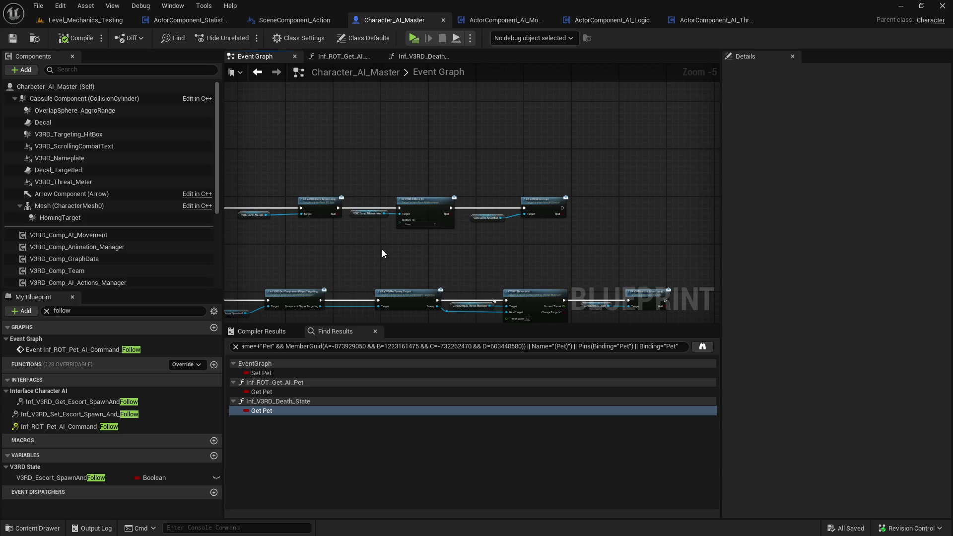
scroll(447, 216, "up", 2)
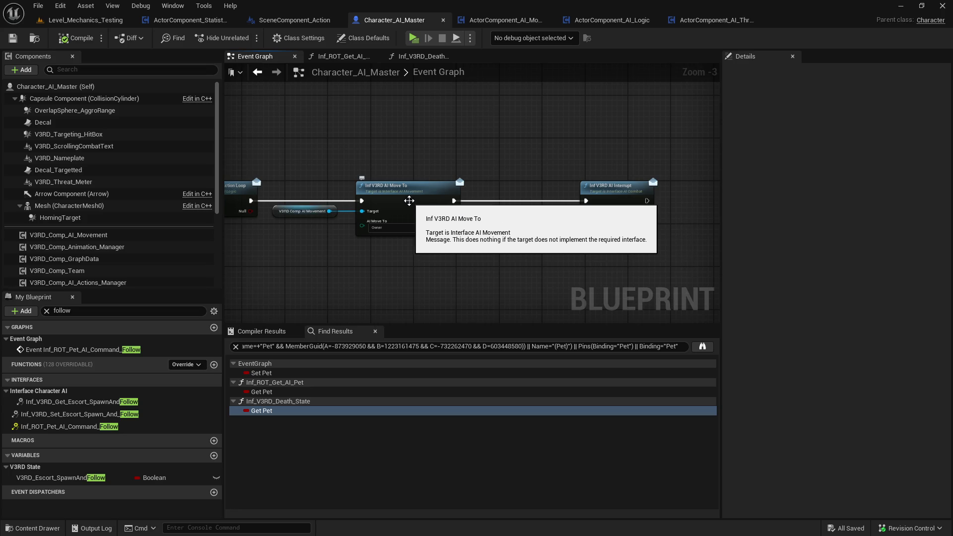
left_click(406, 200)
double_click(406, 200)
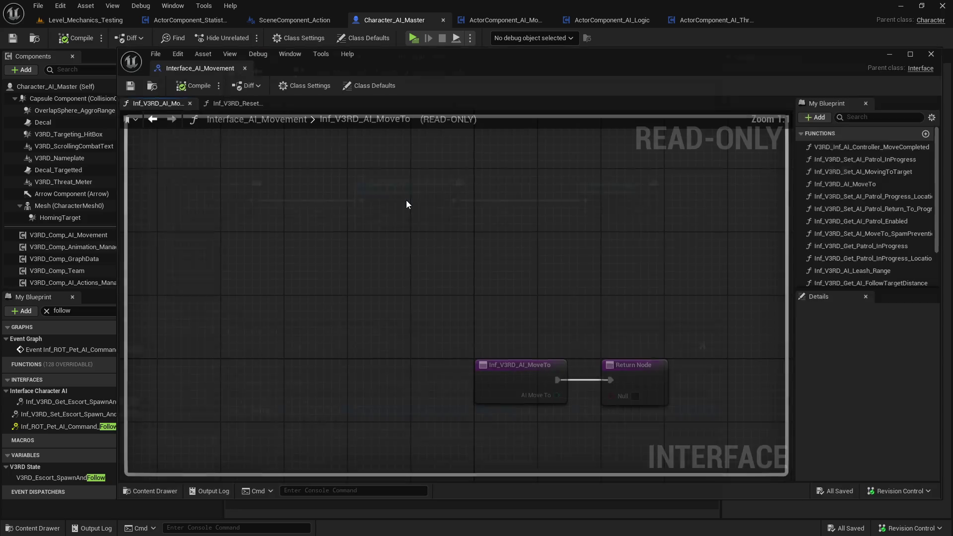
left_click(245, 68)
Open the V3RD_Comp_AI_Movement component's blueprint, ActorComponent_AI_Movement, for editing
key("ctrl+space")
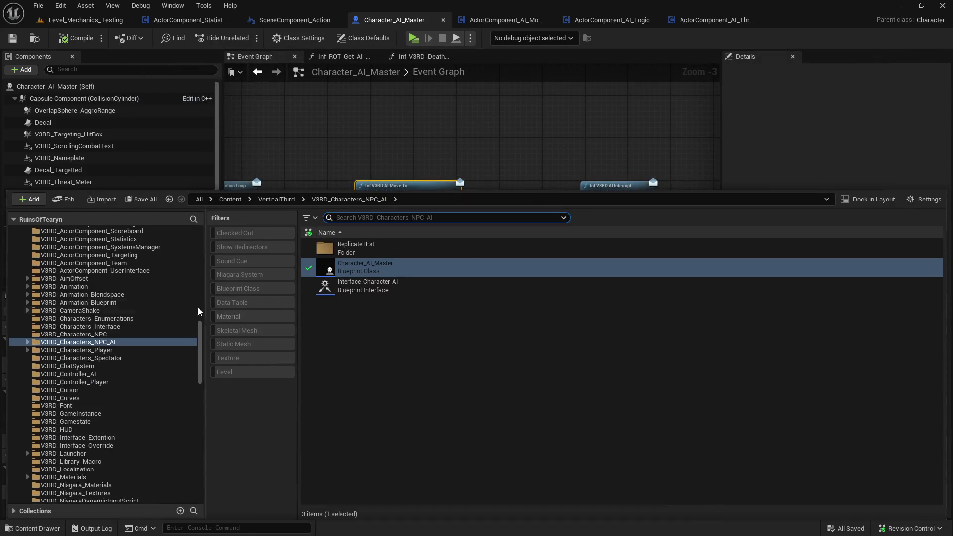
key("ctrl+space")
left_click(83, 235)
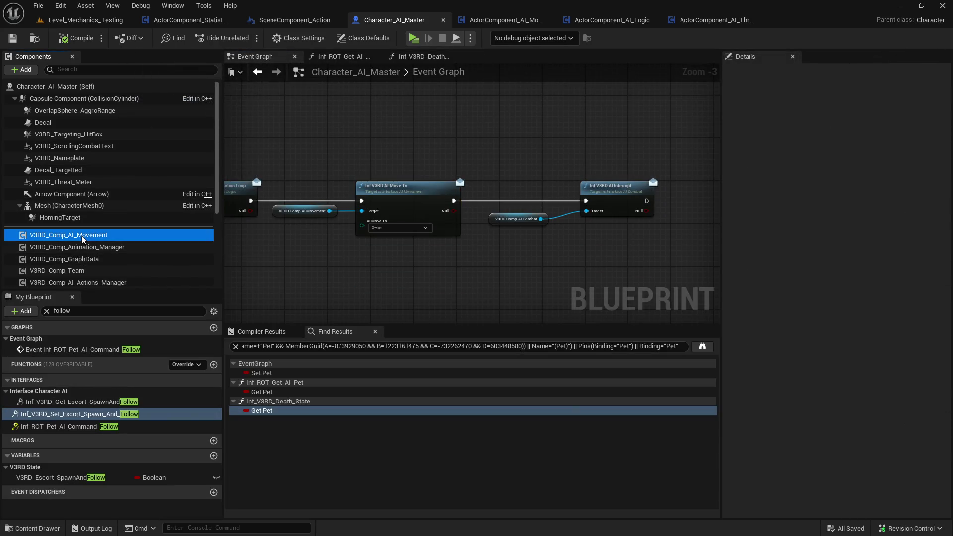
right_click(83, 239)
mouse_move(145, 262)
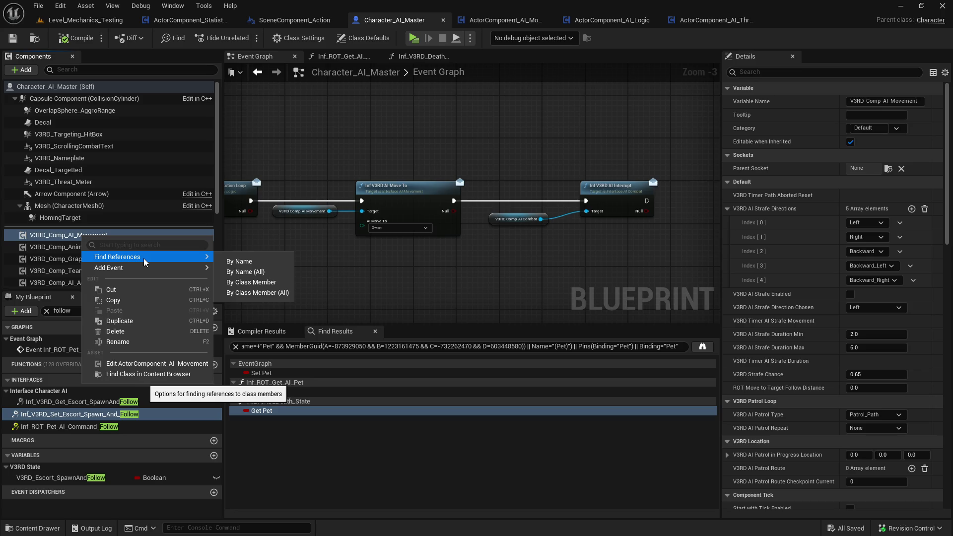
left_click(157, 363)
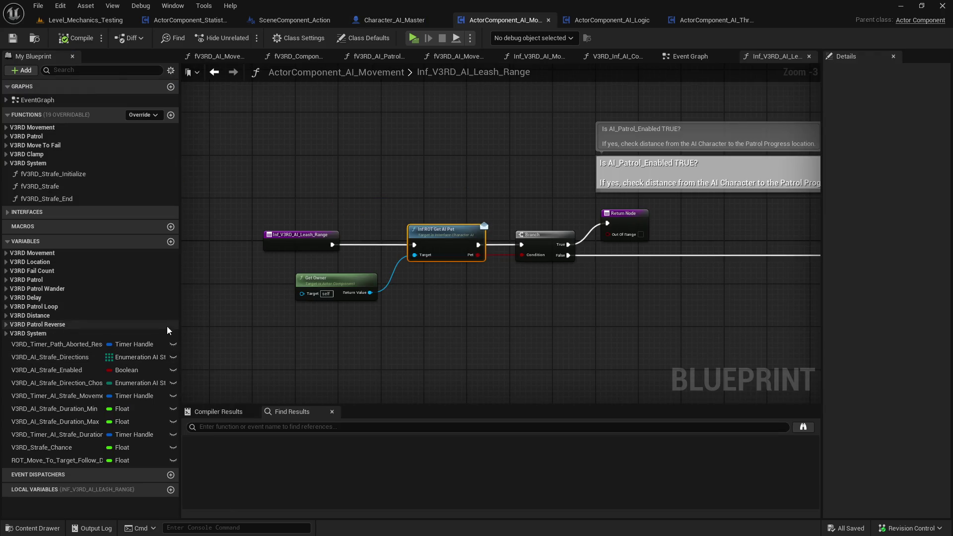
Find references to the Inf ROT Get AI Pet call in the Leash Range graph
mouse_move(434, 242)
left_mouse_down()
mouse_move(464, 275)
mouse_move(360, 271)
mouse_move(473, 266)
left_mouse_up()
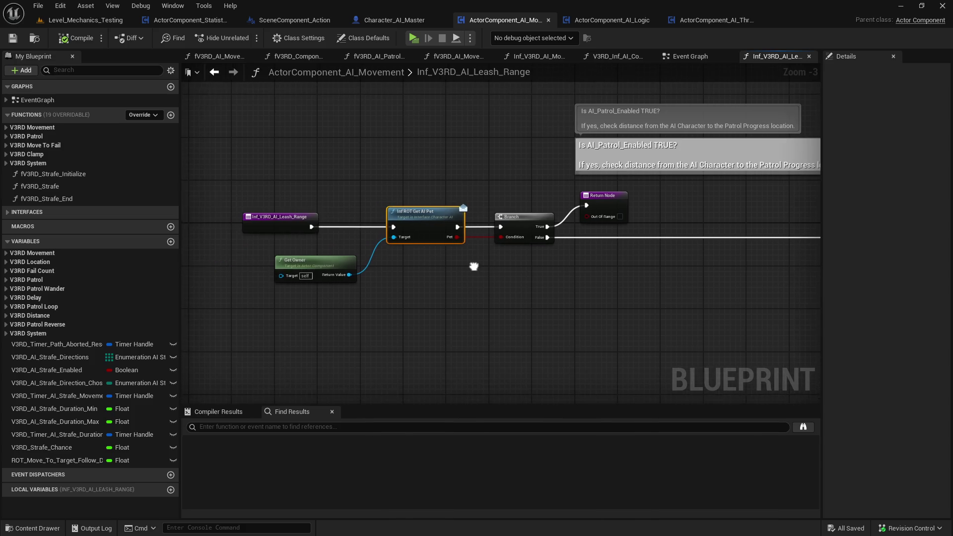
left_click_drag(335, 264, 313, 264)
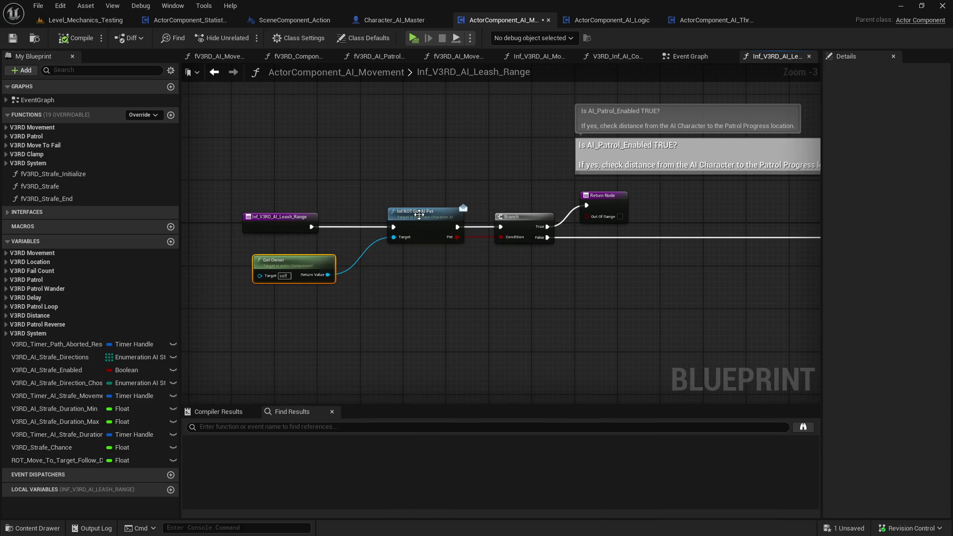
right_click(420, 214)
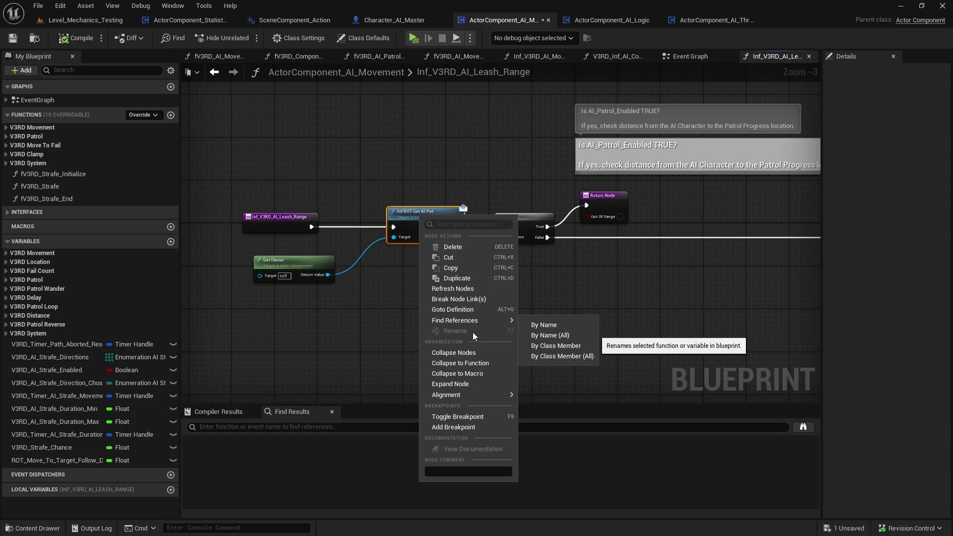
left_click(553, 346)
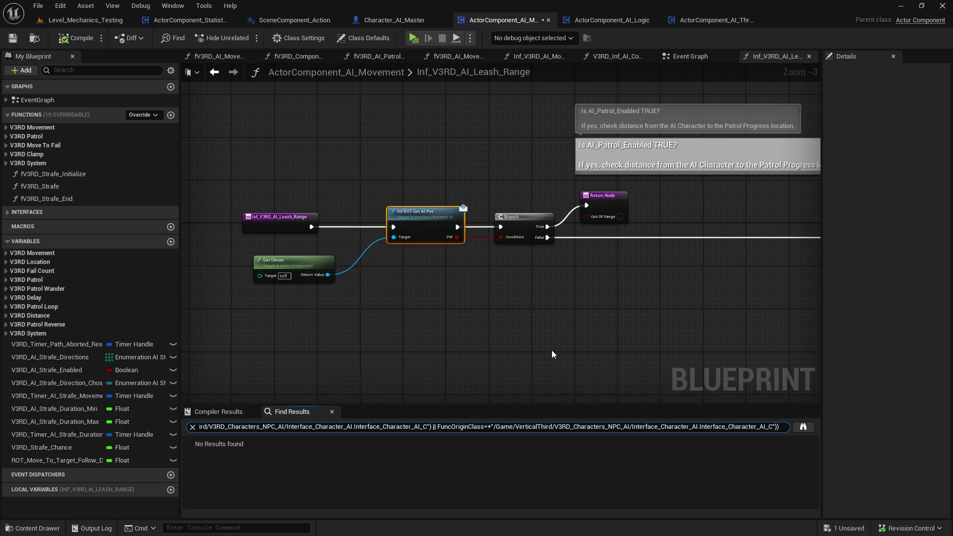
right_click(430, 227)
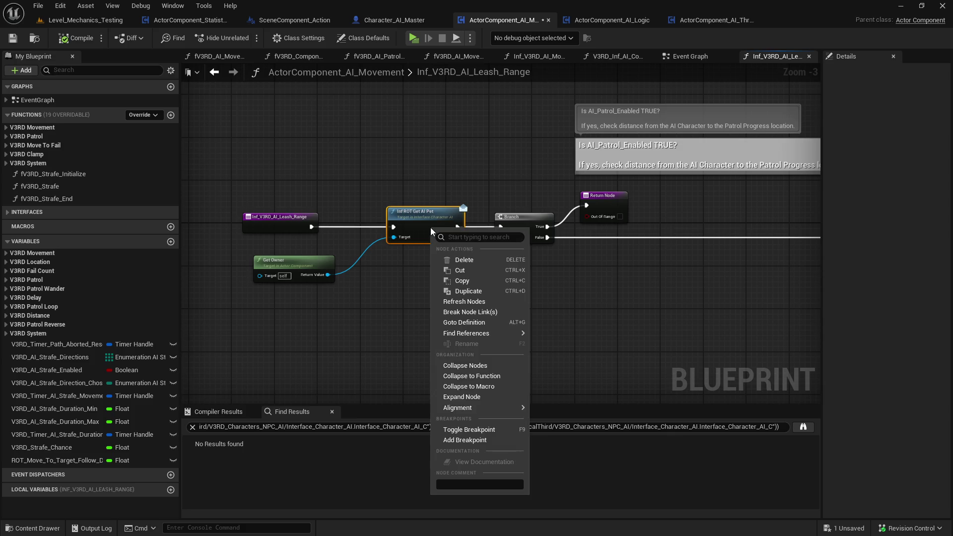
left_click(790, 415)
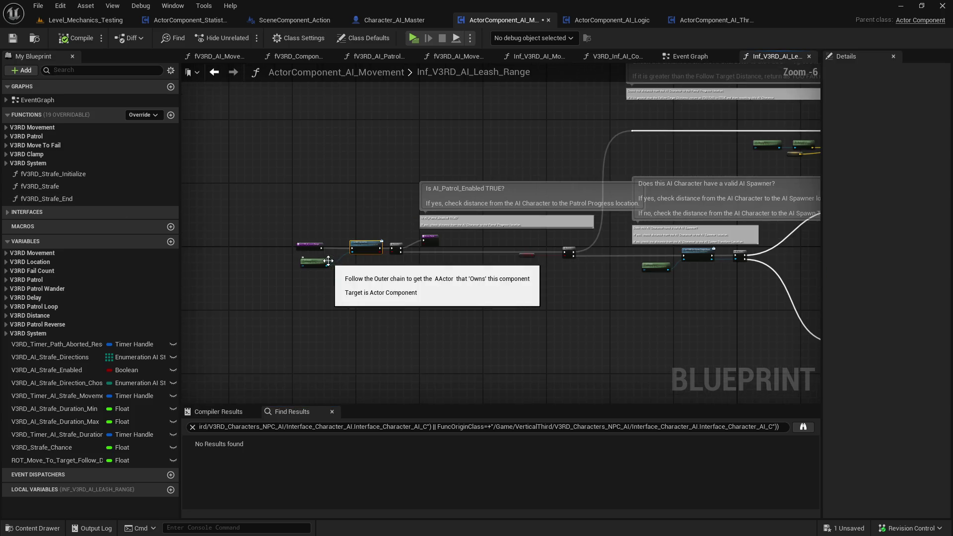
Review the rest of the Leash Range logic, then filter My Blueprint members by 'move to'
left_click_drag(544, 238, 408, 251)
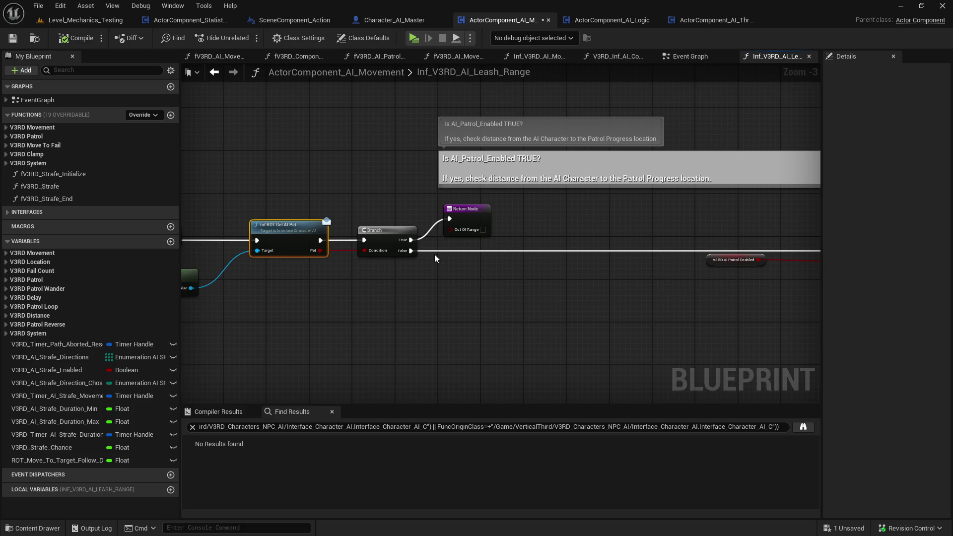
mouse_move(434, 254)
left_mouse_down()
mouse_move(698, 233)
mouse_move(498, 214)
mouse_move(489, 223)
left_mouse_up()
key("ctrl+a")
left_click(637, 198)
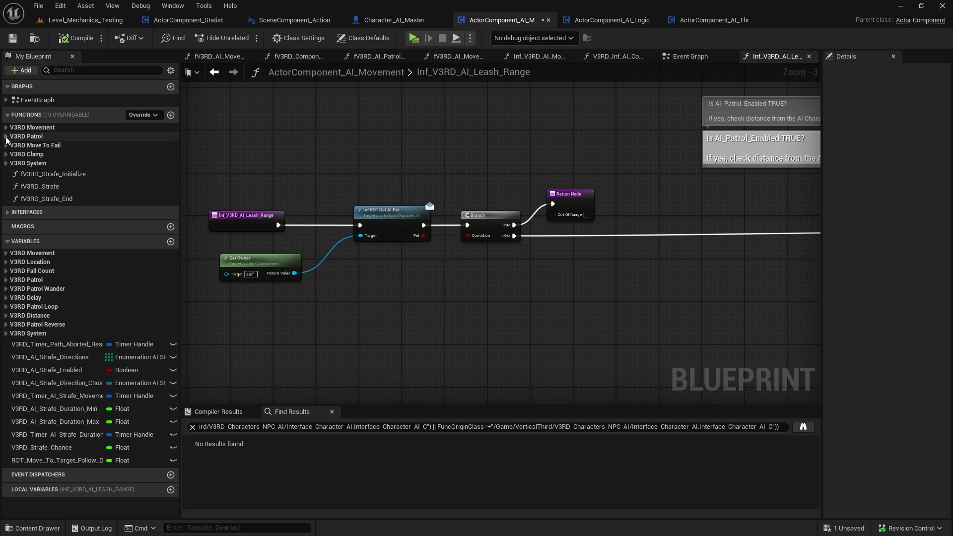
left_click(99, 70)
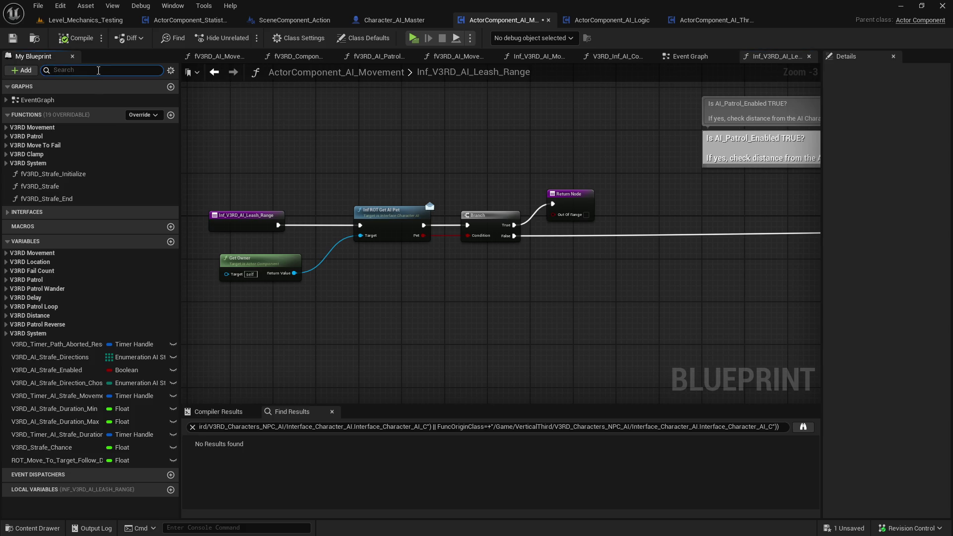
type("move to")
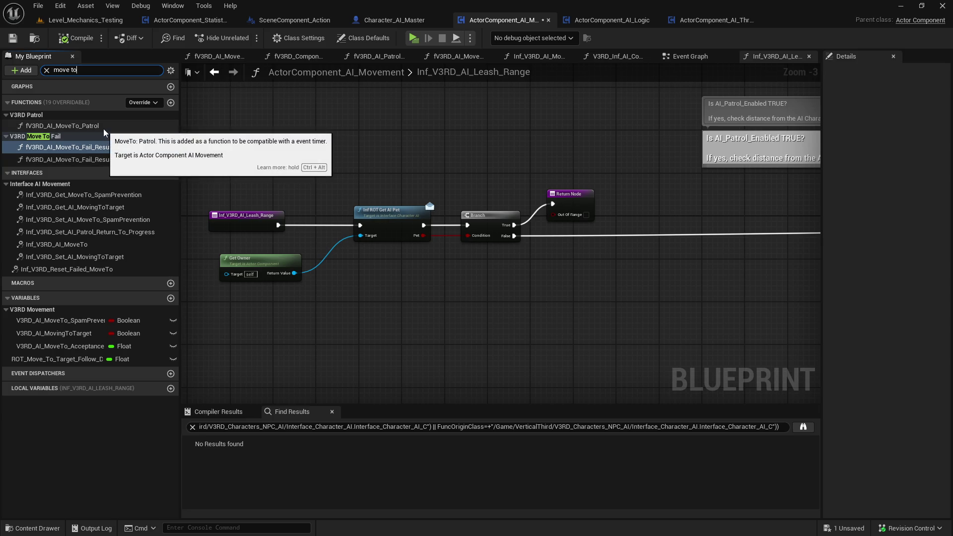
Look over the Inf_V3RD_AI_MoveTo function graph, then return to Character_AI_Master's Event Graph
double_click(115, 245)
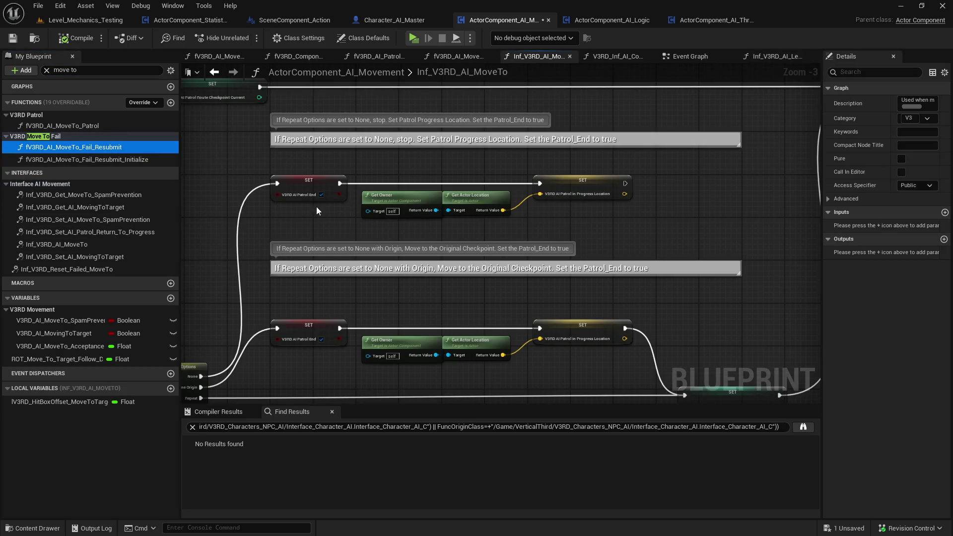
scroll(449, 204, "up", 2)
scroll(449, 204, "down", 4)
mouse_move(430, 207)
left_mouse_down()
mouse_move(713, 234)
mouse_move(486, 198)
left_mouse_up()
scroll(459, 210, "up", 8)
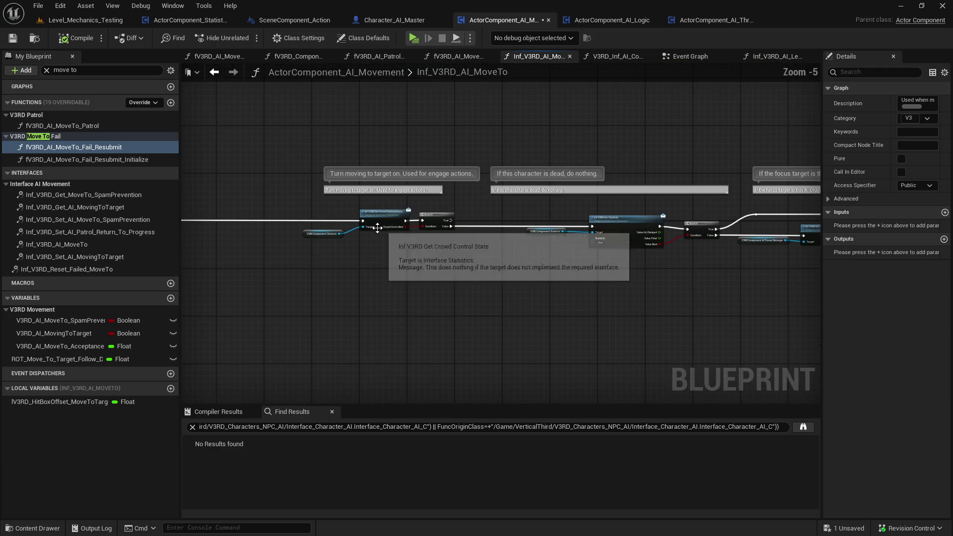
scroll(575, 229, "down", 3)
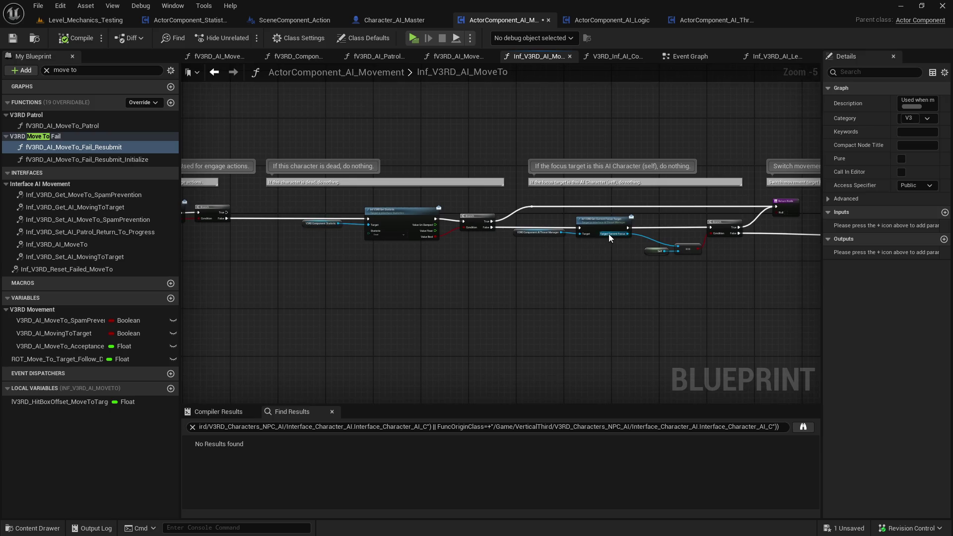
scroll(707, 234, "up", 3)
scroll(543, 213, "down", 3)
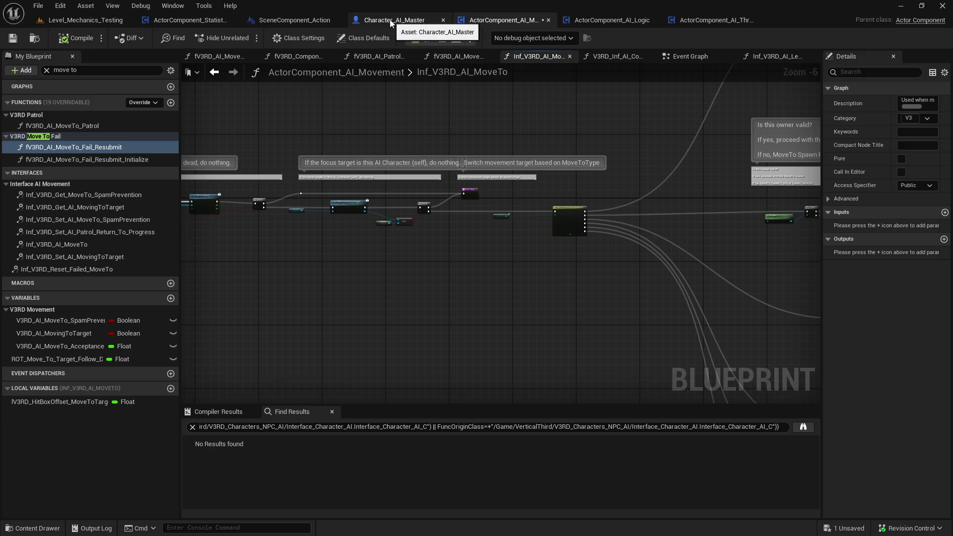
left_click(392, 24)
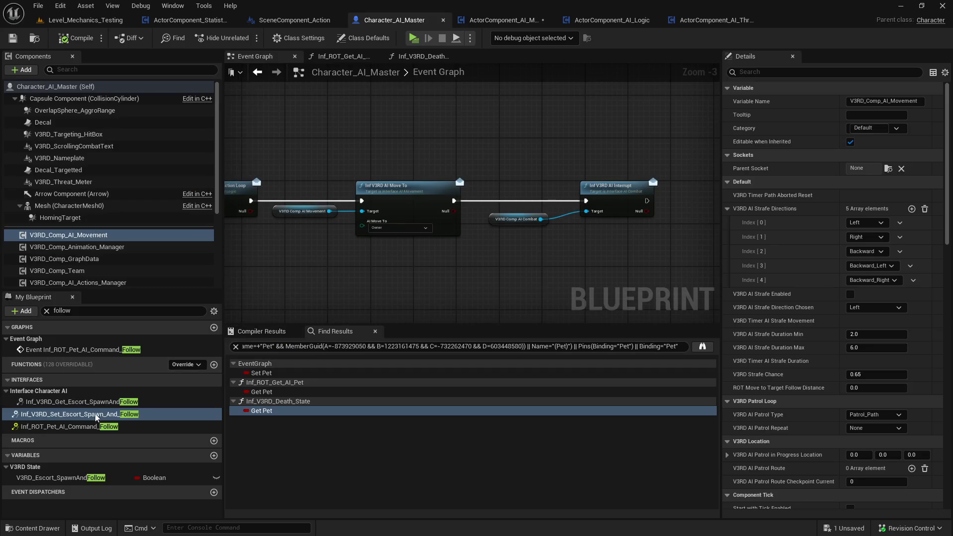
Jump to the pet Follow command event and centre its AI Interrupt node
double_click(69, 426)
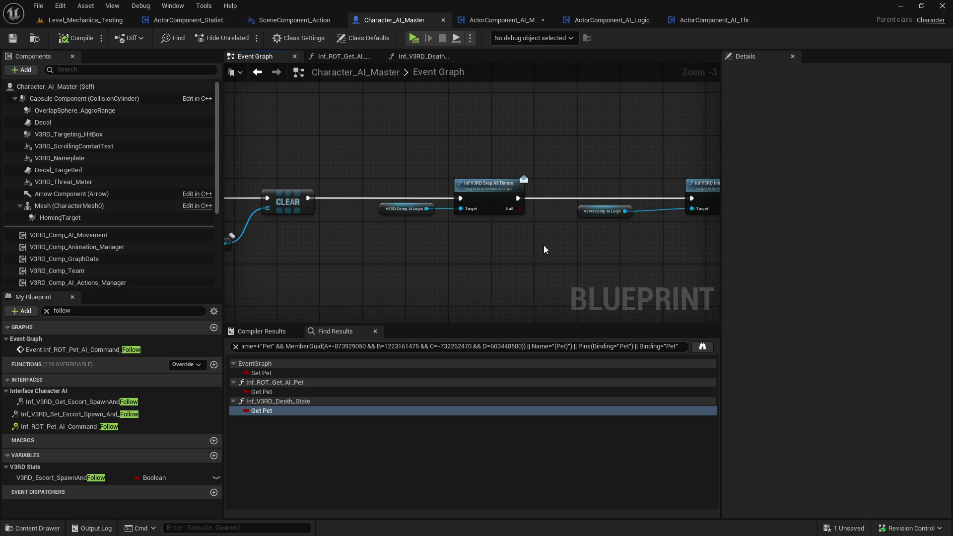
left_click_drag(540, 251, 332, 240)
left_click_drag(487, 233, 330, 223)
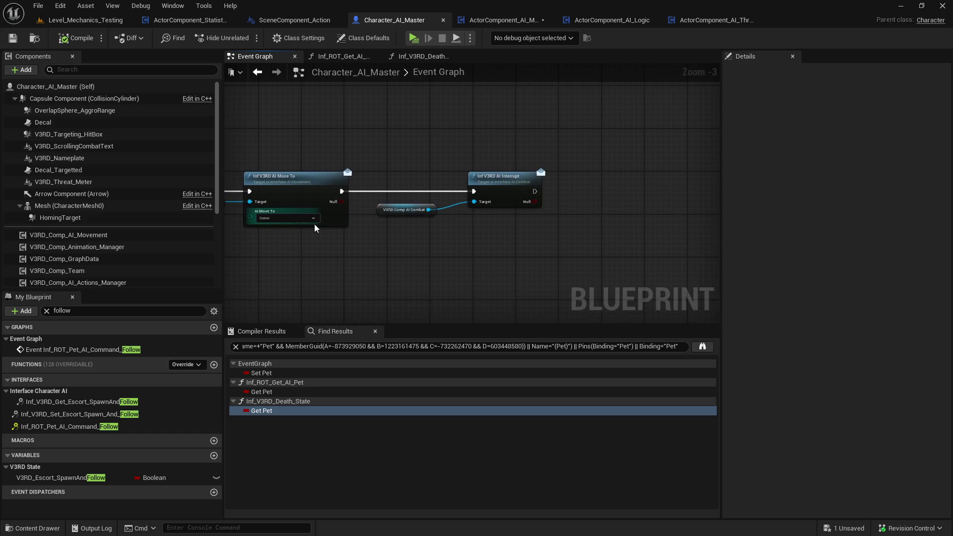
left_click_drag(628, 222, 589, 210)
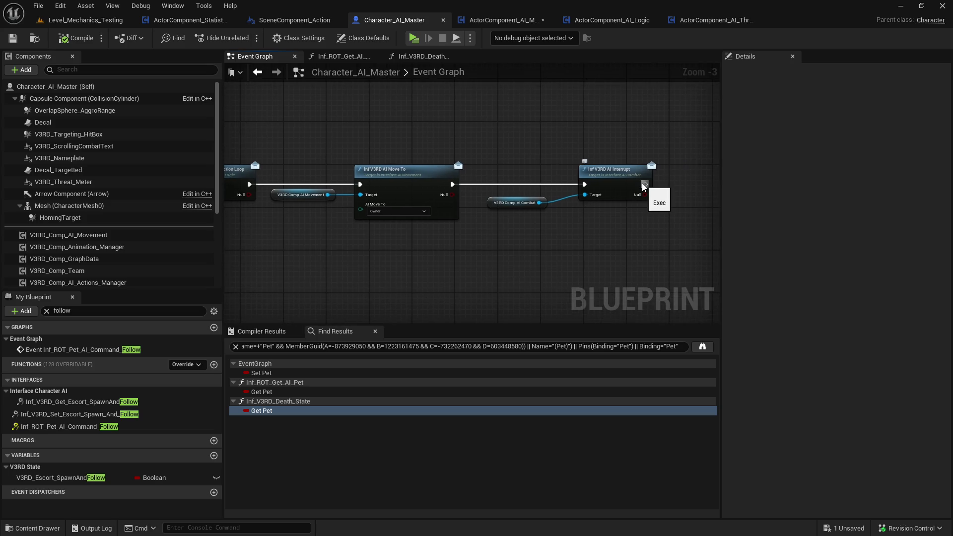
left_click_drag(525, 234, 470, 224)
Add a Print String after AI Interrupt fed by Get Owner, then start a play test
mouse_move(592, 174)
left_mouse_down()
mouse_move(685, 174)
mouse_move(682, 164)
left_mouse_up()
type("print")
key("Return")
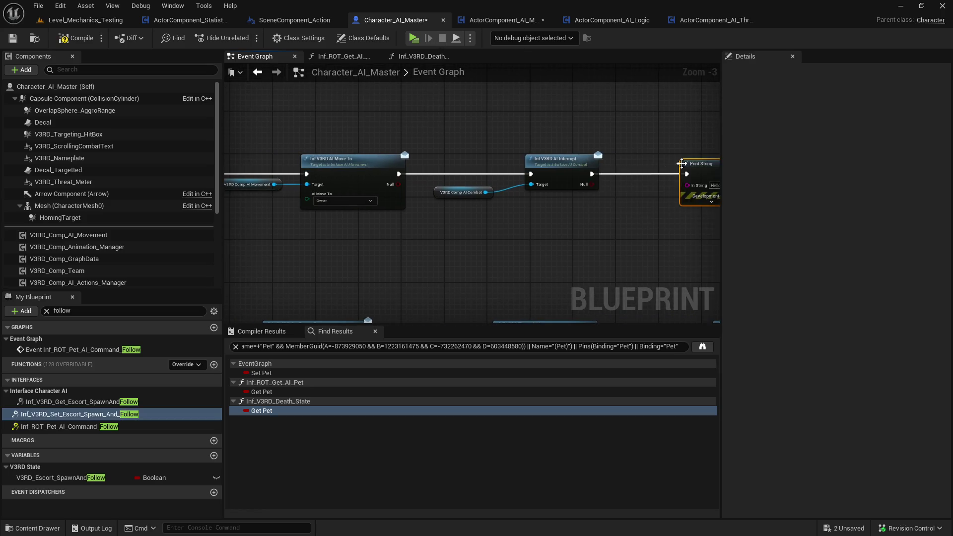
left_click_drag(574, 236, 493, 245)
right_click(493, 245)
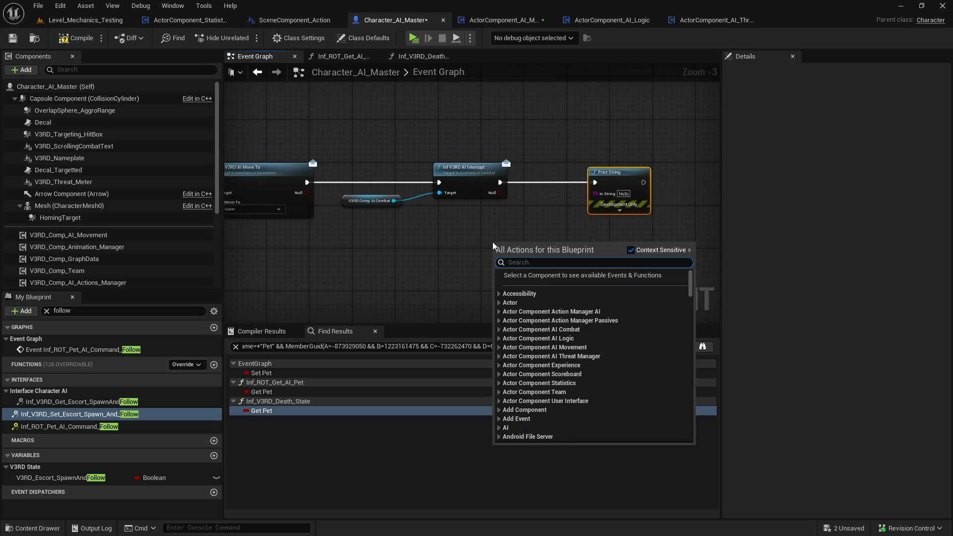
type("owner")
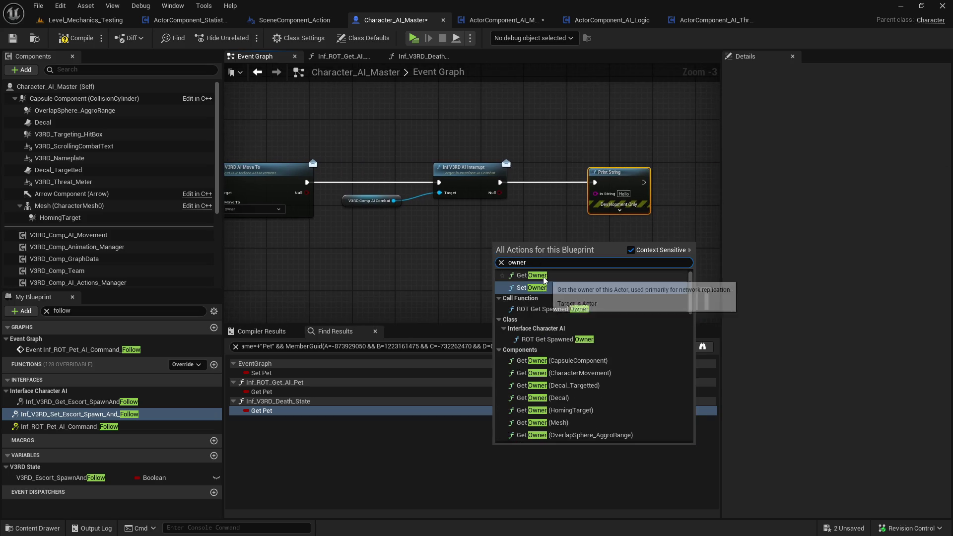
left_click(532, 275)
mouse_move(566, 257)
left_mouse_down()
mouse_move(596, 193)
mouse_move(468, 232)
left_mouse_up()
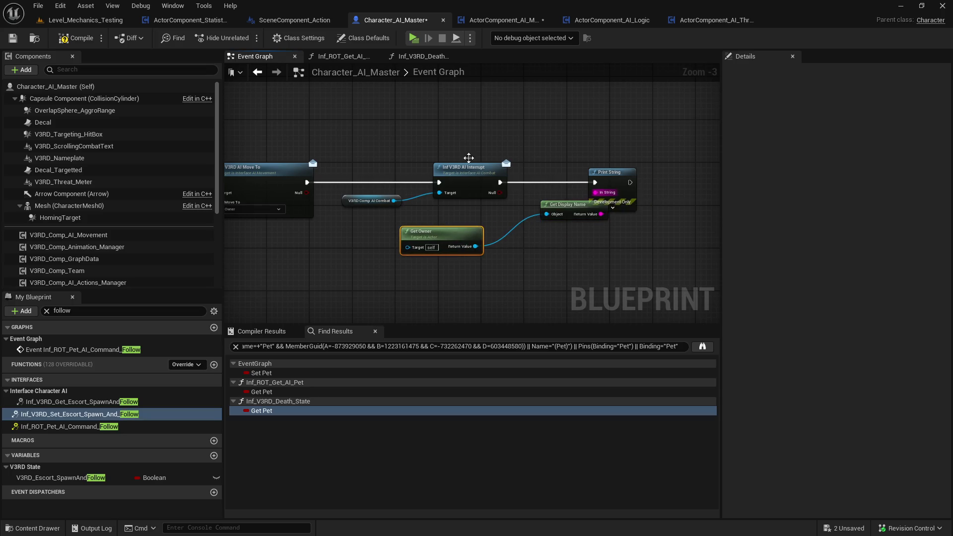
left_click(412, 38)
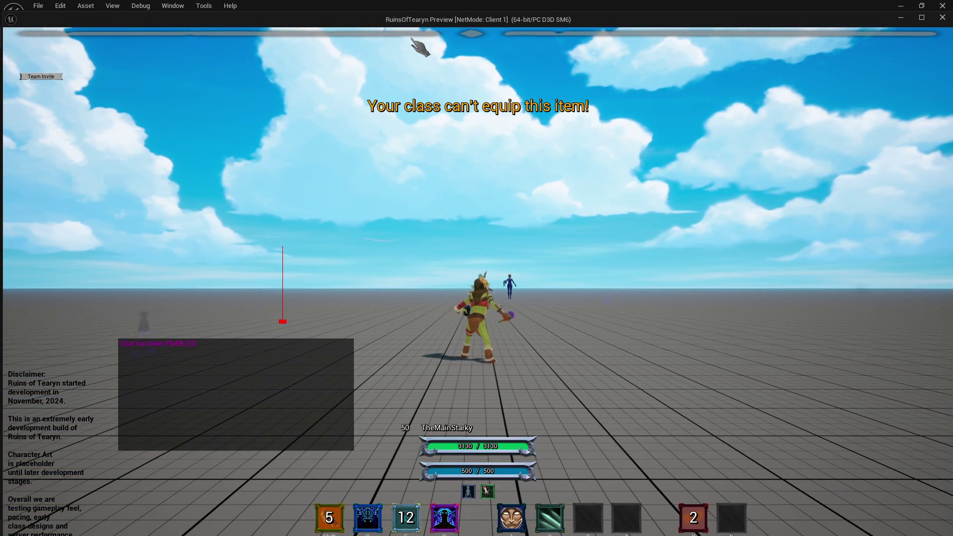
Target the Target Dummy, cast Enchant Weapons, order the pet to Follow, then stop playing
mouse_move(404, 81)
left_mouse_down()
mouse_move(457, 226)
mouse_move(429, 233)
left_mouse_up()
left_click_drag(530, 239, 527, 242)
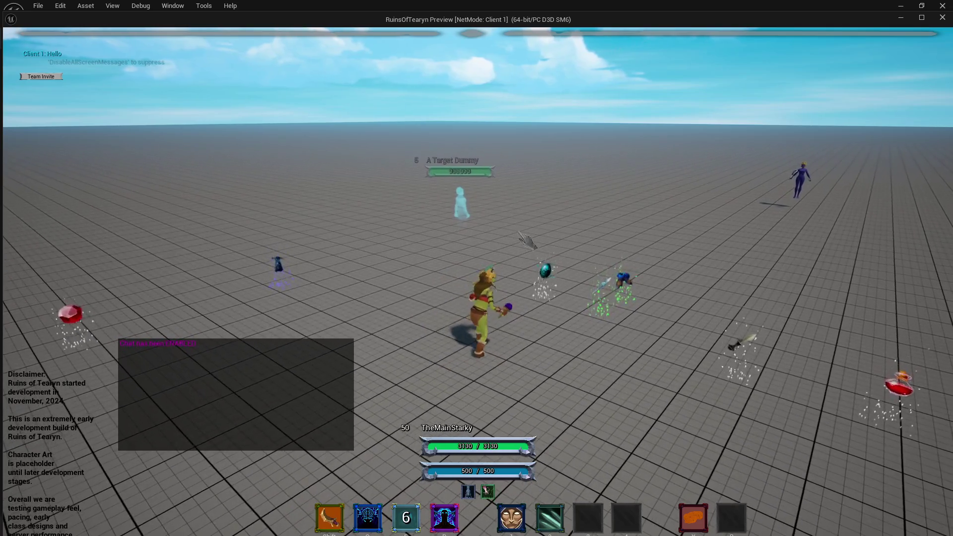
key("Tab")
key("2")
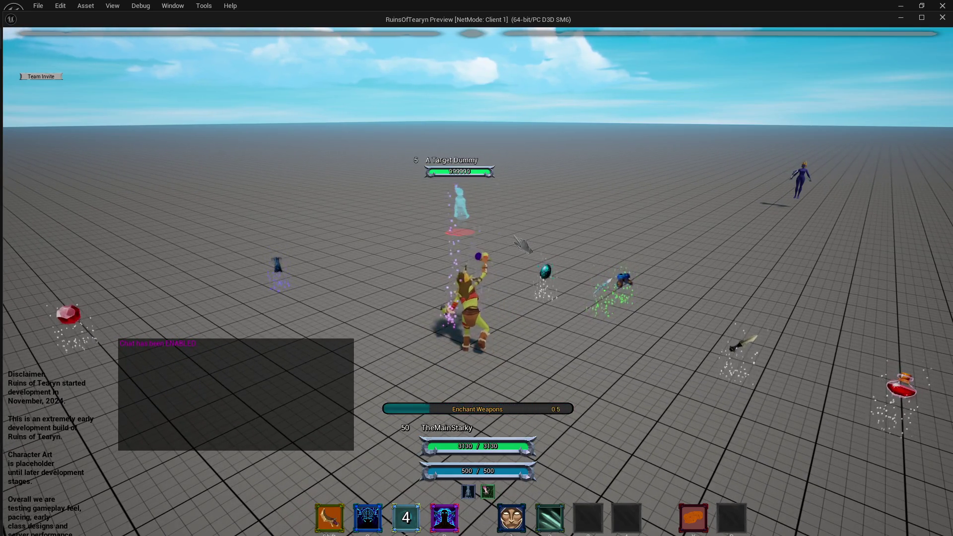
key("shift")
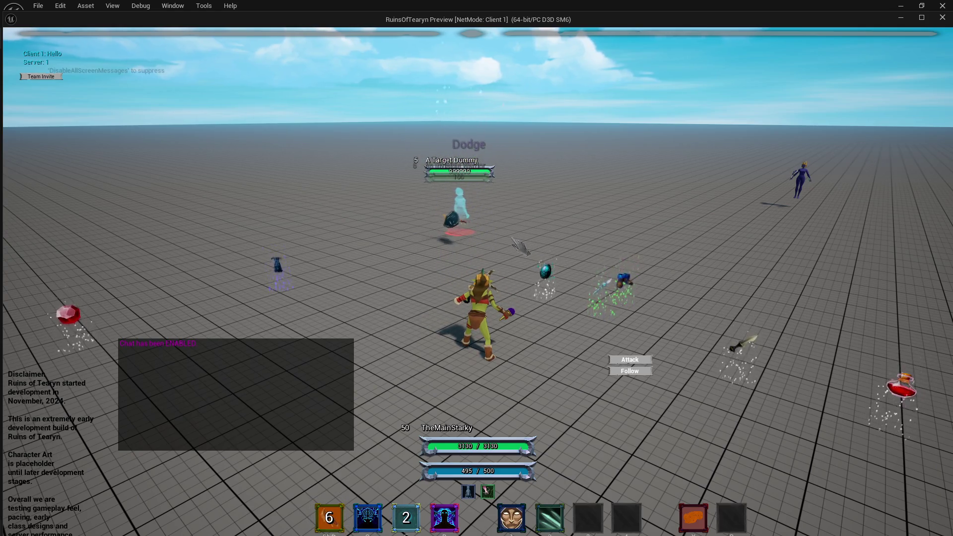
left_click(614, 373)
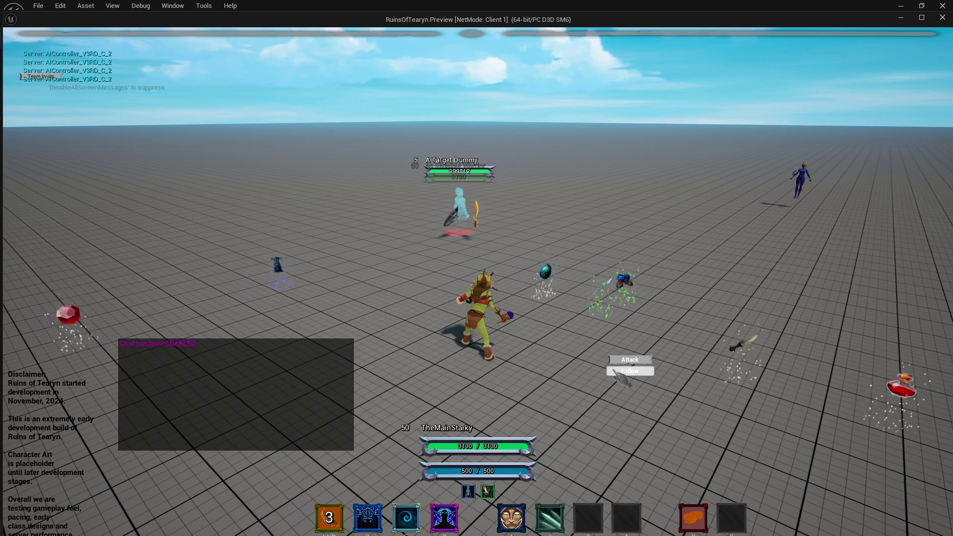
key("Escape")
Move Get Display Name below Print String and Print String closer to AI Interrupt
left_click(610, 174)
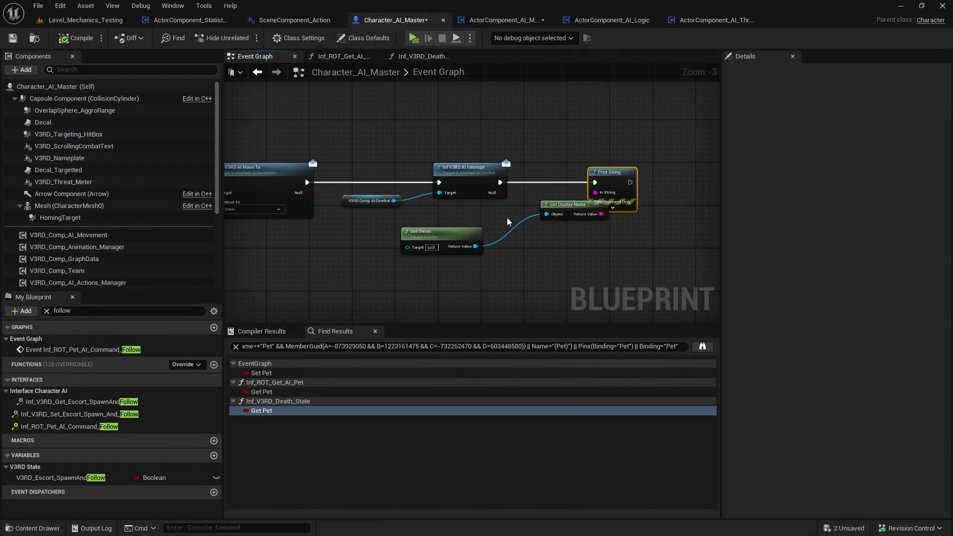
mouse_move(569, 212)
left_mouse_down()
mouse_move(525, 246)
mouse_move(450, 265)
left_mouse_up()
mouse_move(617, 173)
left_mouse_down()
mouse_move(599, 211)
mouse_move(589, 166)
left_mouse_up()
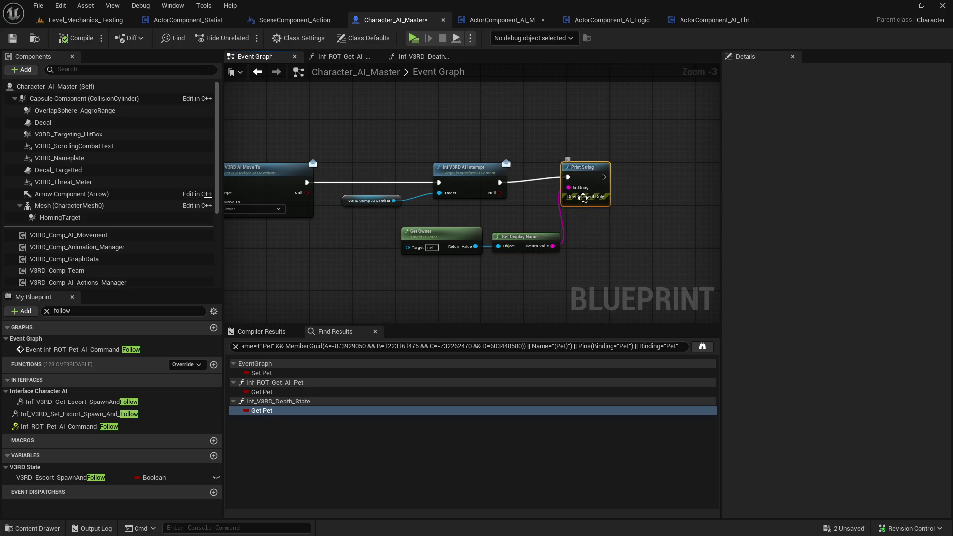
scroll(479, 256, "down", 2)
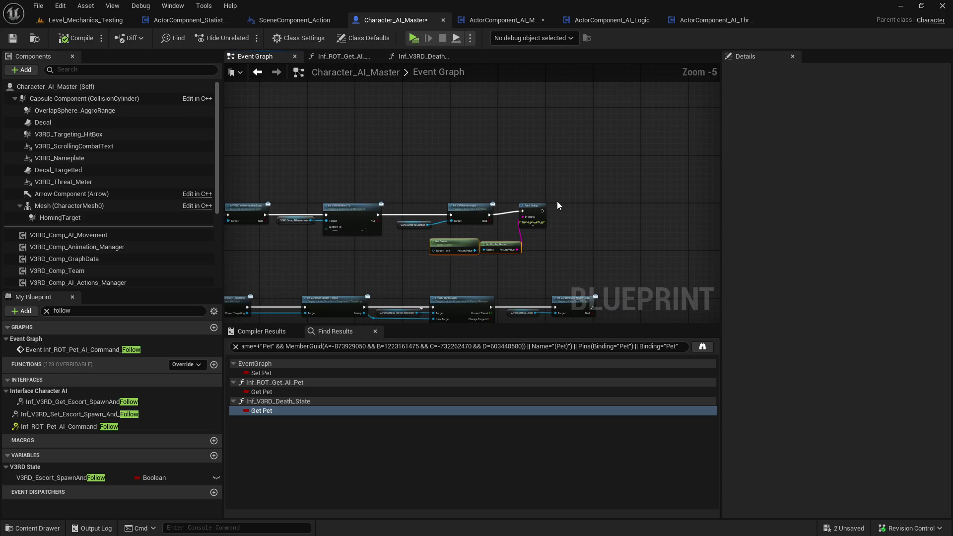
Jump to the escort spawn-and-follow event and clear the 'follow' member filter
double_click(79, 414)
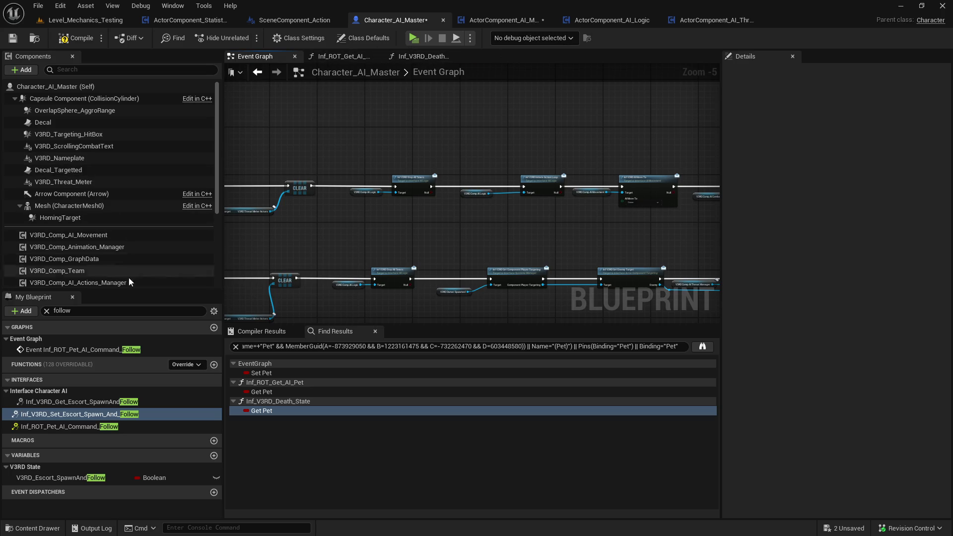
scroll(103, 237, "down", 5)
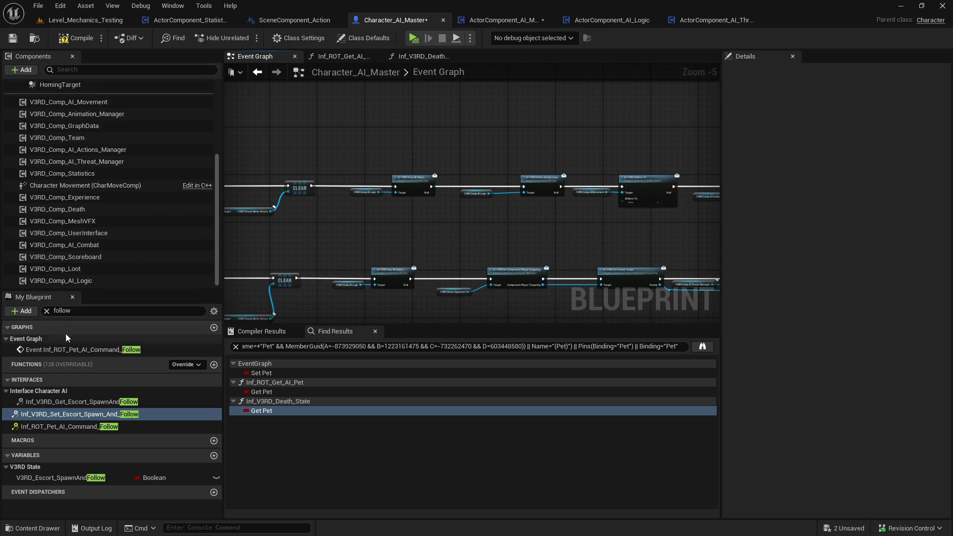
left_click(46, 311)
Jump to the Event BeginPlay chain and look over its following spawn nodes
left_click(26, 335)
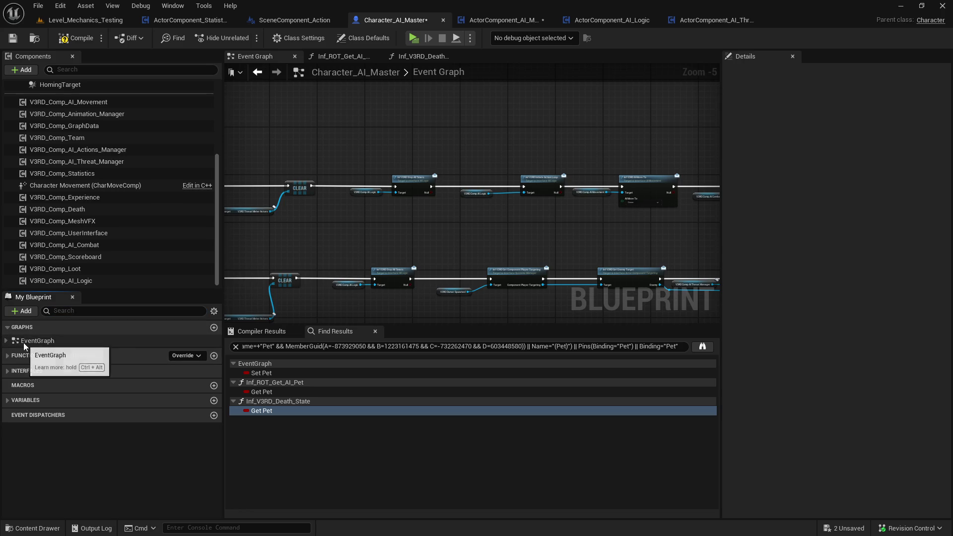
double_click(23, 342)
double_click(36, 353)
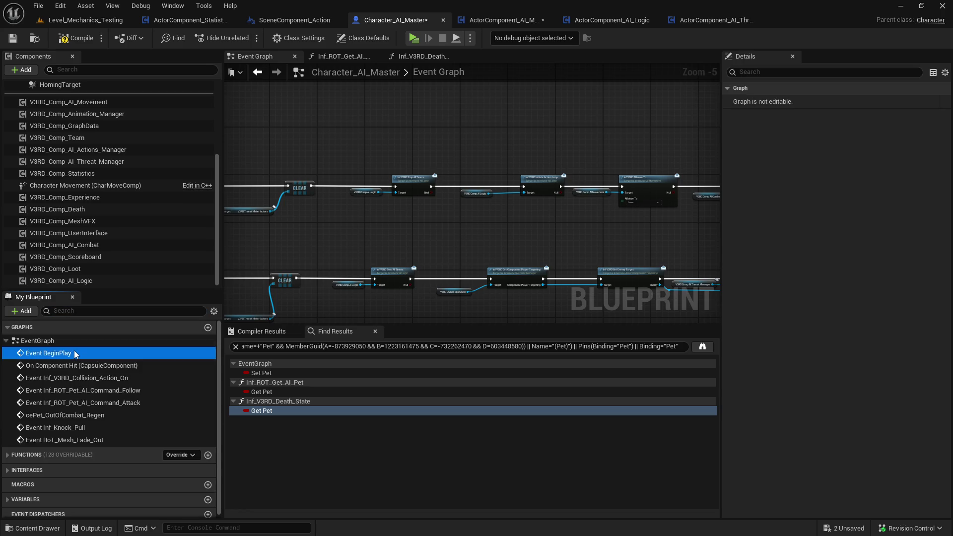
scroll(335, 208, "up", 2)
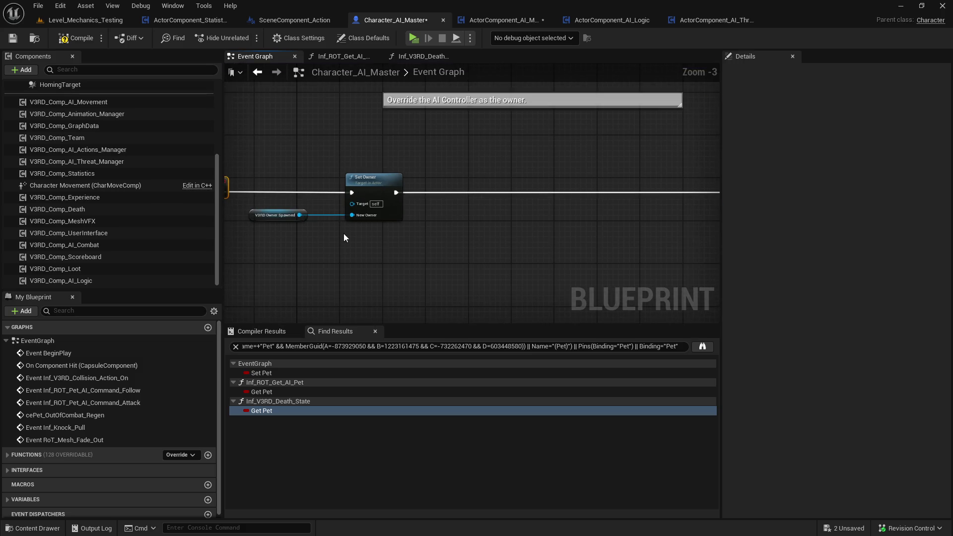
left_click_drag(359, 247, 451, 247)
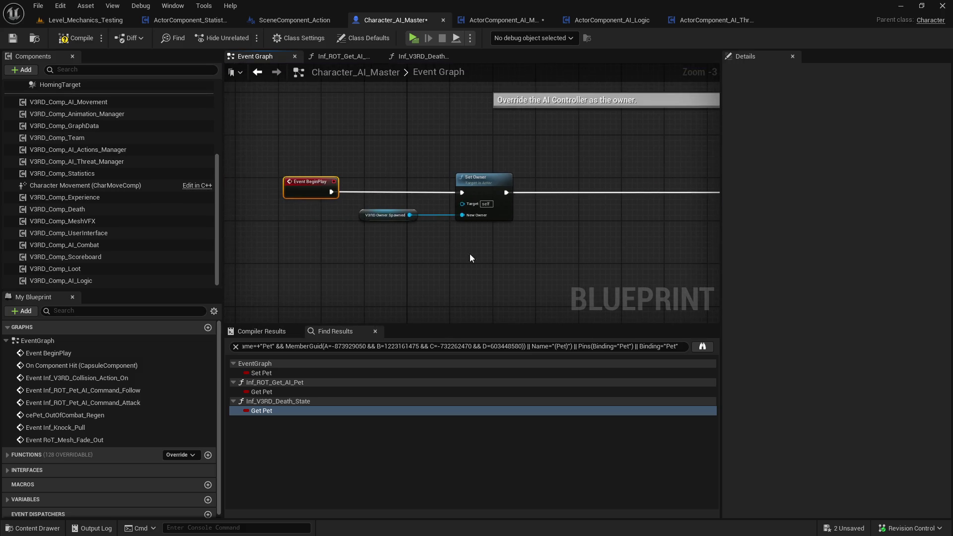
scroll(539, 257, "down", 2)
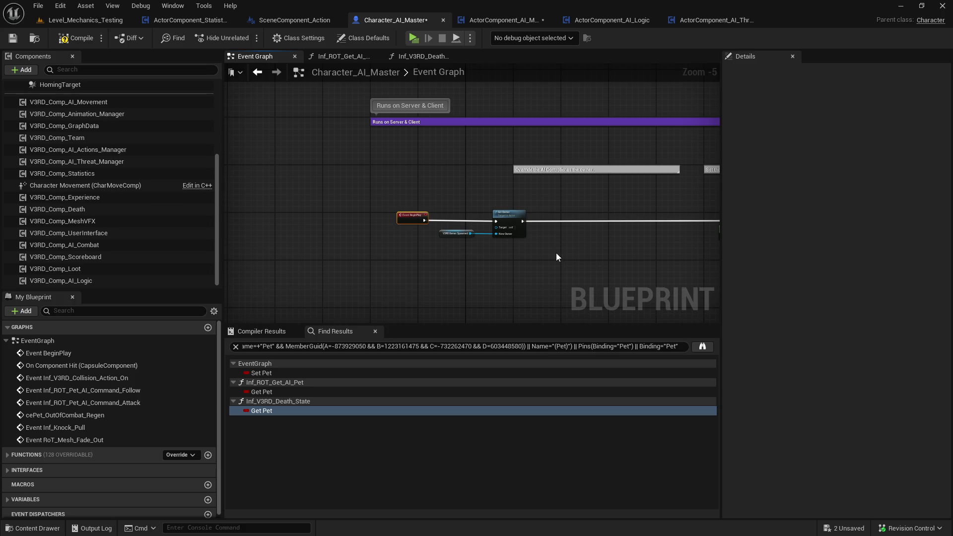
scroll(556, 252, "up", 3)
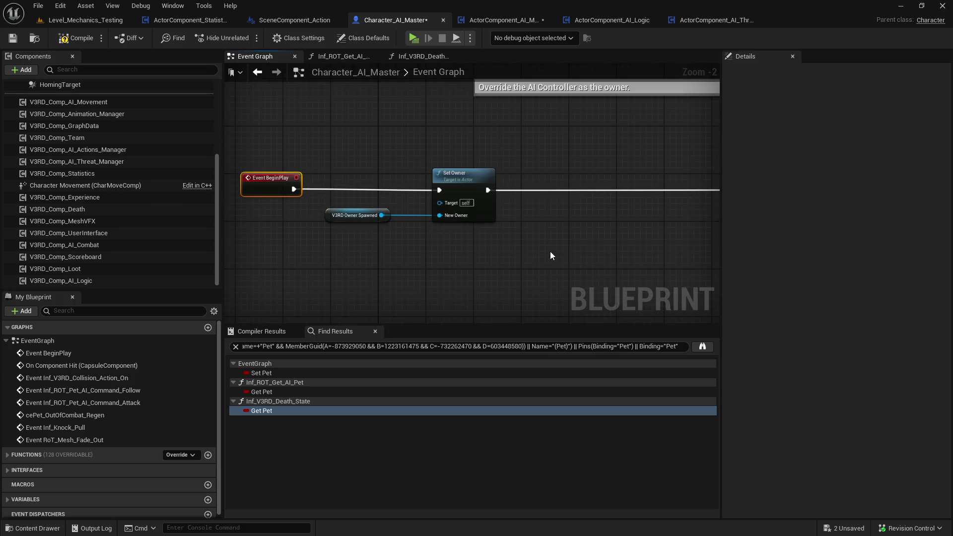
scroll(550, 255, "down", 1)
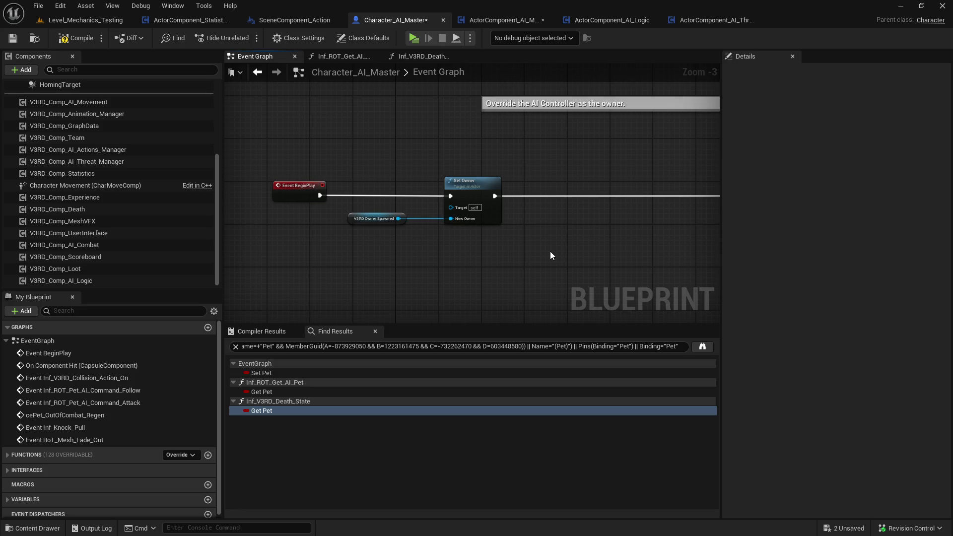
mouse_move(550, 251)
left_mouse_down()
mouse_move(364, 253)
mouse_move(474, 227)
left_mouse_up()
scroll(364, 253, "down", 2)
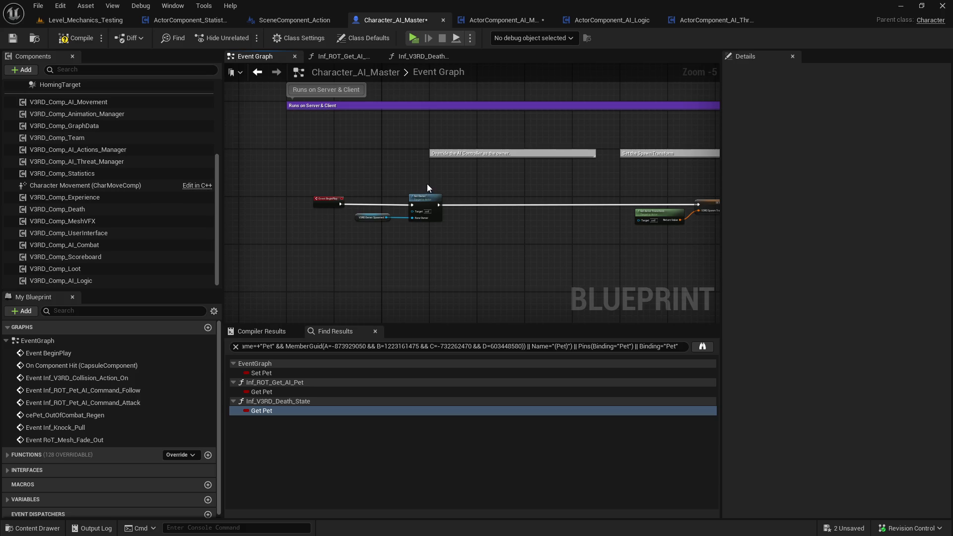
Check the Set Owner and V3RD Owner Spawned nodes, then expand the Interfaces list
left_click_drag(427, 184, 363, 225)
scroll(363, 225, "up", 2)
scroll(363, 226, "down", 2)
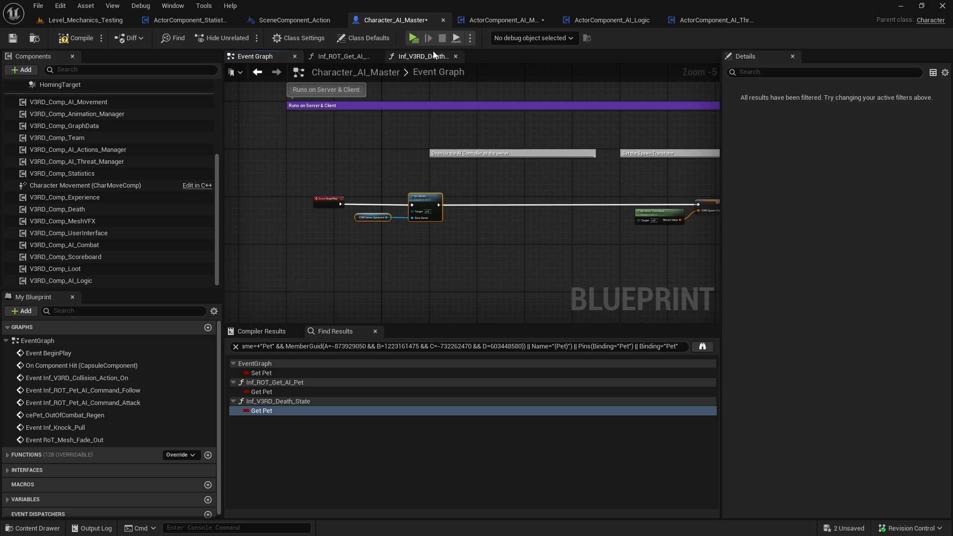
left_click(469, 212)
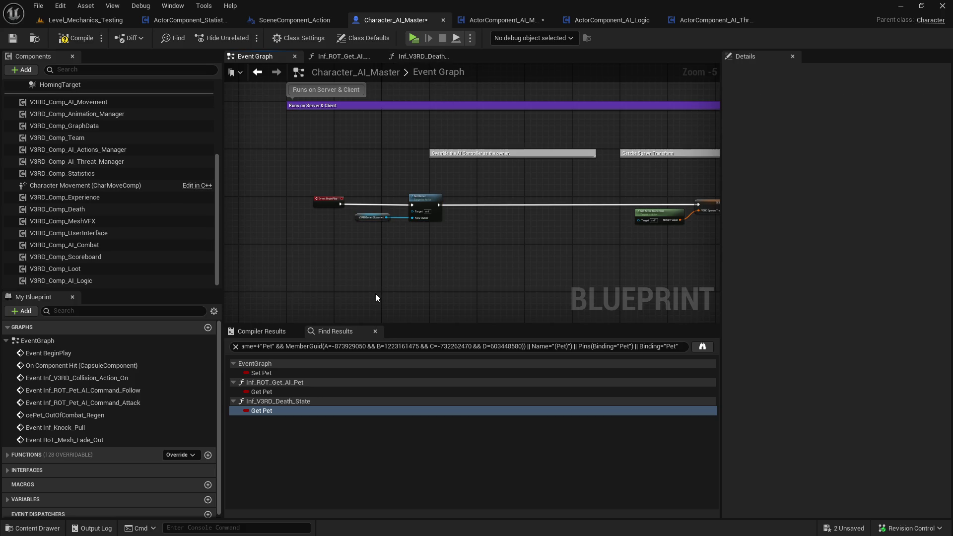
scroll(148, 457, "down", 1)
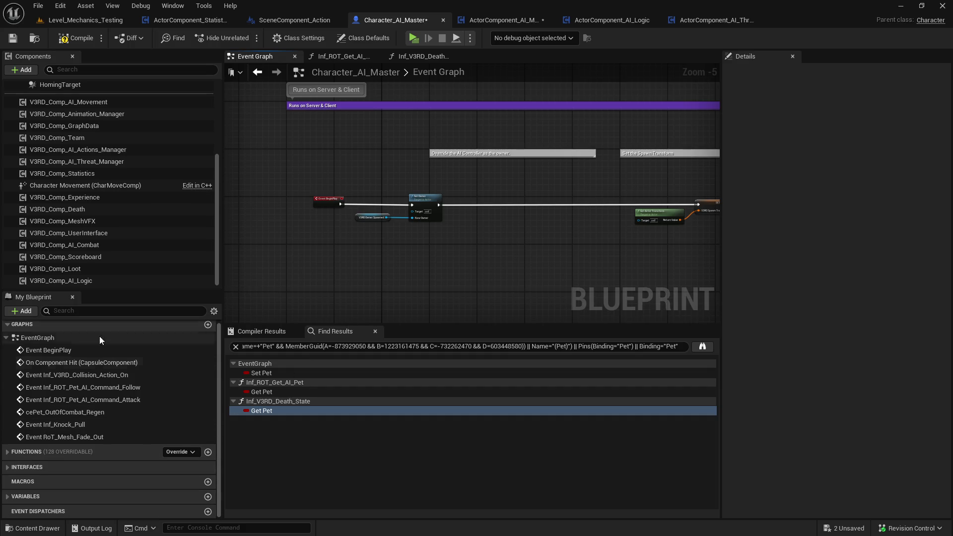
left_click(7, 468)
scroll(14, 467, "down", 5)
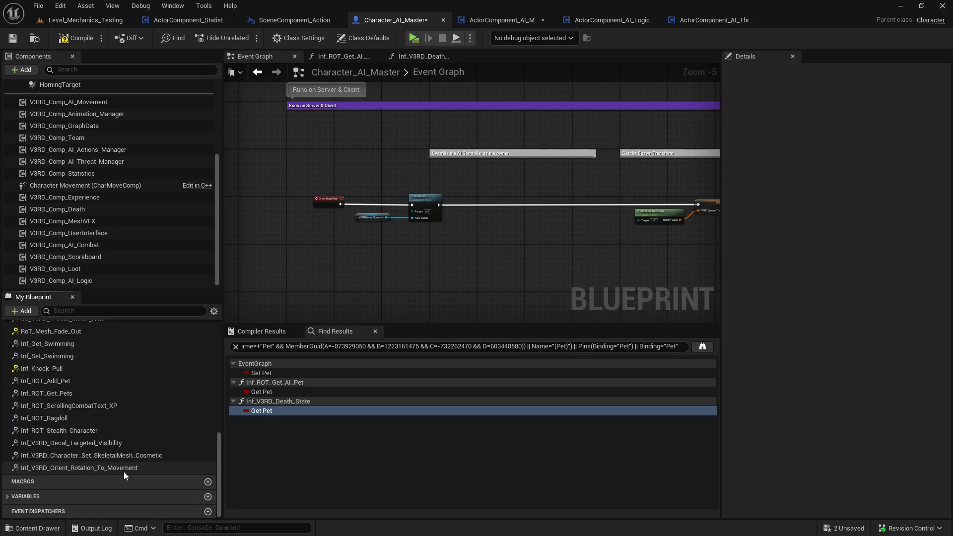
Filter members by 'own' and find all references to ROT_Get_Spawned_Owner
left_click(101, 311)
type("own")
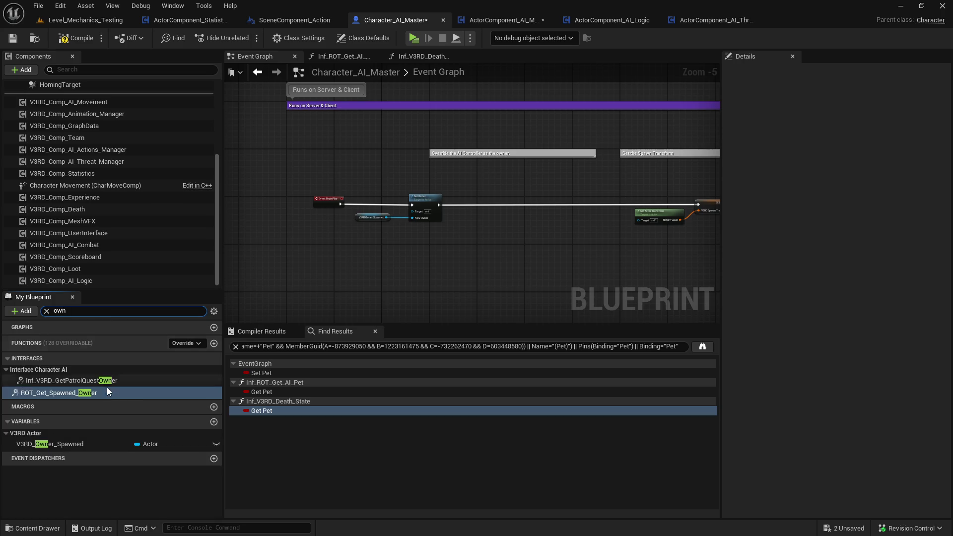
right_click(85, 395)
mouse_move(181, 447)
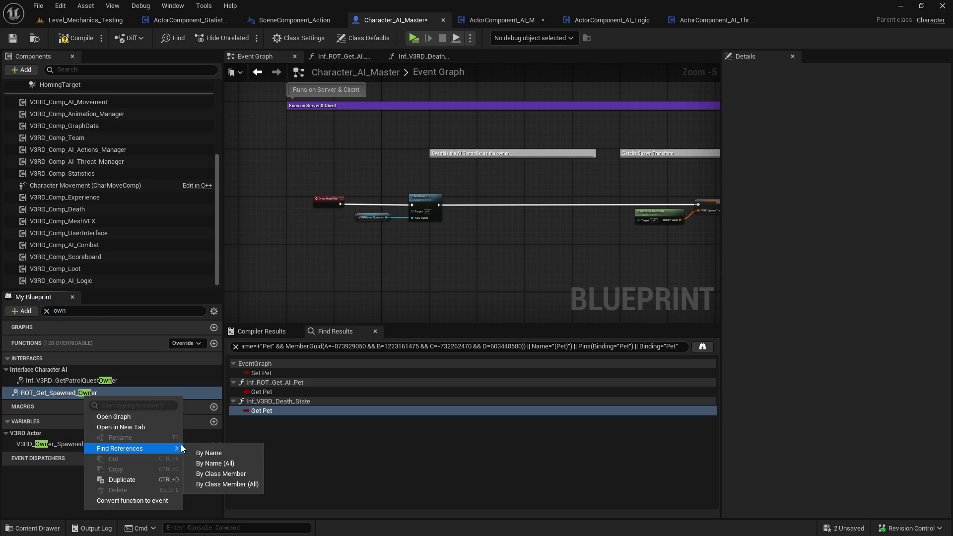
left_click(248, 475)
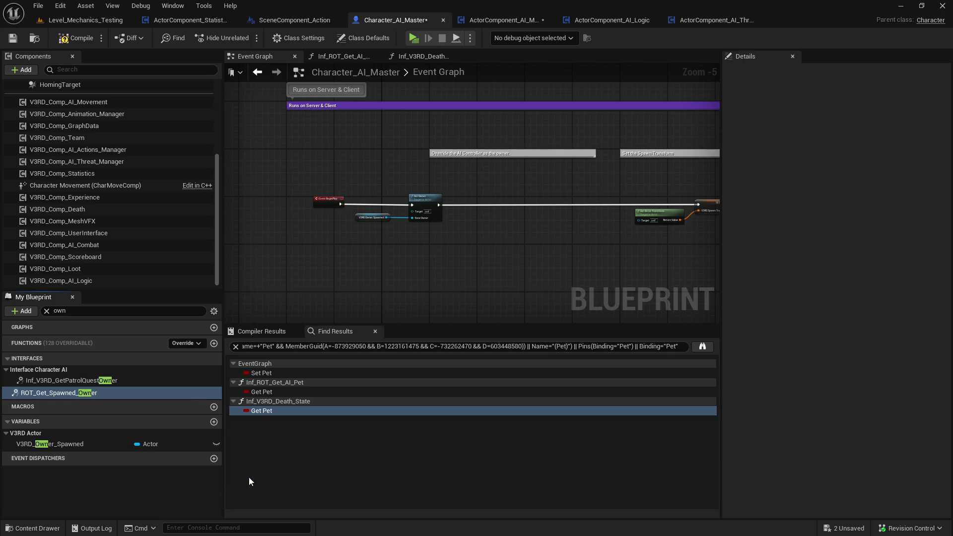
Open the ROT_Get_Spawned_Owner call in fV3RD_Avoidance and pull a wire from Action Owner
left_click(637, 354)
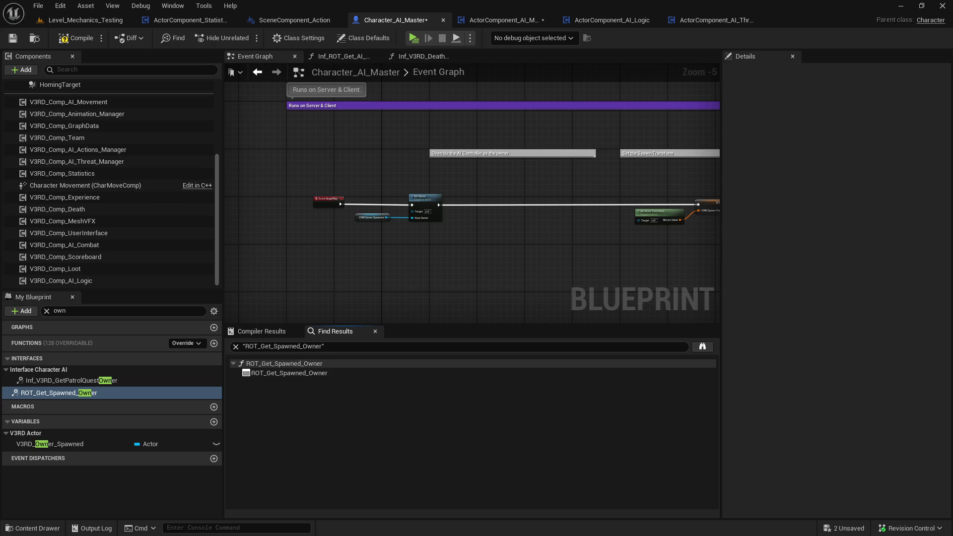
left_click(190, 19)
mouse_move(383, 258)
left_mouse_down()
mouse_move(342, 259)
mouse_move(412, 268)
left_mouse_up()
Add a Get Owner node wired from Action Owner, undoing a mistaken Set Owner
type("owne")
left_click(412, 268)
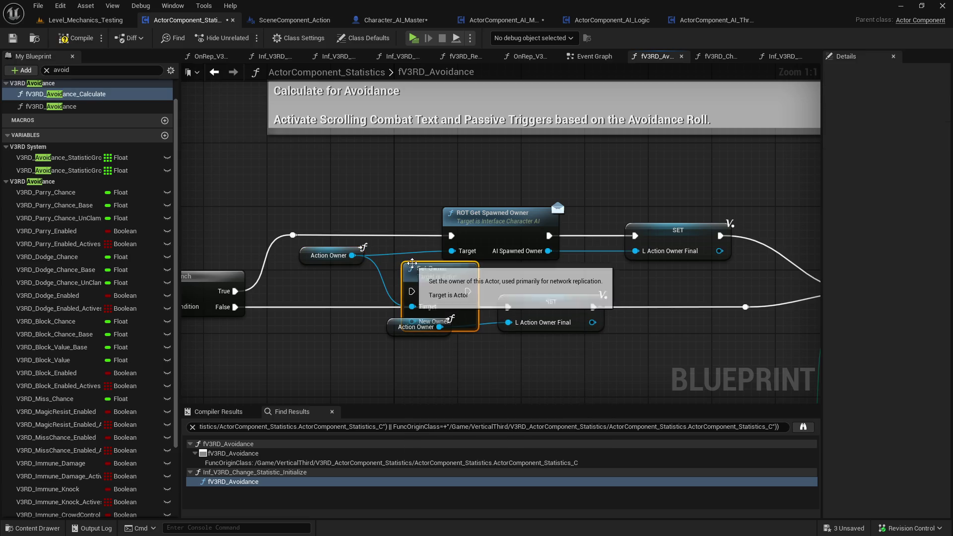
left_click_drag(352, 255, 416, 281)
type("set owner")
key("Return")
key("ctrl+z")
left_click_drag(352, 255, 413, 271)
type("owner")
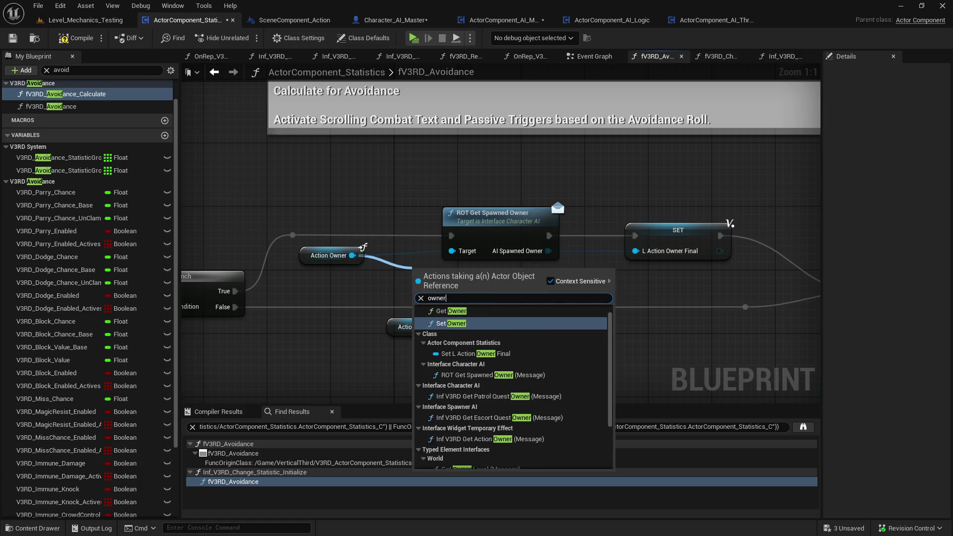
left_click(453, 311)
Feed Get Owner into L Action Owner Final and bypass ROT Get Spawned Owner entirely
left_click_drag(466, 254, 457, 222)
mouse_move(472, 294)
left_mouse_down()
mouse_move(487, 270)
mouse_move(636, 250)
left_mouse_up()
left_click(468, 224, "alt")
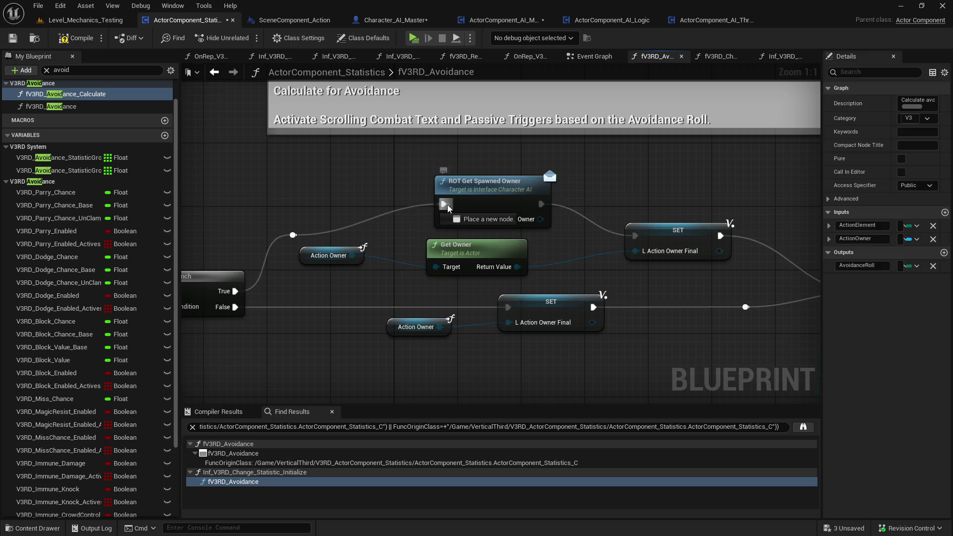
left_click_drag(446, 204, 624, 239)
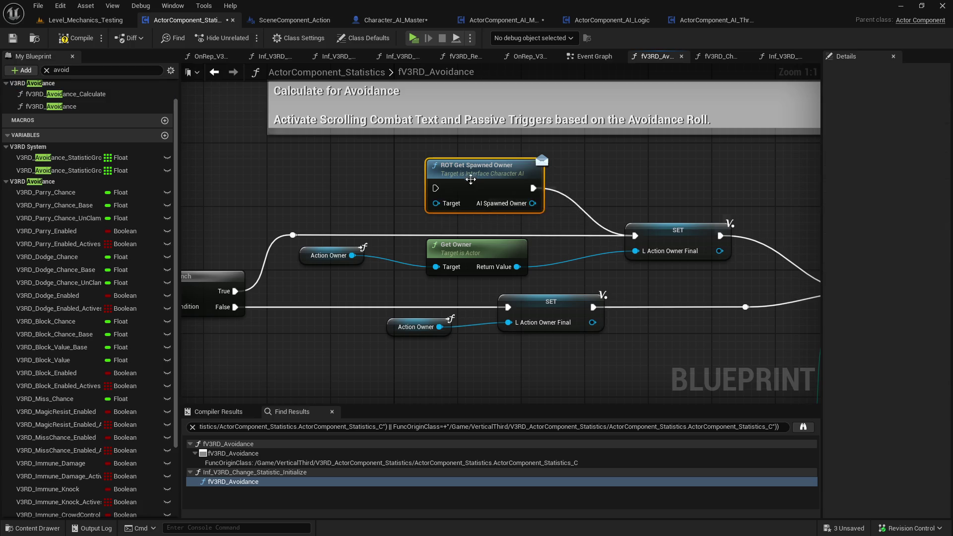
left_click(541, 204, "alt")
left_click_drag(508, 219, 499, 187)
left_click(511, 243)
left_click_drag(328, 256, 344, 275)
left_click_drag(471, 246, 488, 254)
left_click(516, 244)
Find other references to ROT Get Spawned Owner and go to fV3RD_Change_Statistic_Modify
left_click(501, 169)
key("F7")
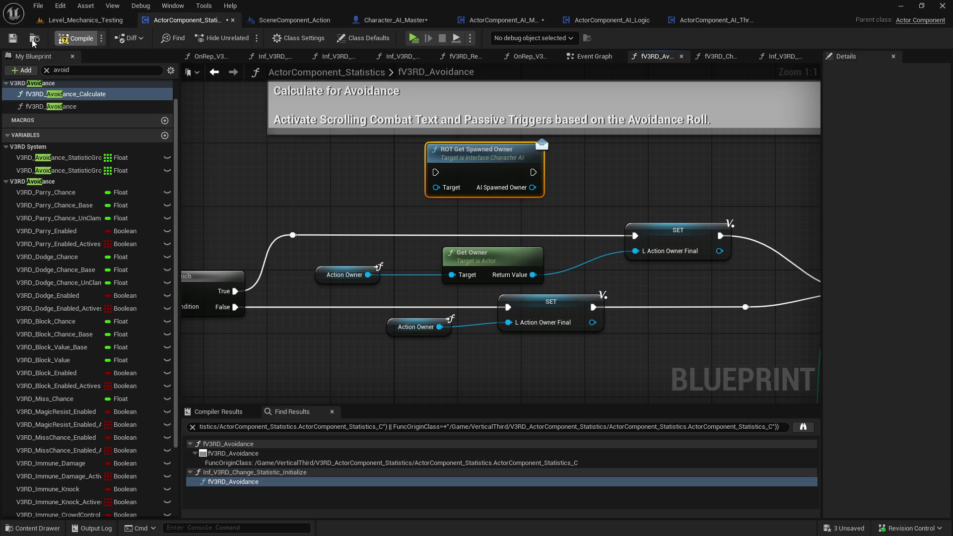
left_click_drag(517, 234, 389, 267)
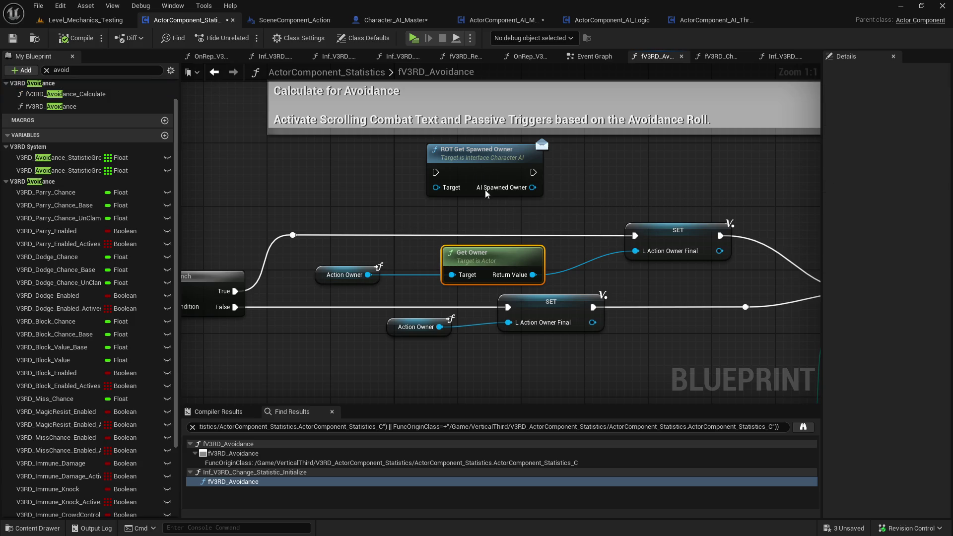
right_click(479, 171)
mouse_move(535, 273)
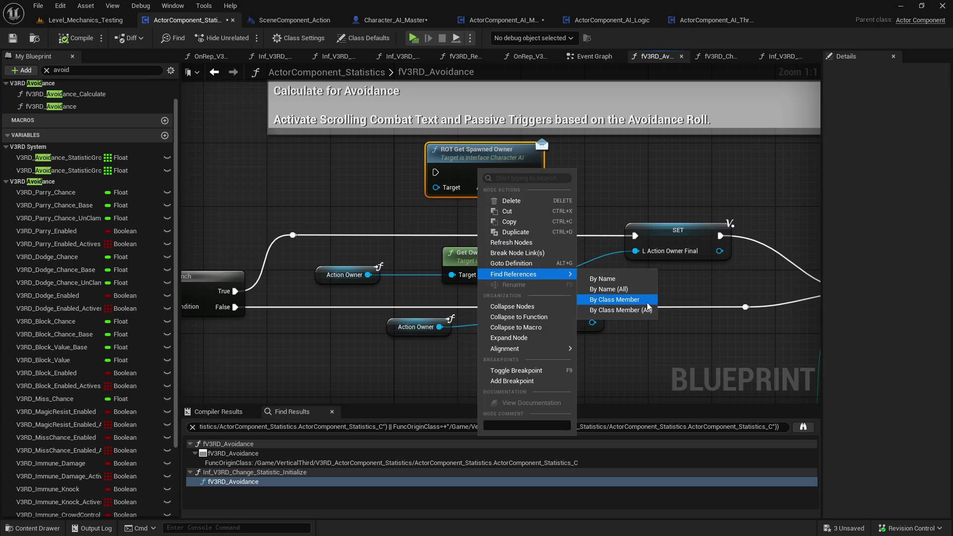
left_click(360, 436)
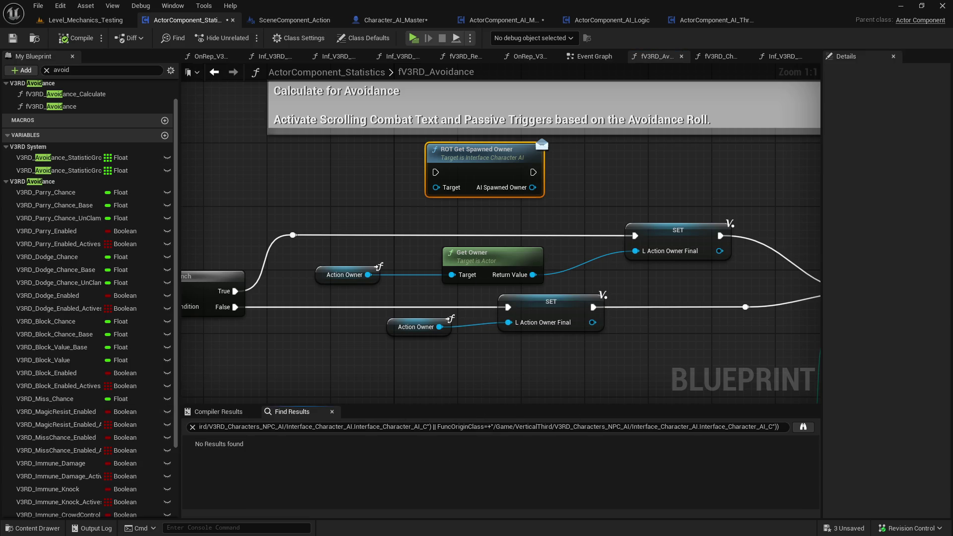
key("alt+Left")
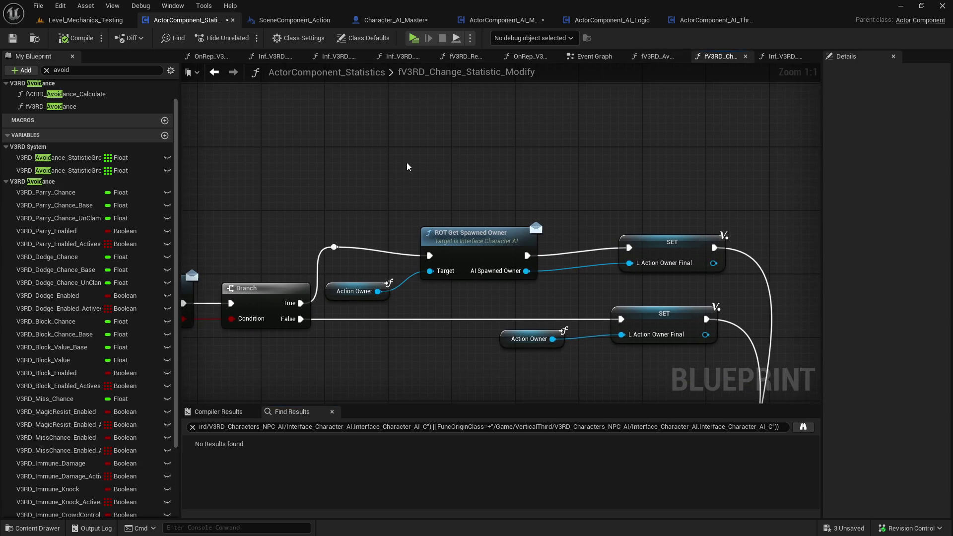
Wire a Get Owner of Action Owner into L Action Owner Final, bypassing ROT Get Spawned Owner
key("ctrl+z")
left_click_drag(379, 292, 422, 192)
left_click_drag(495, 184, 630, 263)
left_click_drag(439, 257, 631, 248)
left_click_drag(516, 240, 509, 106)
mouse_move(445, 157)
left_mouse_down()
mouse_move(475, 272)
mouse_move(469, 259)
left_mouse_up()
left_click(484, 222)
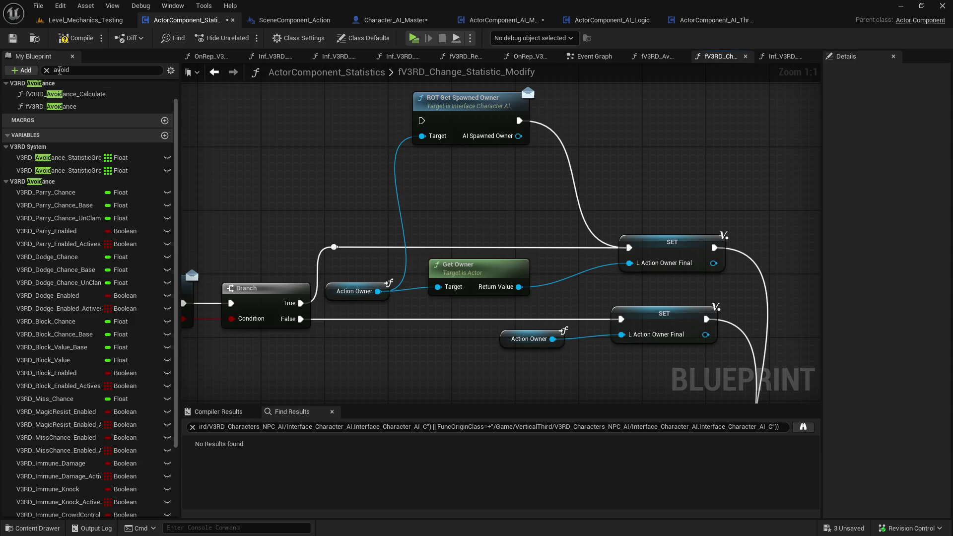
Compile ActorComponent_Statistics, save all assets, and return to Character_AI_Master
left_click(14, 40)
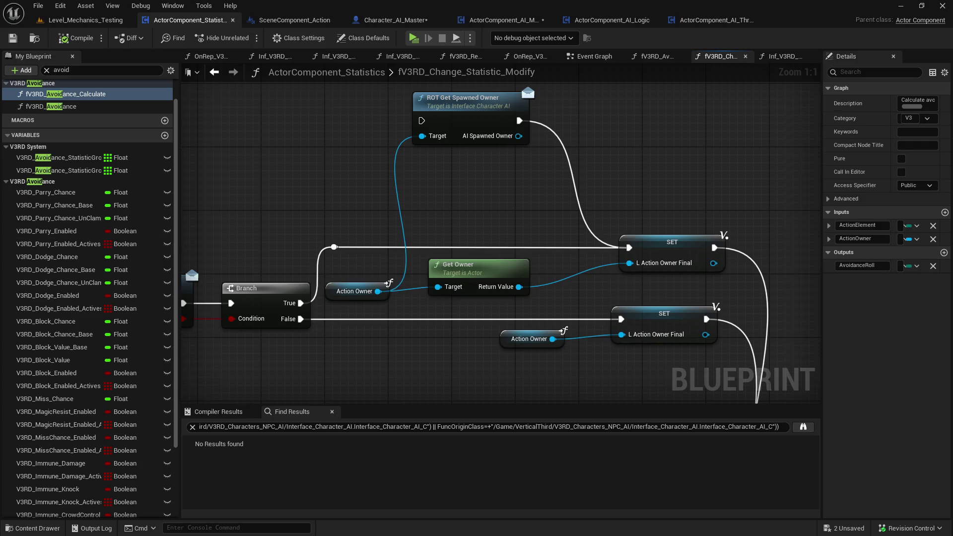
scroll(427, 261, "down", 5)
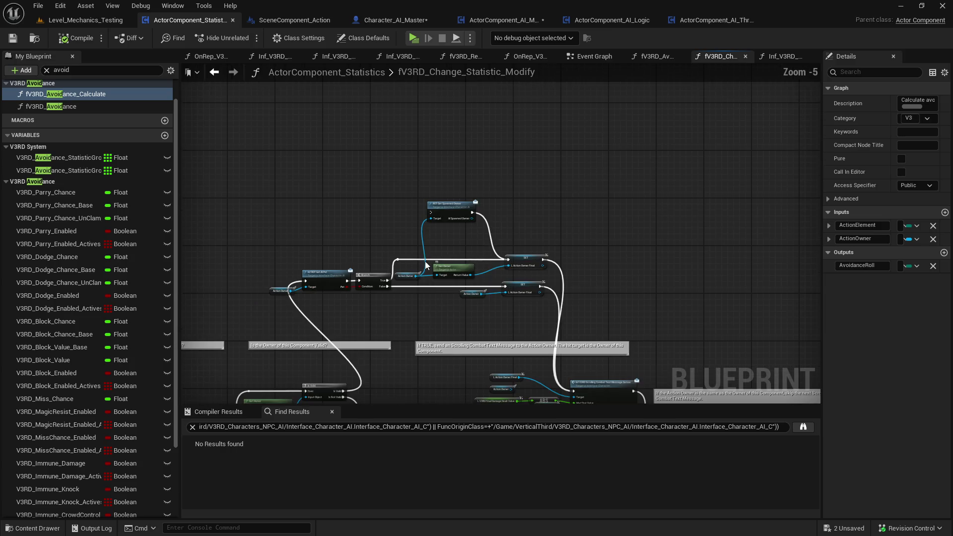
key("ctrl+space")
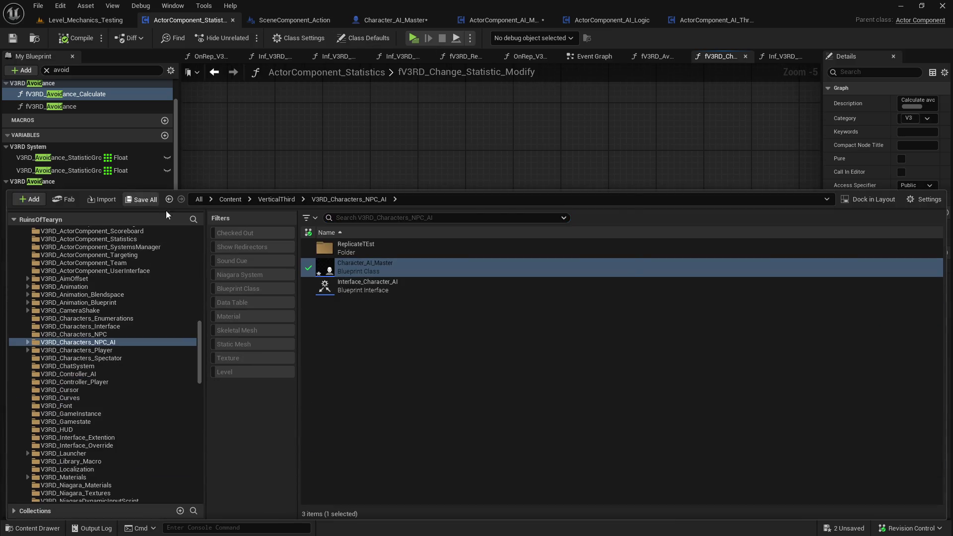
left_click(146, 200)
left_click(567, 386)
left_click(567, 386)
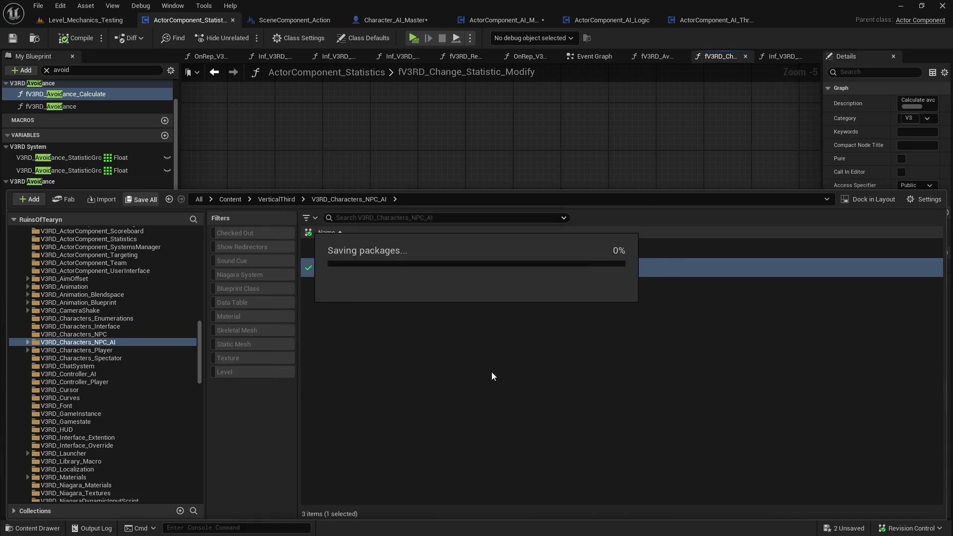
left_click(492, 109)
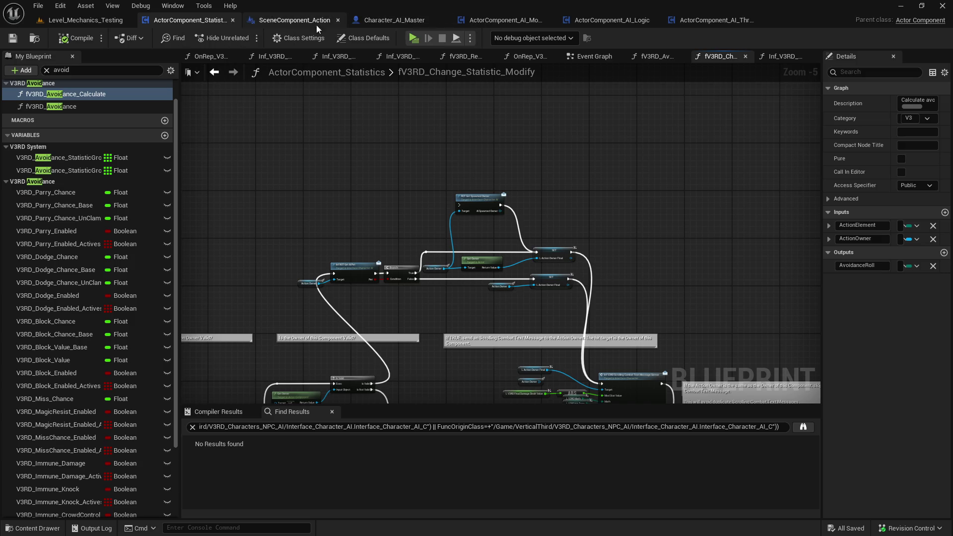
left_click(395, 21)
Search the find results for 'ai controller'
left_click(332, 350)
type("ai conto")
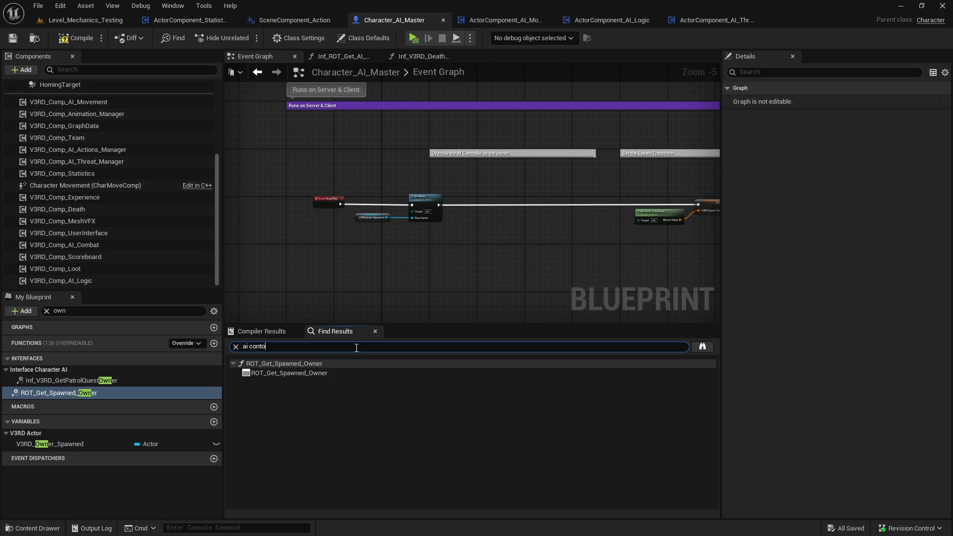
key("BackSpace")
type("roller")
key("Return")
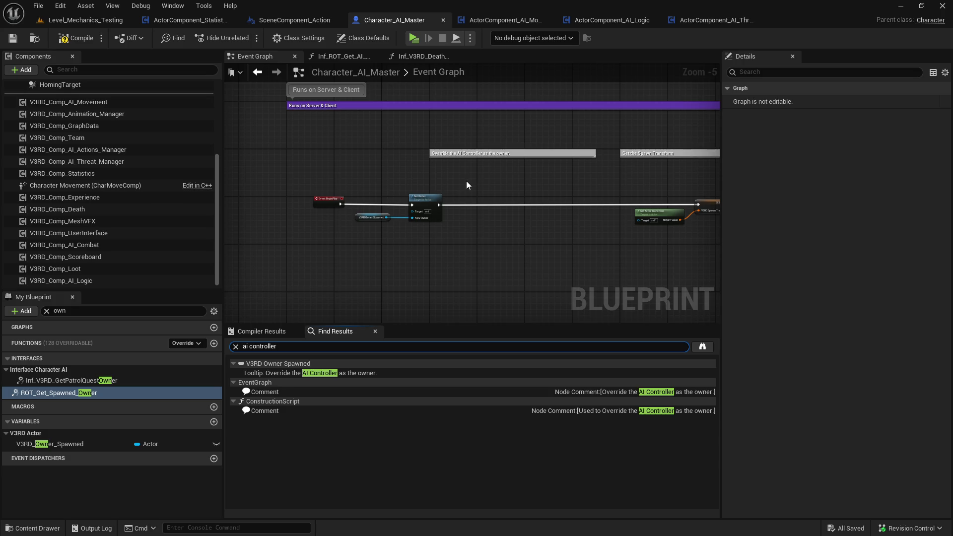
Connect BeginPlay's execution directly past the Set Owner node
scroll(467, 181, "up", 1)
left_click_drag(465, 190, 333, 237)
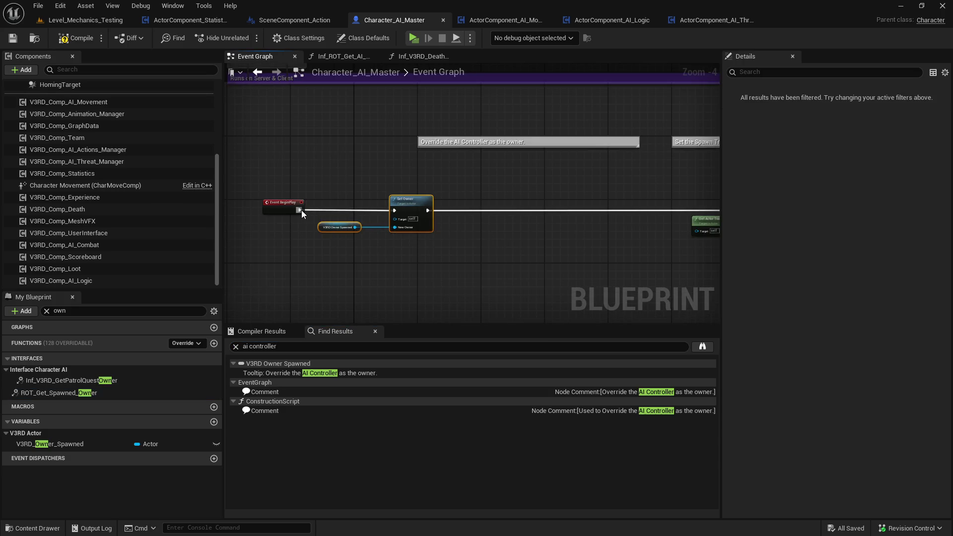
scroll(302, 210, "down", 1)
scroll(447, 203, "up", 1)
left_click_drag(469, 203, 341, 201)
key("Escape")
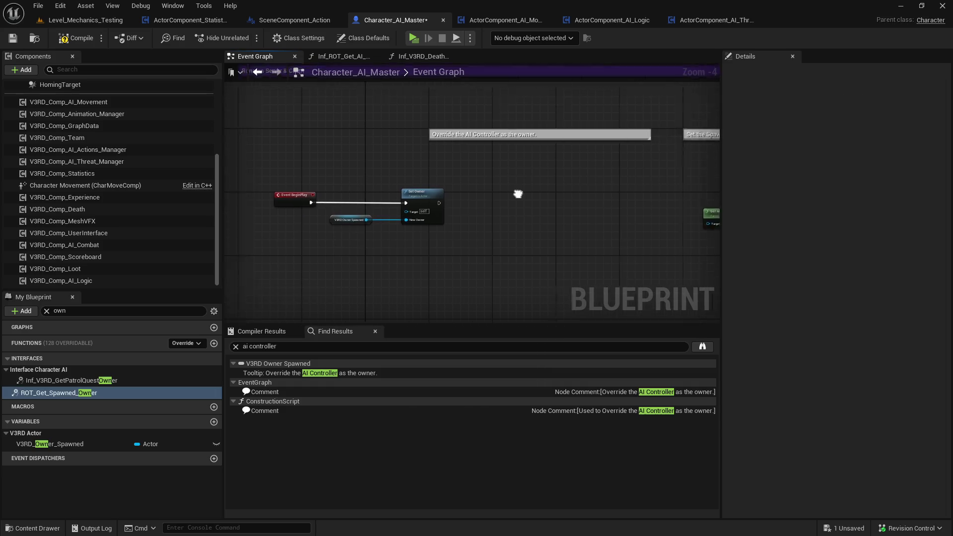
key("ctrl+z")
left_click_drag(504, 220, 376, 219)
Delete Set Owner and its owner getter from the BeginPlay chain
left_click_drag(528, 187, 404, 260)
key("Delete")
scroll(417, 252, "down", 4)
left_click_drag(548, 250, 548, 176)
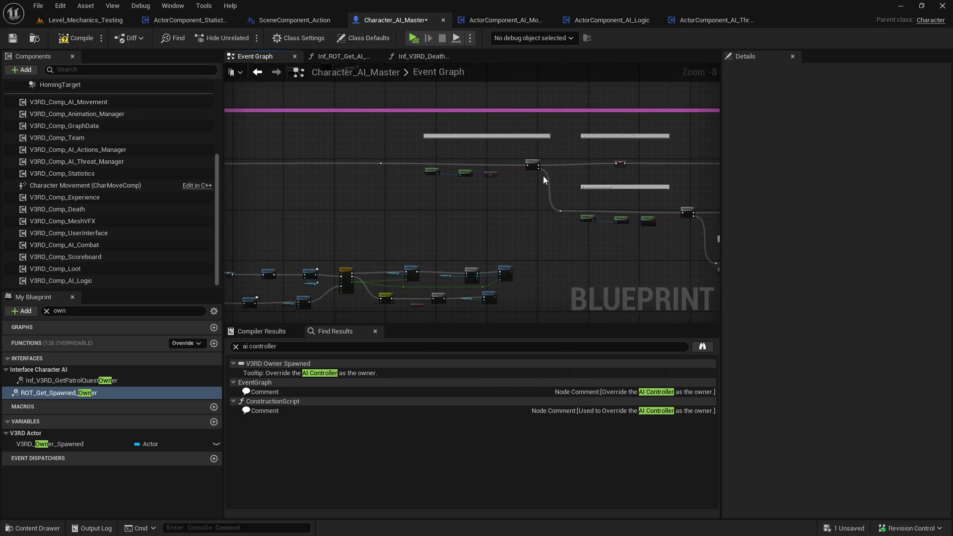
scroll(437, 167, "up", 3)
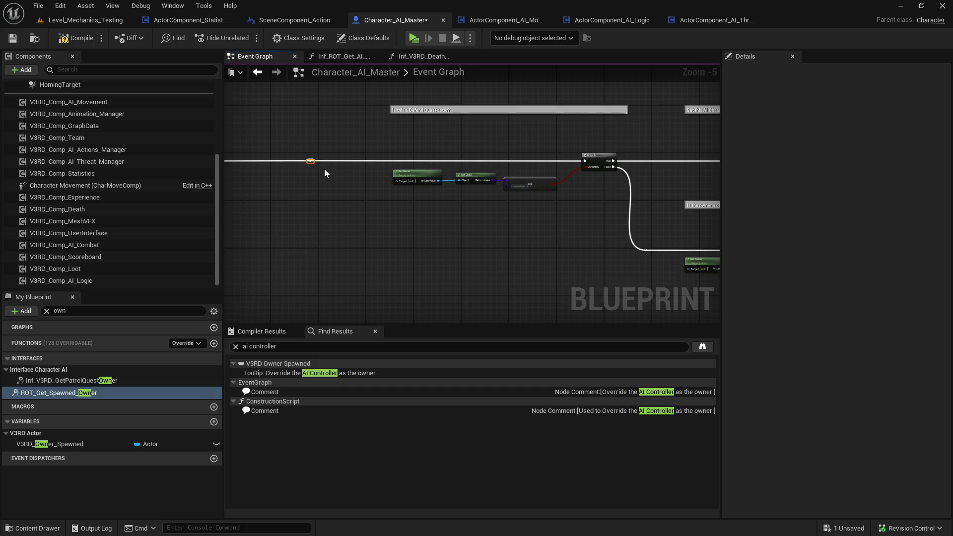
Check the Switch Has Authority server and client sections, then compile and save
mouse_move(326, 173)
left_mouse_down()
mouse_move(643, 187)
mouse_move(585, 206)
mouse_move(812, 216)
left_mouse_up()
scroll(629, 237, "down", 3)
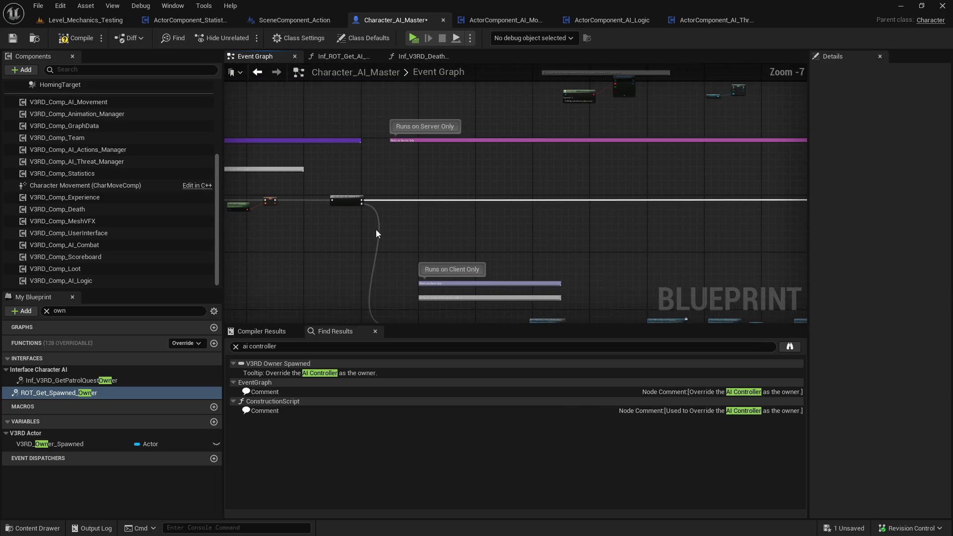
scroll(366, 205, "up", 4)
mouse_move(348, 196)
left_mouse_down()
mouse_move(844, 201)
mouse_move(675, 195)
mouse_move(765, 188)
left_mouse_up()
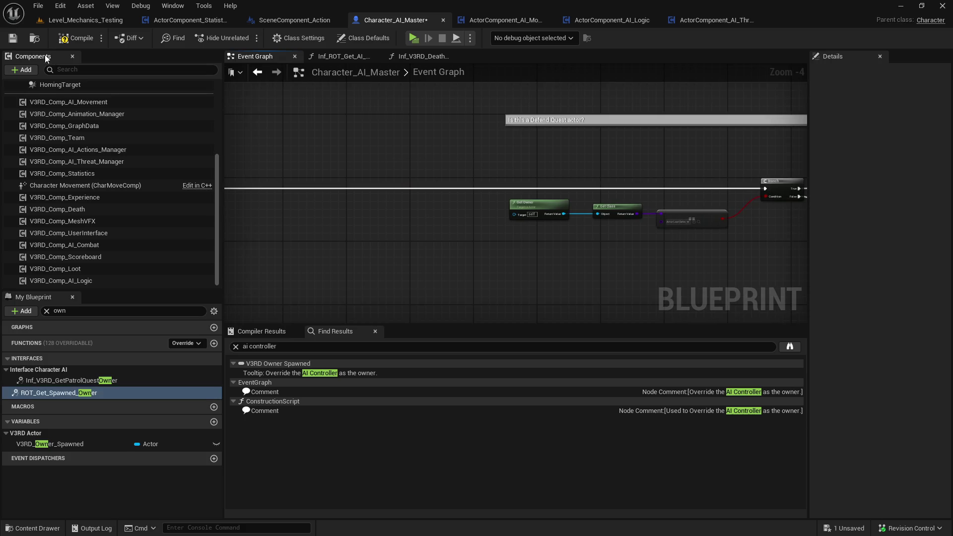
left_click(59, 42)
left_click(13, 40)
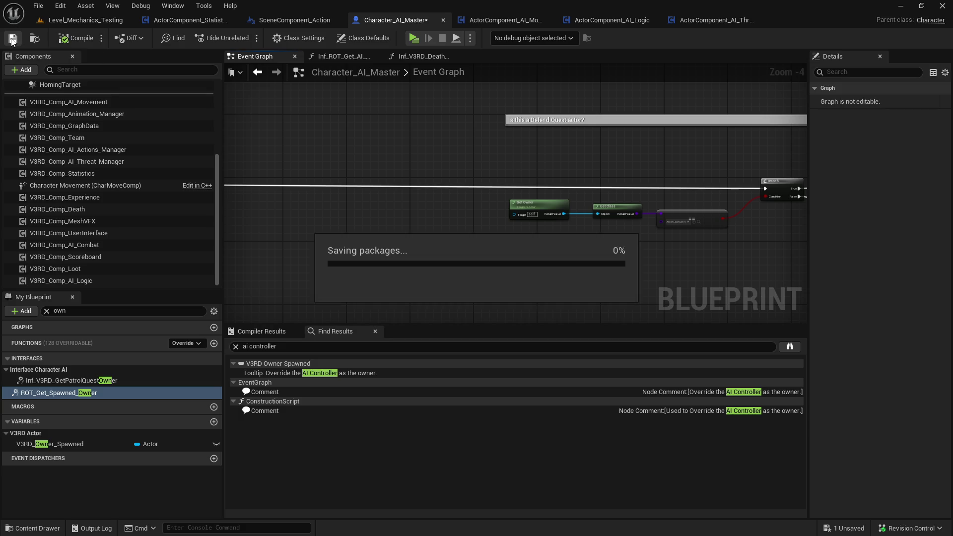
left_click_drag(531, 158, 227, 151)
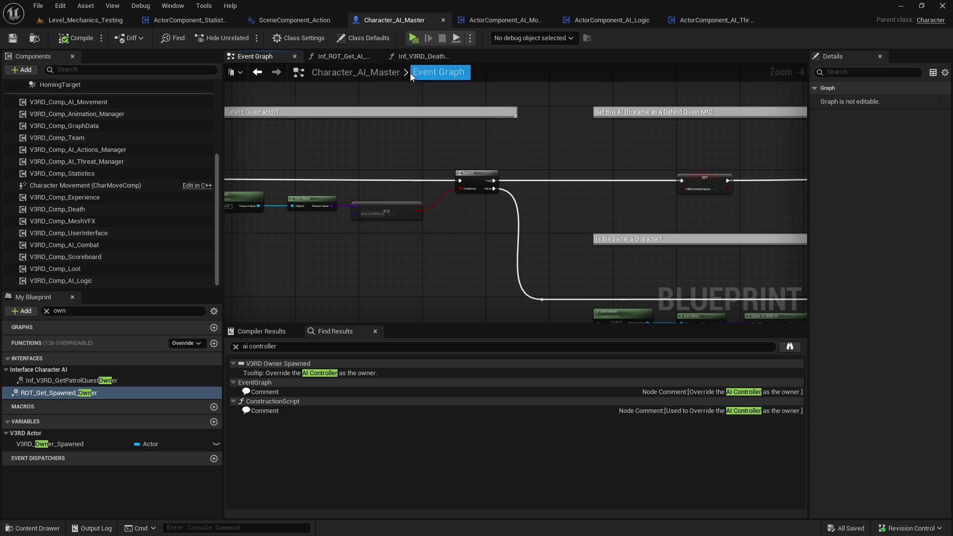
Switch to Level_Mechanics_Testing and frame the Actor_Spawner_AI3 spawner and pillar in view
left_click(72, 21)
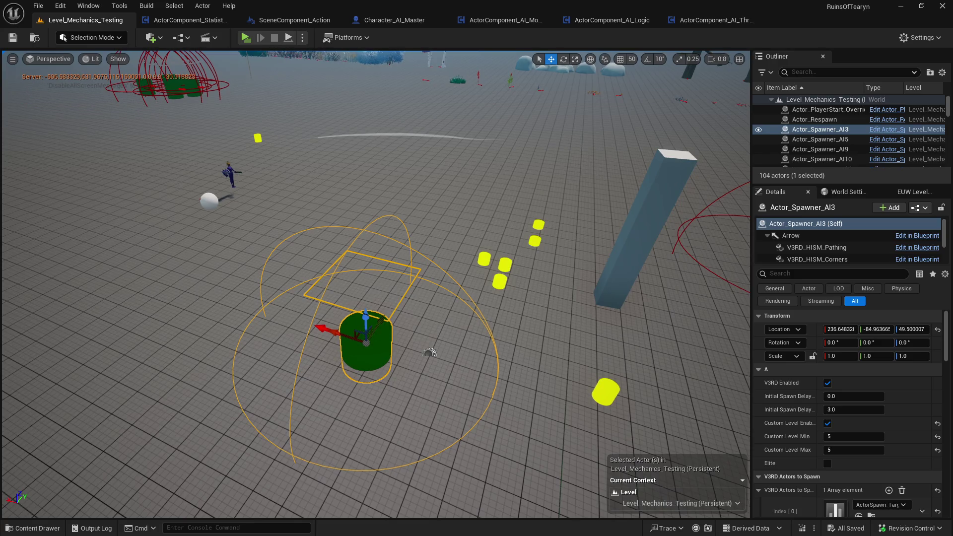
mouse_move(353, 341)
left_mouse_down()
mouse_move(614, 339)
mouse_move(99, 482)
mouse_move(393, 218)
left_mouse_up()
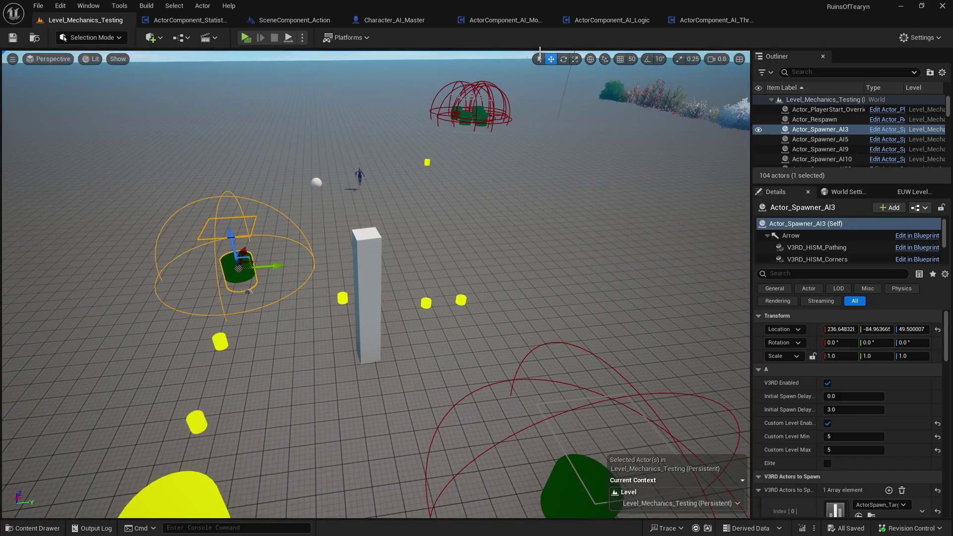
mouse_move(426, 160)
left_mouse_down()
mouse_move(370, 168)
mouse_move(430, 165)
left_mouse_up()
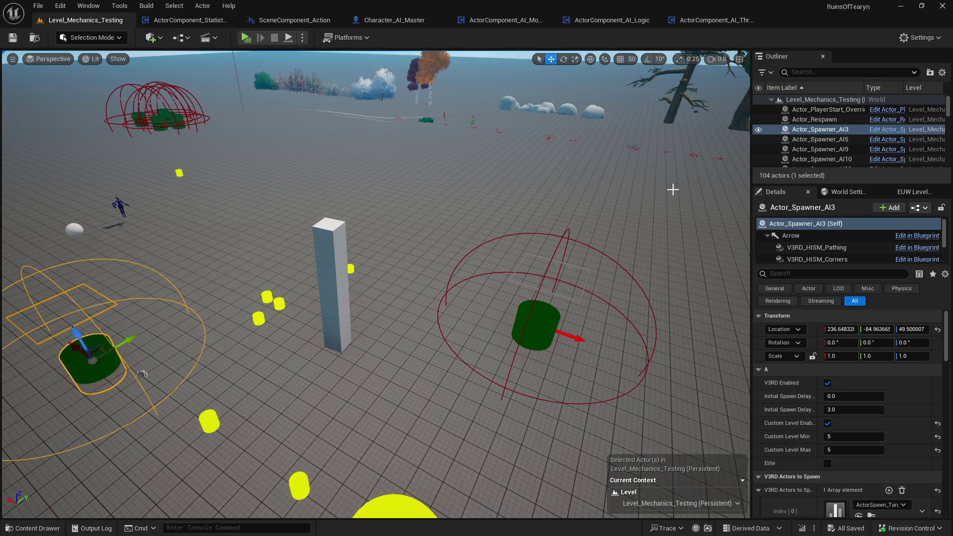
mouse_move(588, 340)
left_mouse_down()
mouse_move(467, 461)
mouse_move(398, 489)
left_mouse_up()
left_click_drag(584, 338, 576, 338)
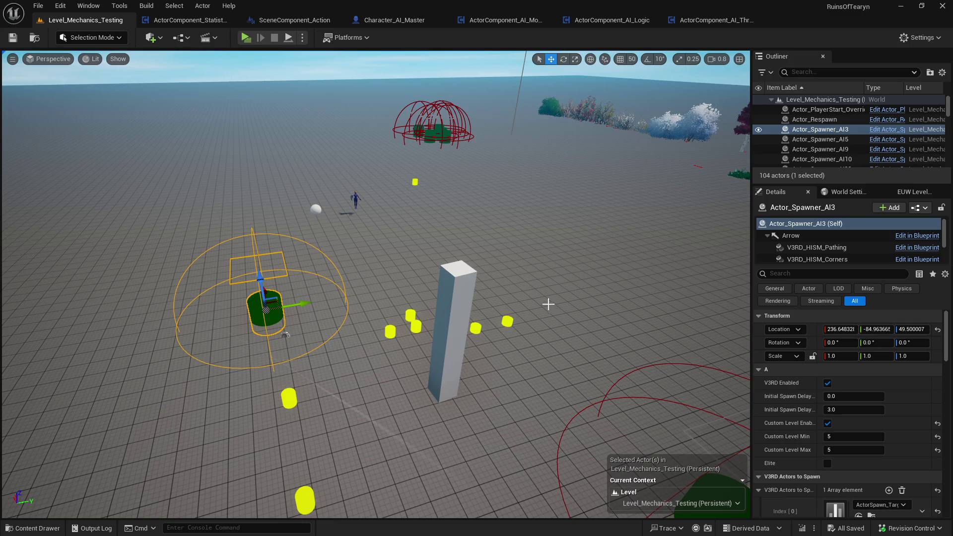
mouse_move(285, 335)
left_mouse_down()
mouse_move(348, 333)
mouse_move(339, 335)
mouse_move(519, 292)
mouse_move(447, 278)
mouse_move(511, 298)
mouse_move(472, 308)
mouse_move(510, 280)
left_mouse_up()
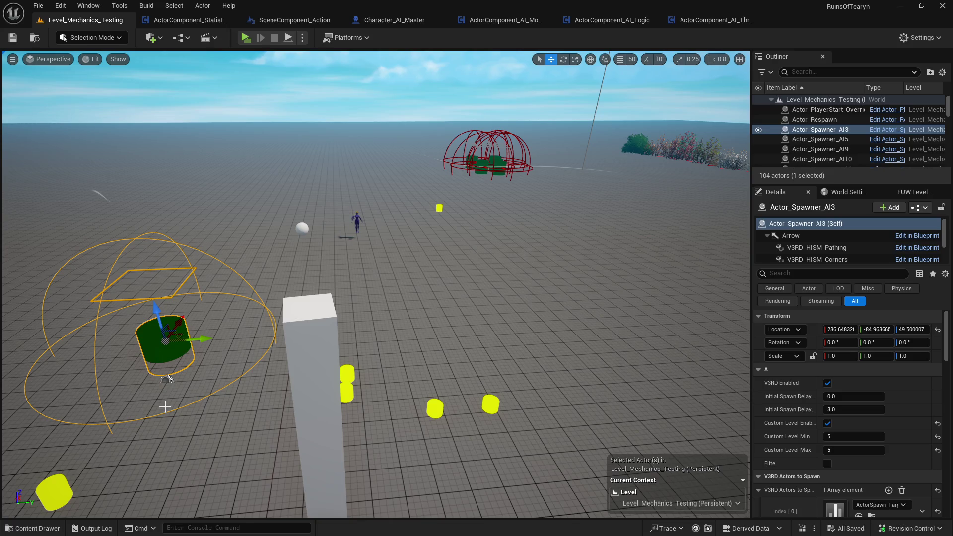
Open the Content Drawer and browse the Database folder and its Players subfolder
left_click(35, 528)
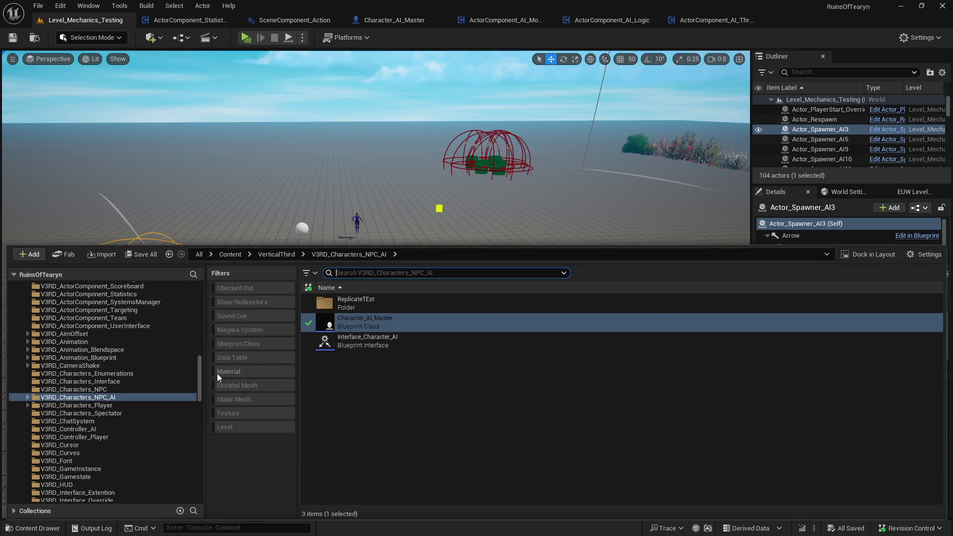
scroll(201, 371, "up", 2)
mouse_move(201, 367)
left_mouse_down()
mouse_move(192, 298)
mouse_move(197, 317)
mouse_move(201, 296)
left_mouse_up()
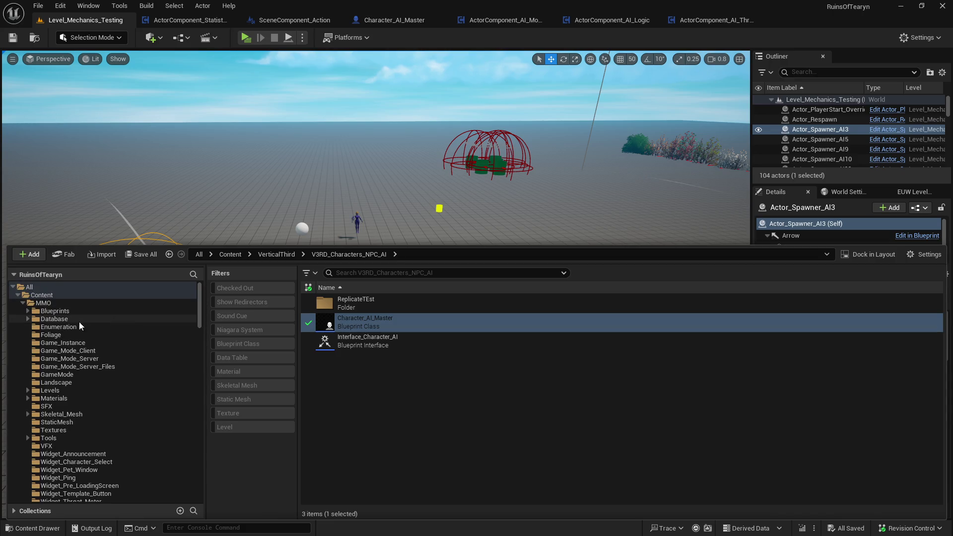
left_click(29, 318)
left_click(34, 375)
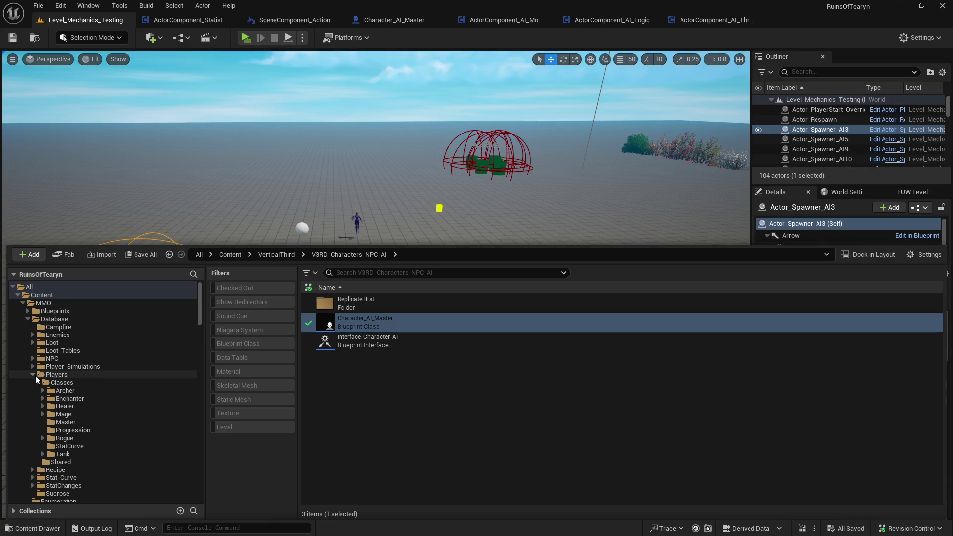
left_click(28, 318)
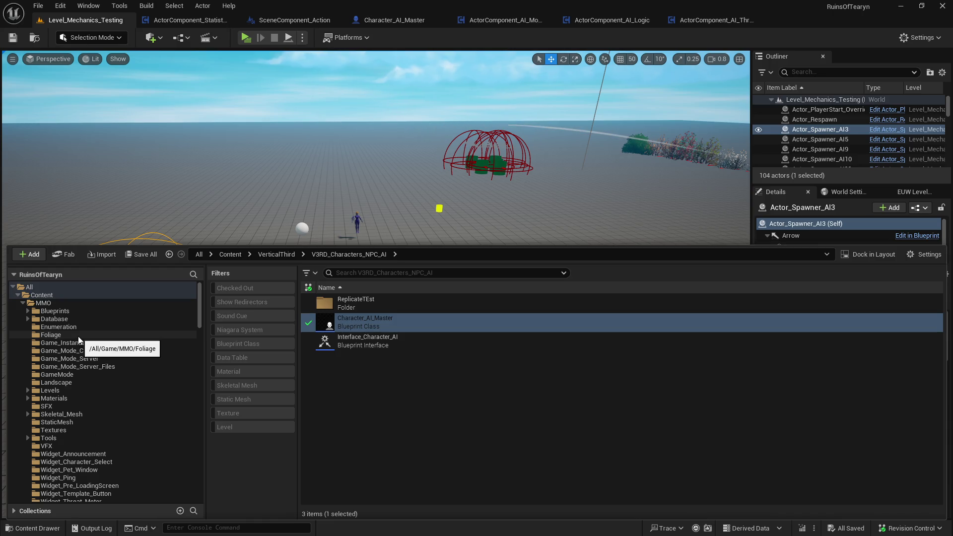
left_click(28, 319)
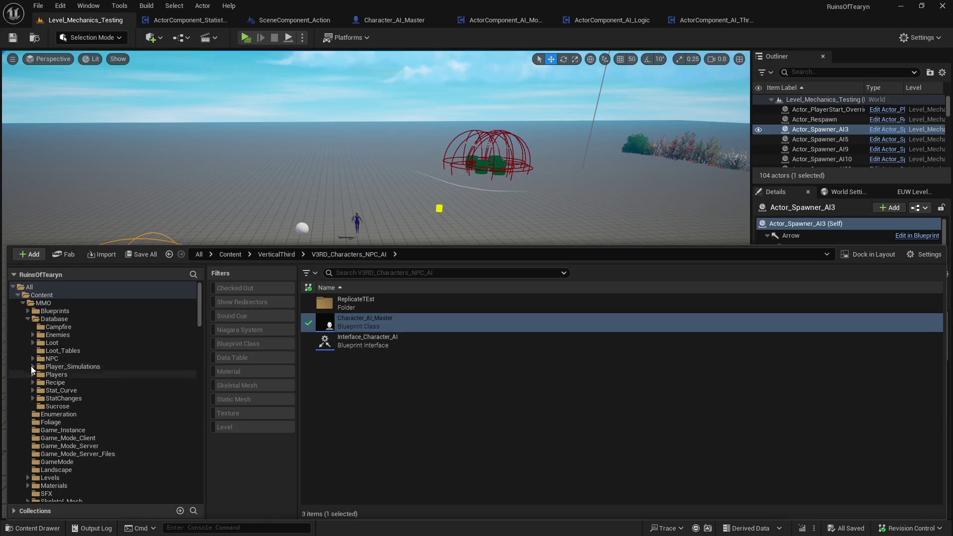
left_click(29, 321)
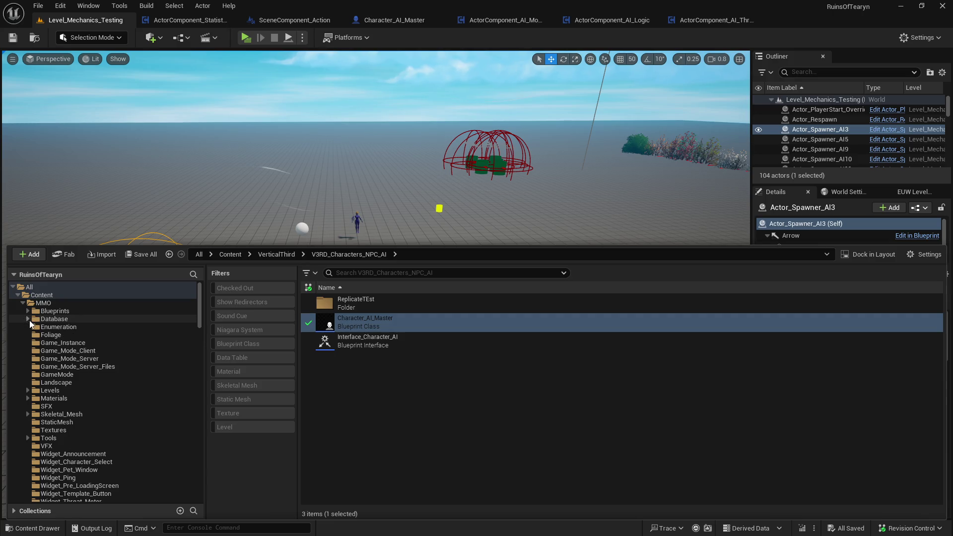
Collapse MMO, expand MP, and open the FantasyIconsMegaPack folder
left_click(23, 303)
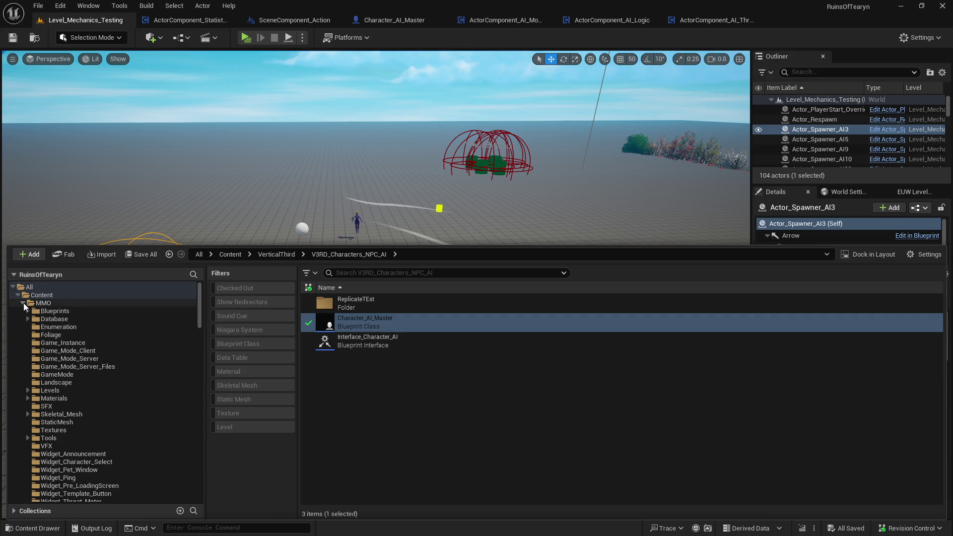
left_click(22, 311)
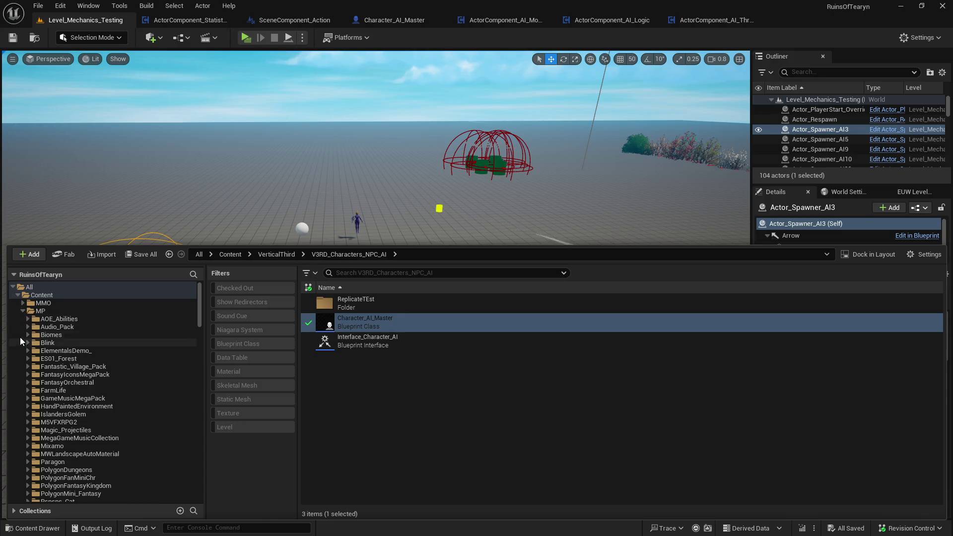
scroll(92, 383, "down", 3)
left_click(99, 343)
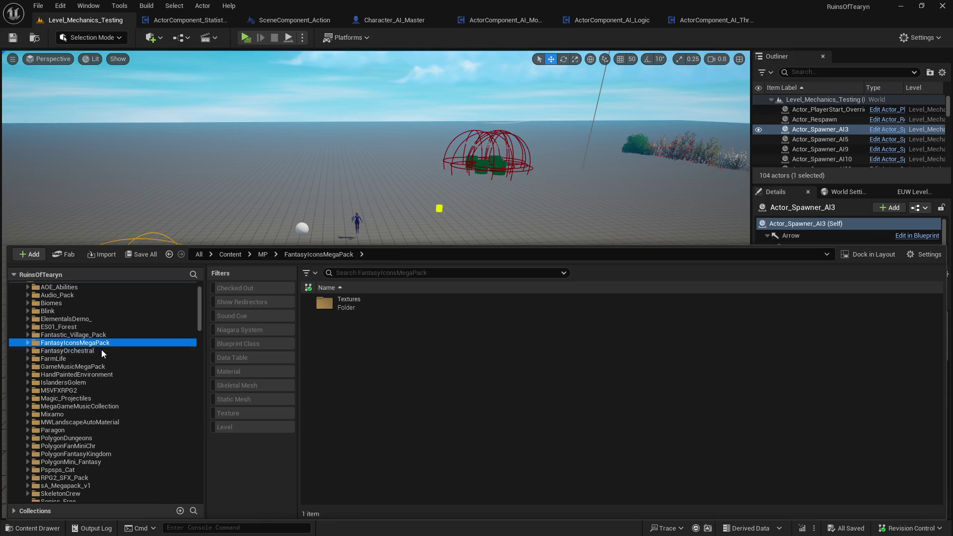
Expand the FantasyOrchestral and GameMusicMegaPack music folders to browse their subfolders
left_click(74, 351)
left_click(29, 350)
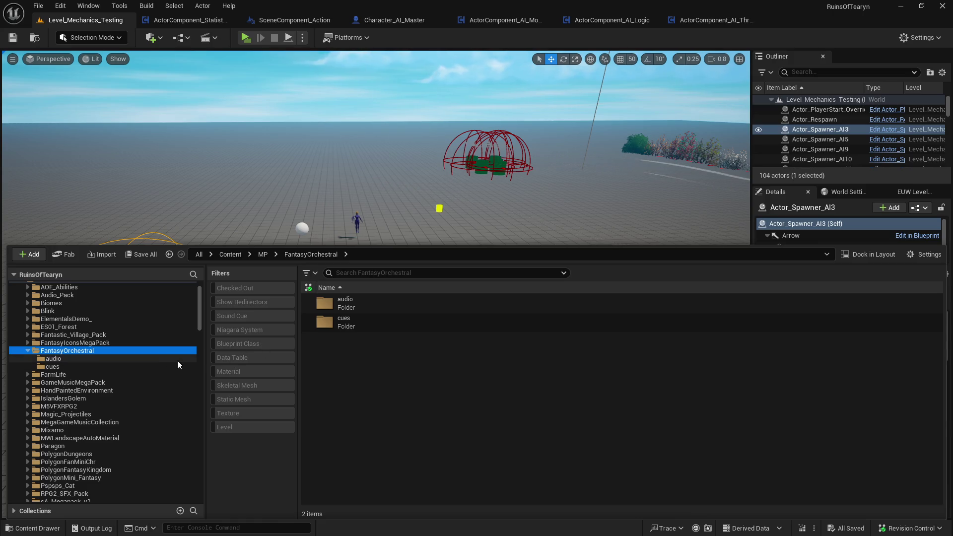
left_click(34, 385)
left_click(28, 384)
scroll(93, 370, "down", 4)
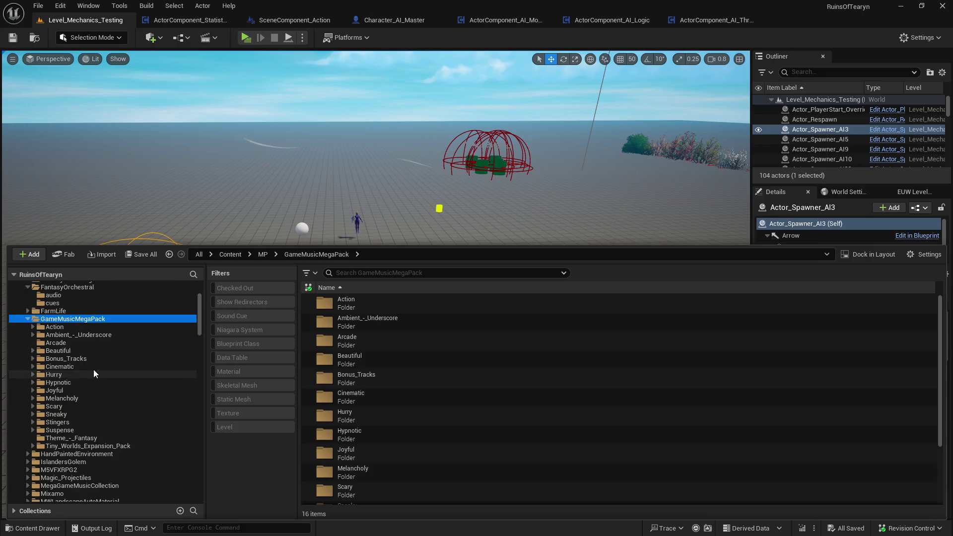
scroll(89, 411, "up", 3)
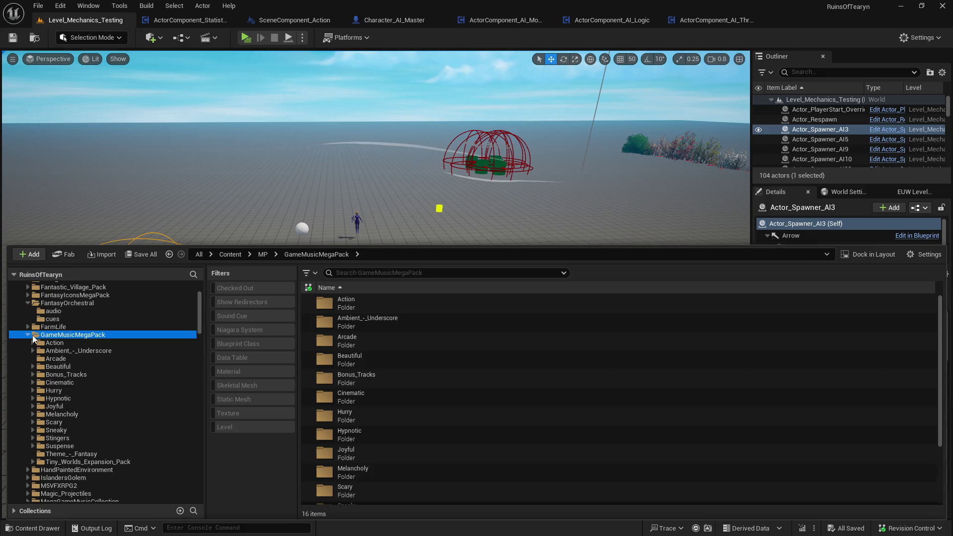
Show only Sound Cue assets in the Cinematic music folder, then bring up the Settings options
left_click(91, 383)
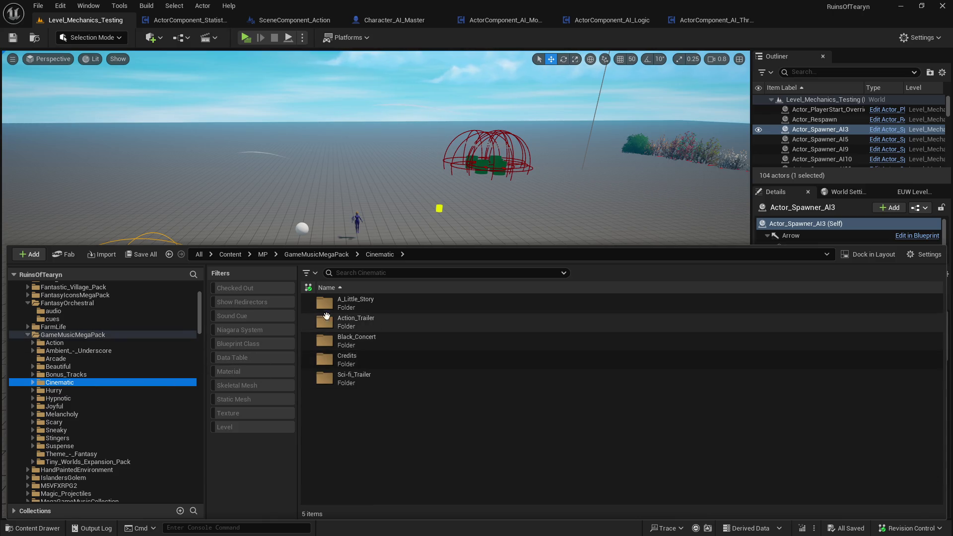
left_click(246, 314)
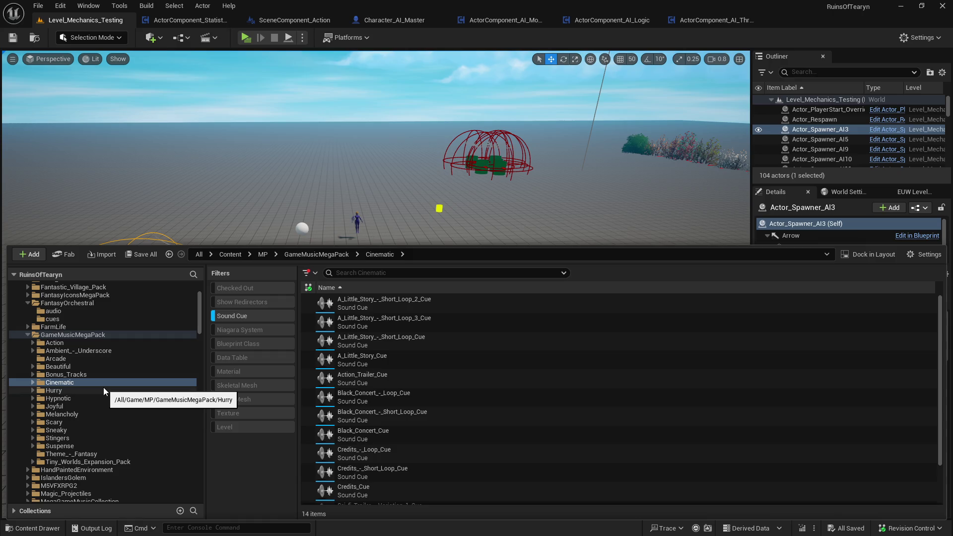
mouse_move(319, 313)
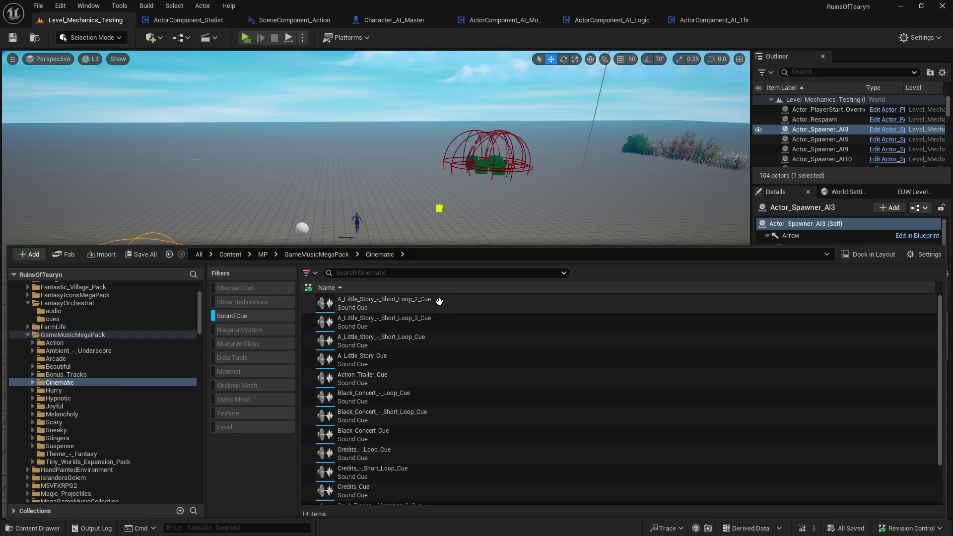
scroll(360, 396, "down", 1)
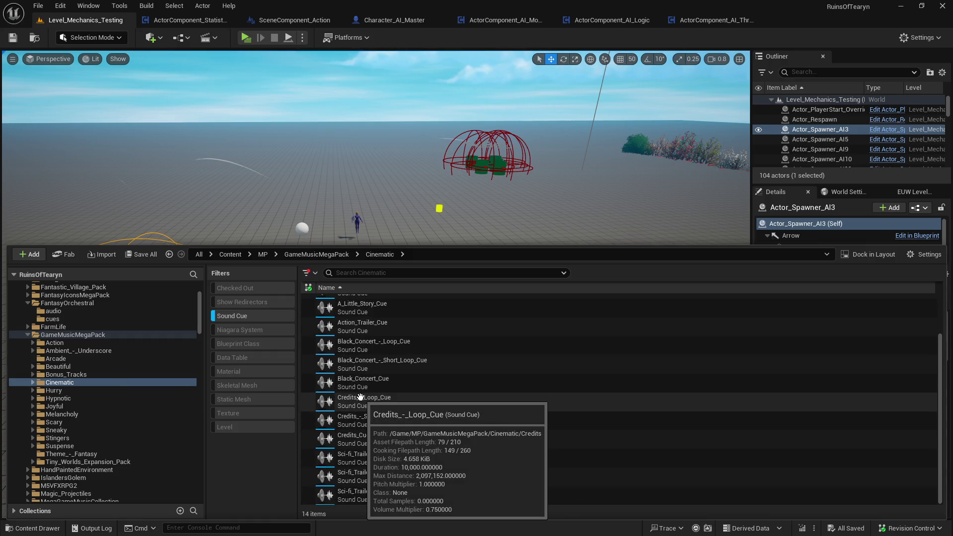
scroll(342, 367, "down", 1)
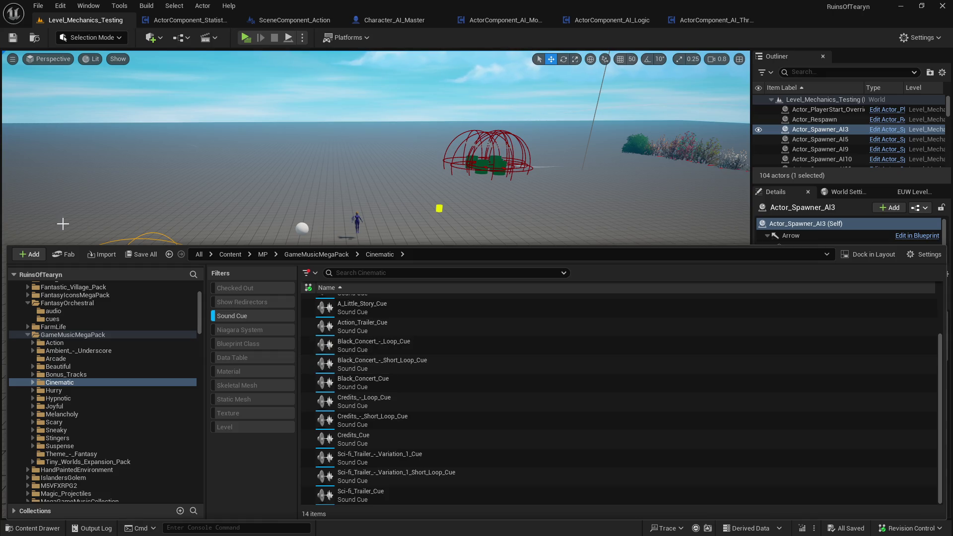
left_click(922, 37)
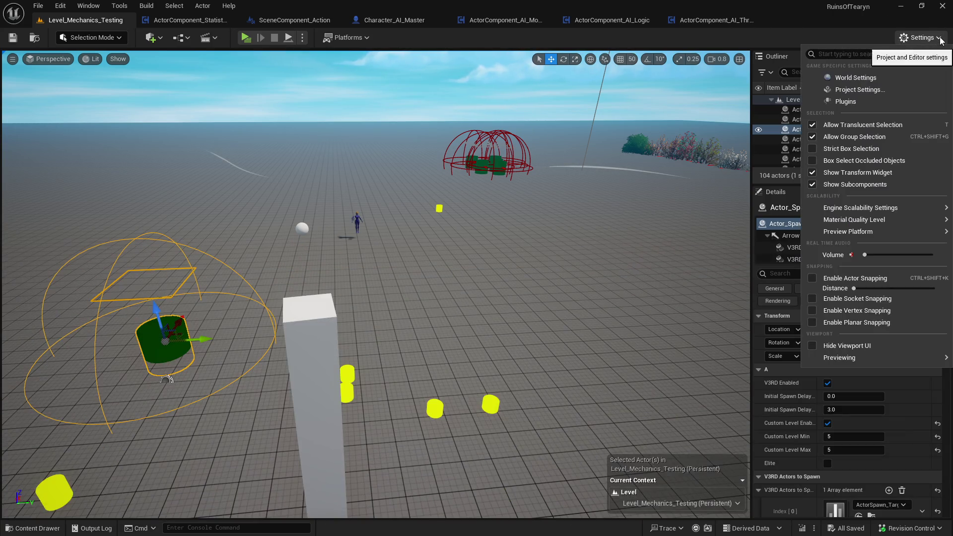
Check that Material Quality Level is High, then dismiss the Settings dropdown
mouse_move(878, 231)
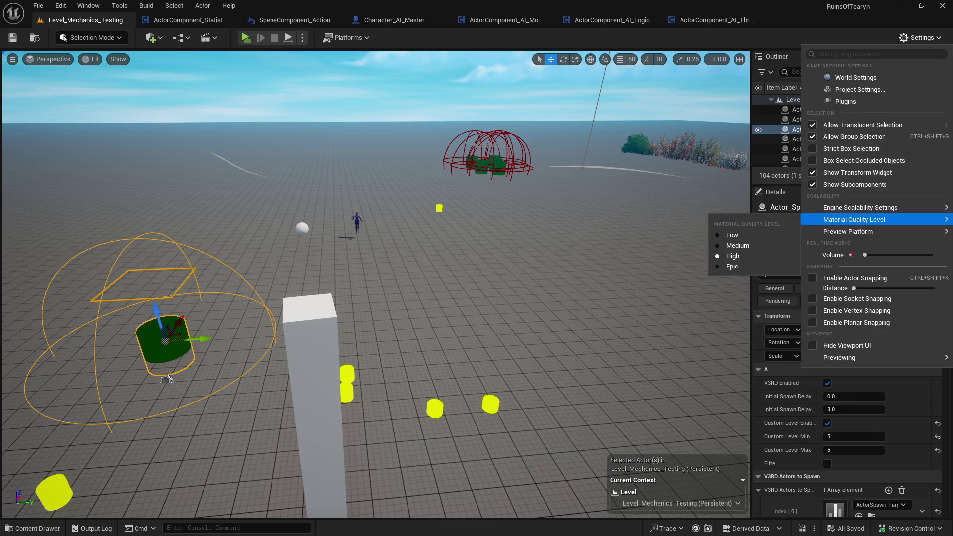
left_click(167, 379)
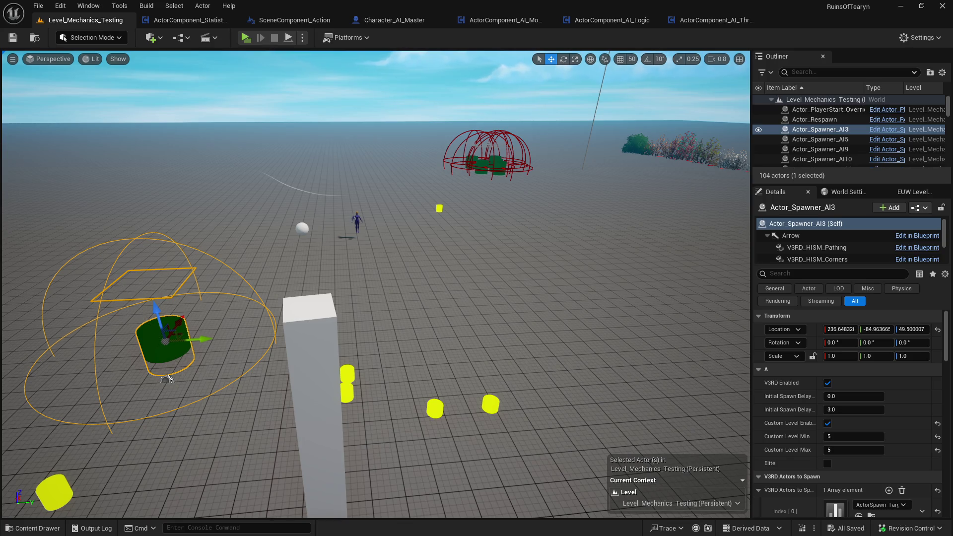
Preview Black_Concert_-_Short_Loop_Cue, then preview and select Fairy_Dust_Loop_Cue in the Hypnotic folder
left_click(33, 528)
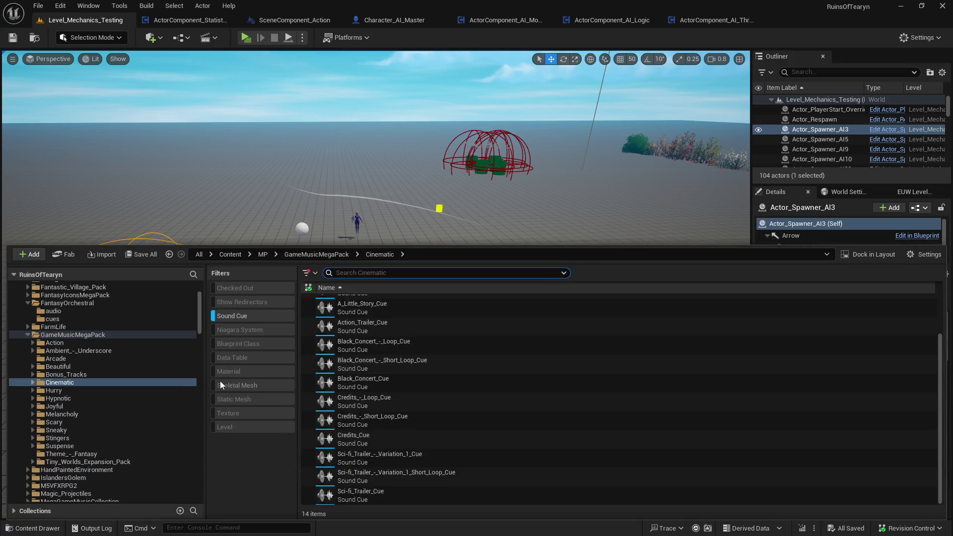
left_click(325, 366)
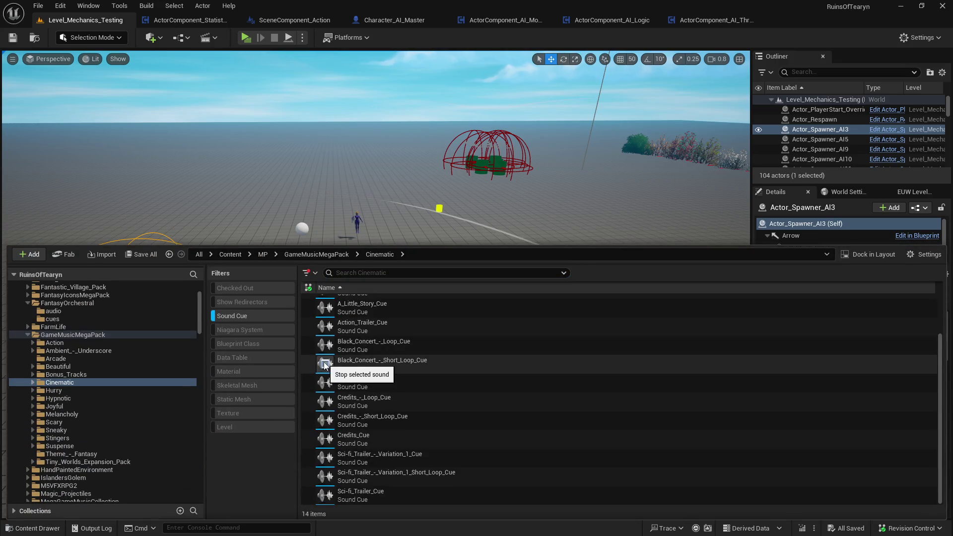
left_click(325, 365)
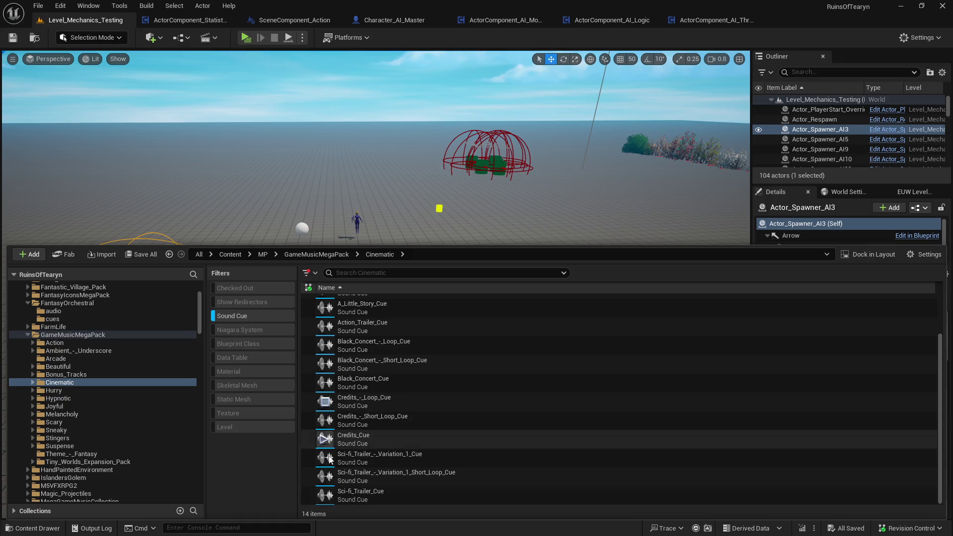
left_click(101, 399)
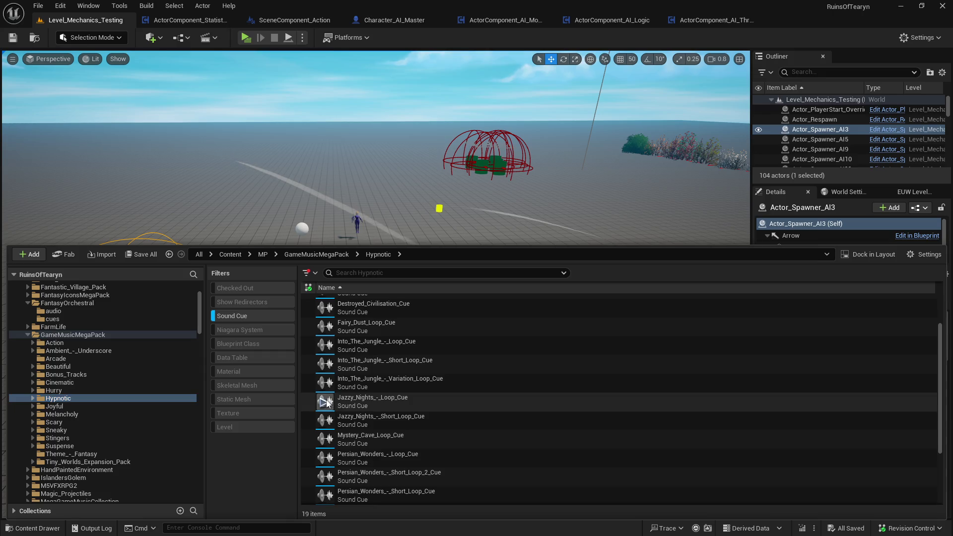
left_click(325, 326)
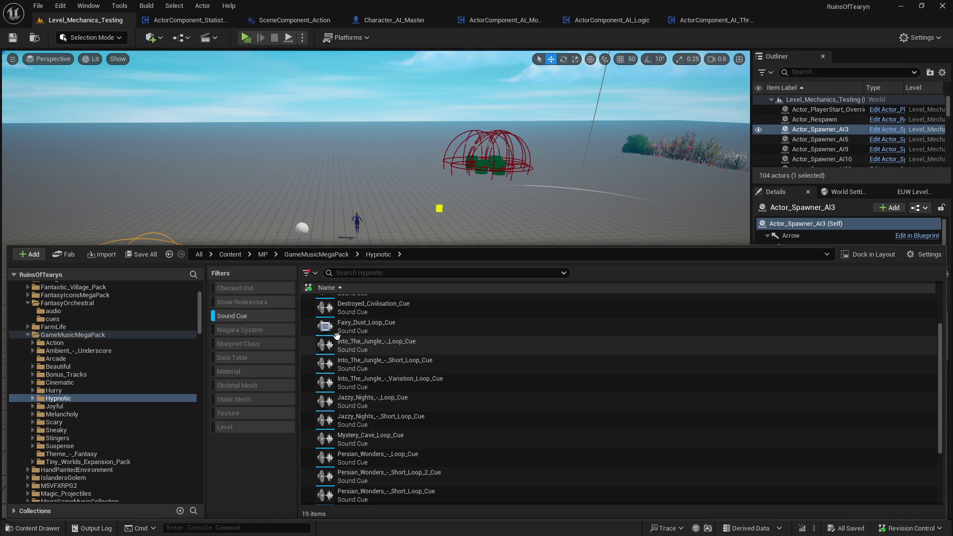
left_click(397, 328)
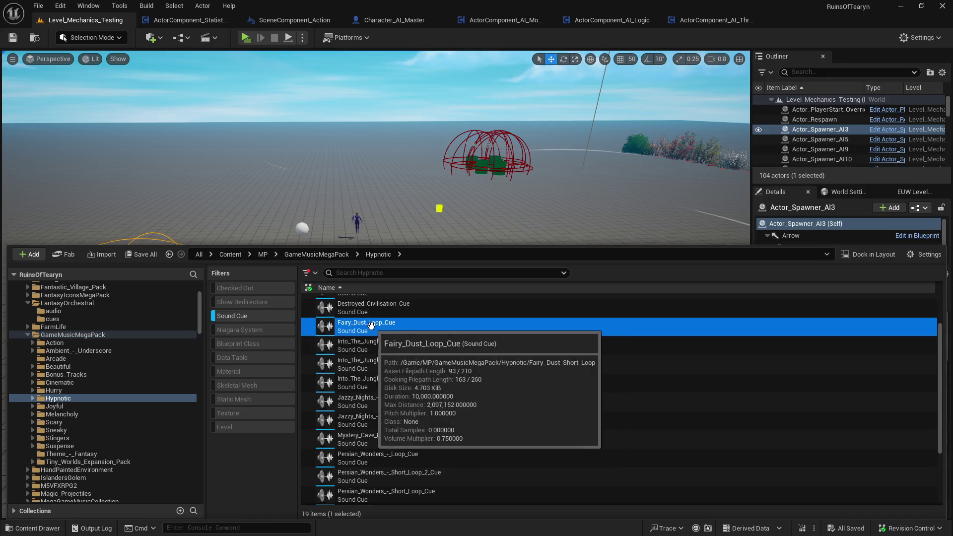
Open Fairy_Dust_Loop_Cue's sound graph, shift its Looping Wave Player node, and close the editor
double_click(376, 332)
mouse_move(546, 268)
left_mouse_down()
mouse_move(430, 205)
mouse_move(451, 268)
left_mouse_up()
scroll(450, 269, "down", 3)
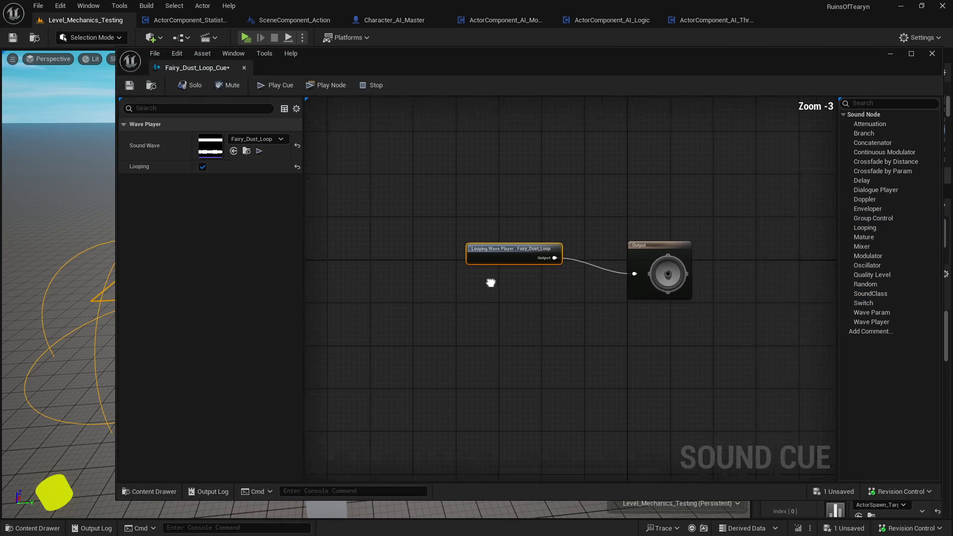
left_click(244, 68)
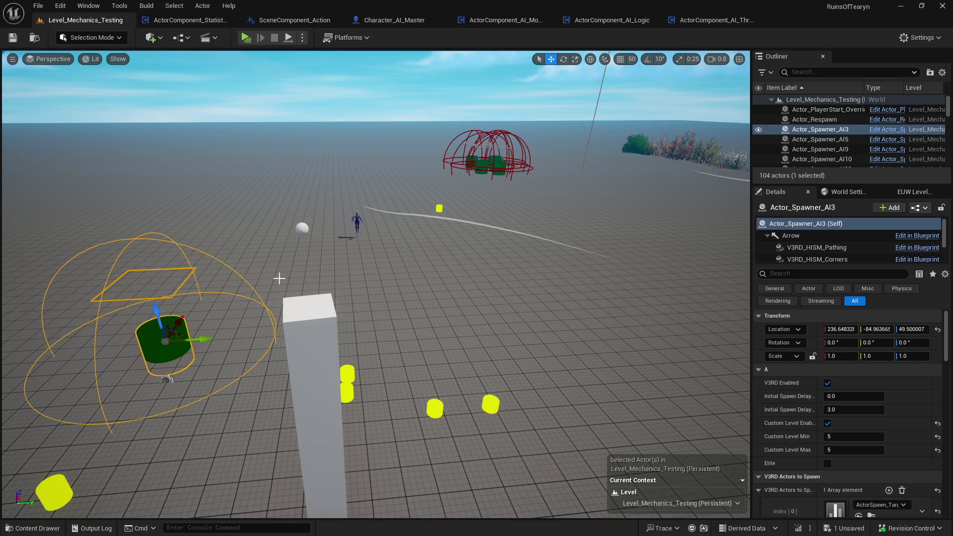
key("f")
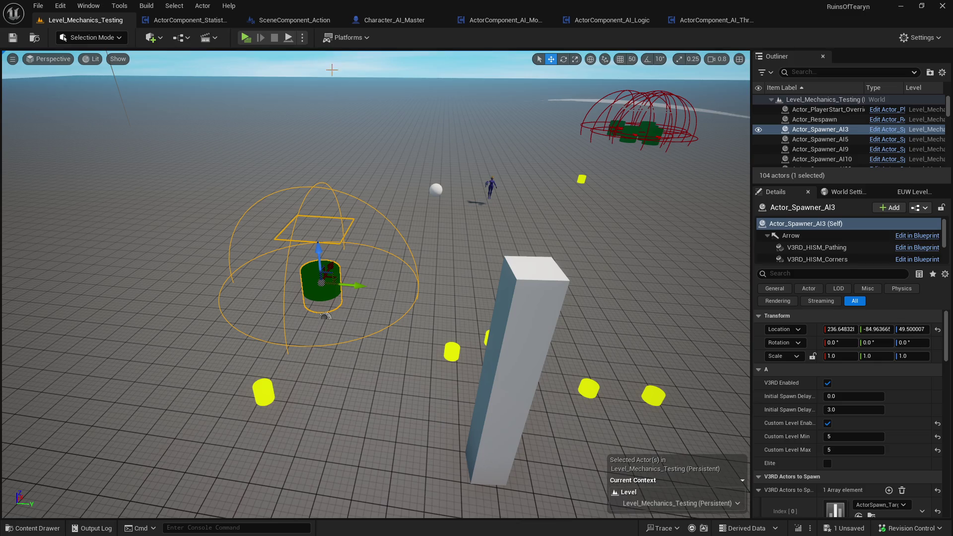
mouse_move(557, 204)
left_mouse_down()
mouse_move(586, 196)
mouse_move(585, 245)
mouse_move(571, 256)
left_mouse_up()
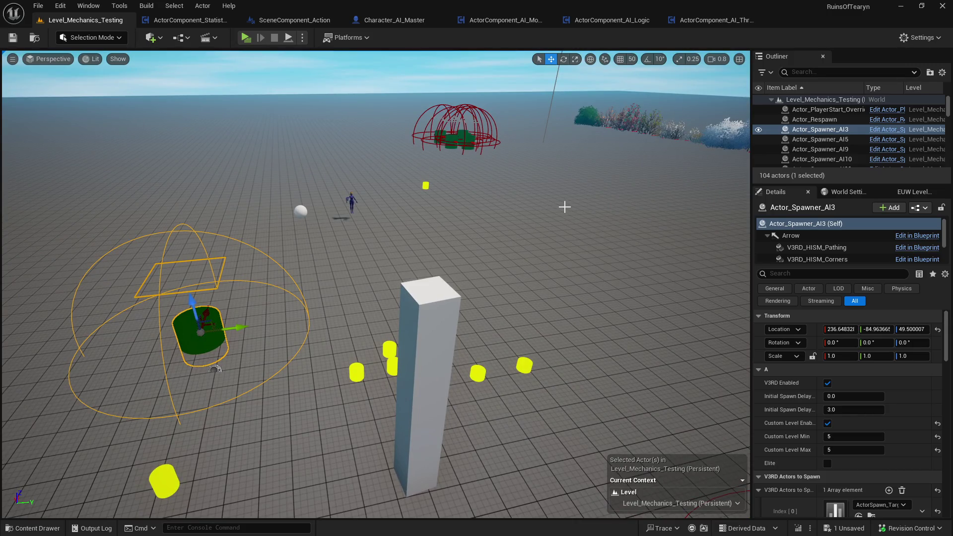
mouse_move(536, 228)
left_mouse_down()
mouse_move(561, 248)
mouse_move(408, 227)
left_mouse_up()
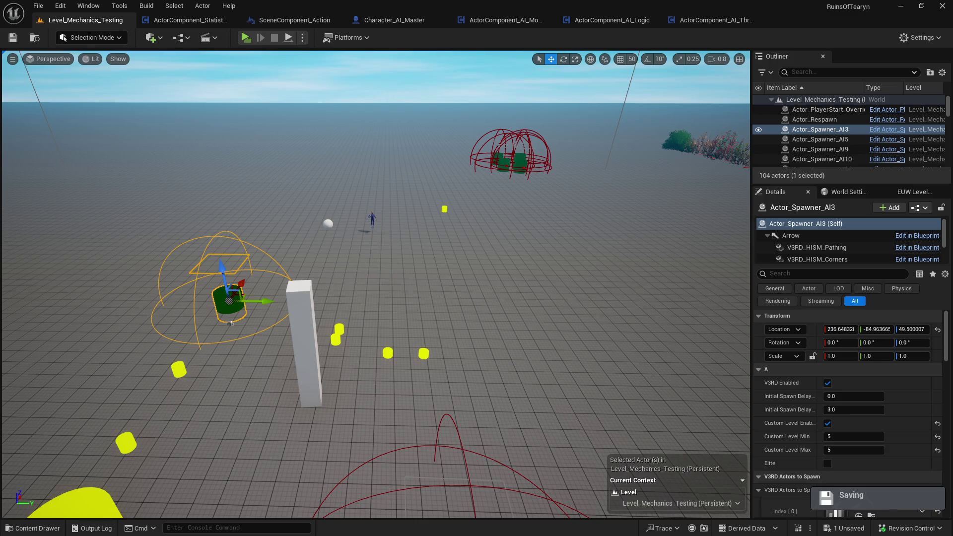
mouse_move(379, 239)
left_mouse_down()
mouse_move(298, 239)
mouse_move(379, 239)
left_mouse_up()
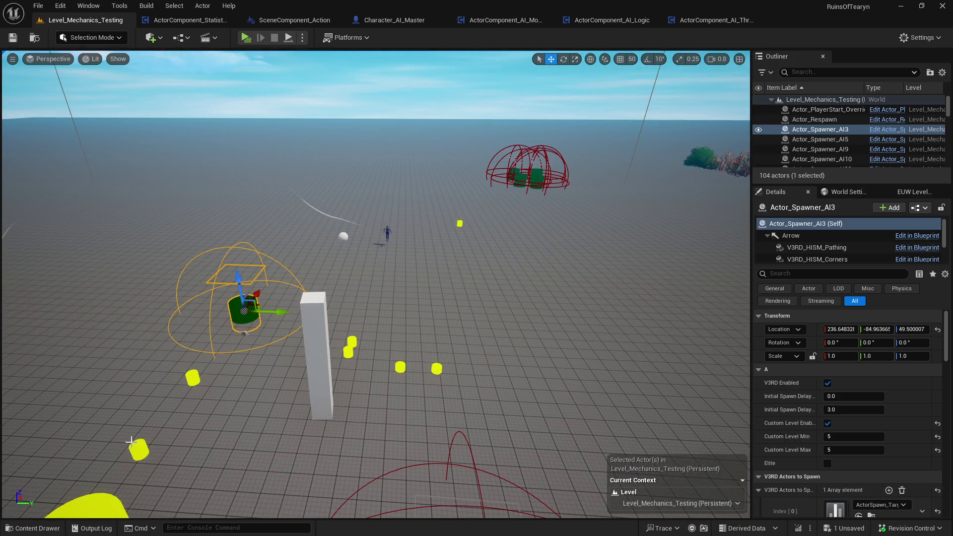
Turn off the Sound Cue filter in the content browser and focus the view on Actor_Spawner_AI3
left_click(32, 529)
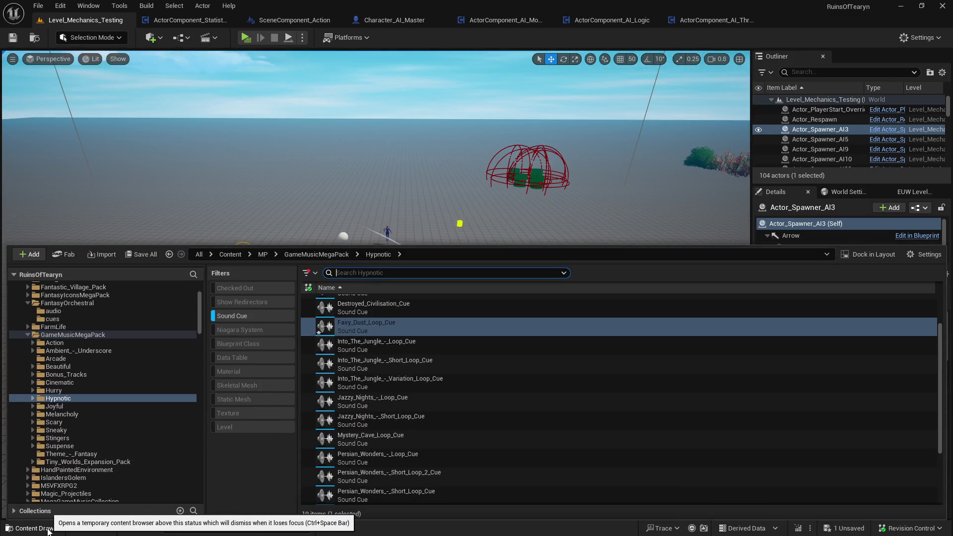
left_click(250, 316)
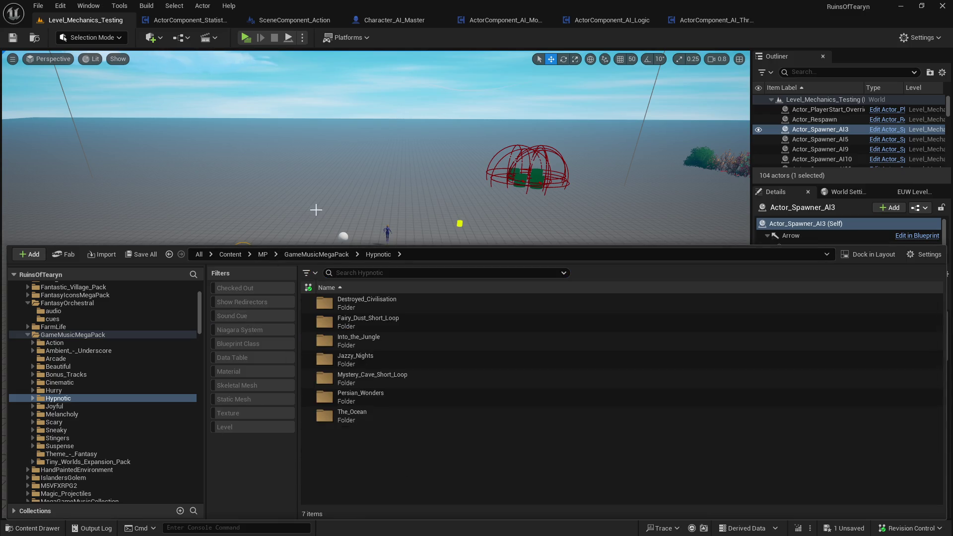
key("f")
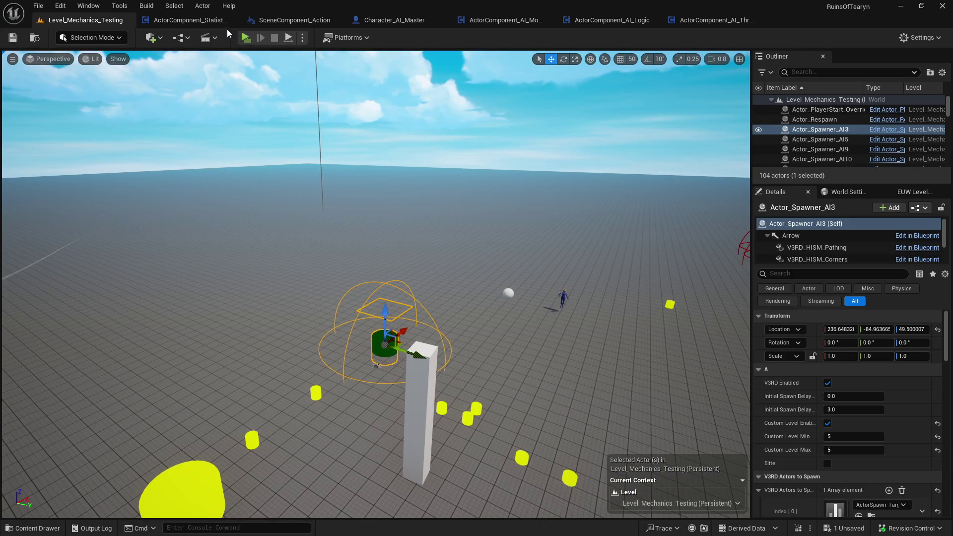
In ActorComponent_Statistics, try 'aicontroller' in the reference search, then clear the field
left_click(190, 22)
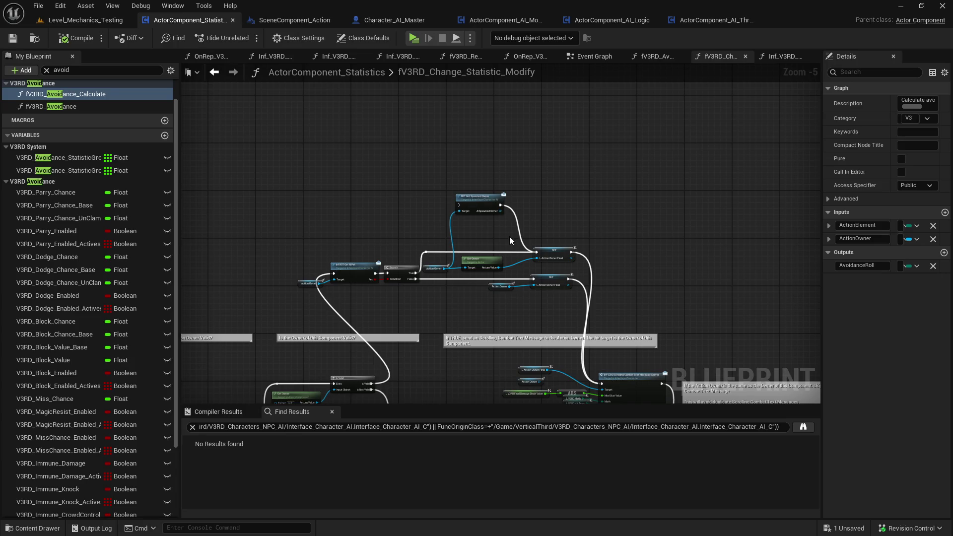
scroll(510, 237, "up", 2)
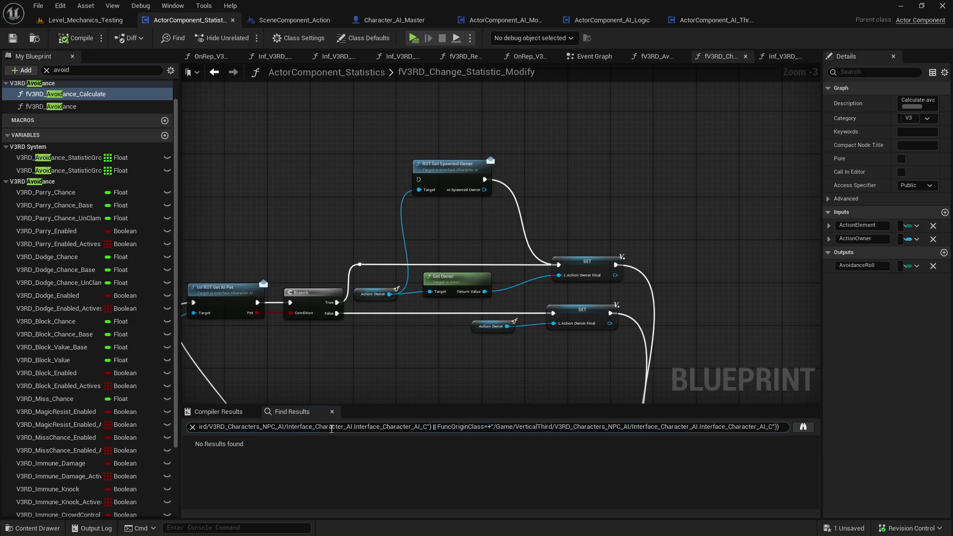
left_click(332, 428)
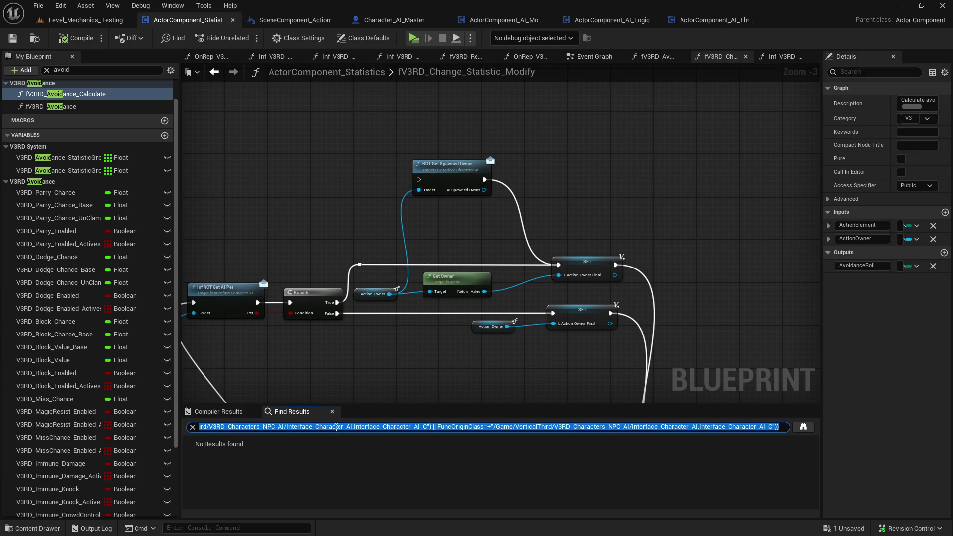
type("aicontroller")
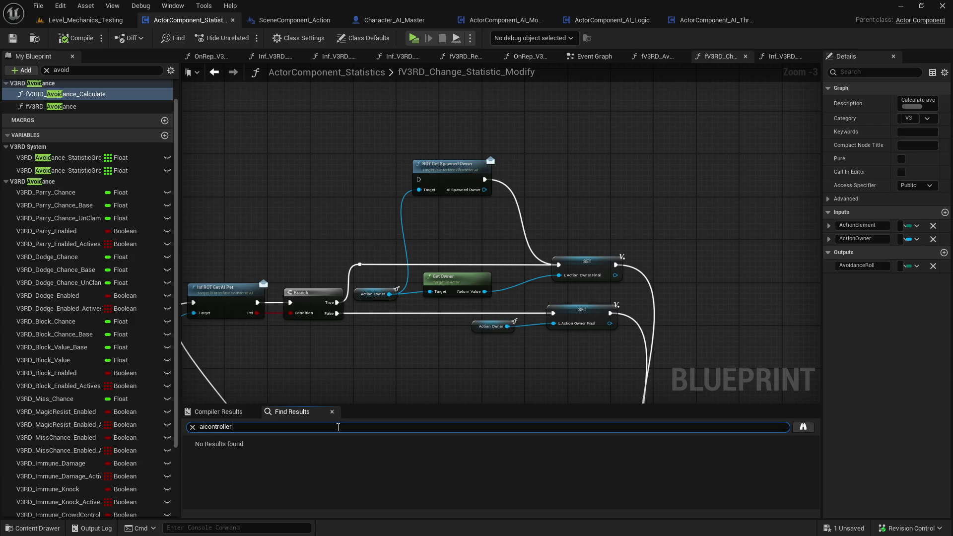
key("ctrl+a")
key("BackSpace")
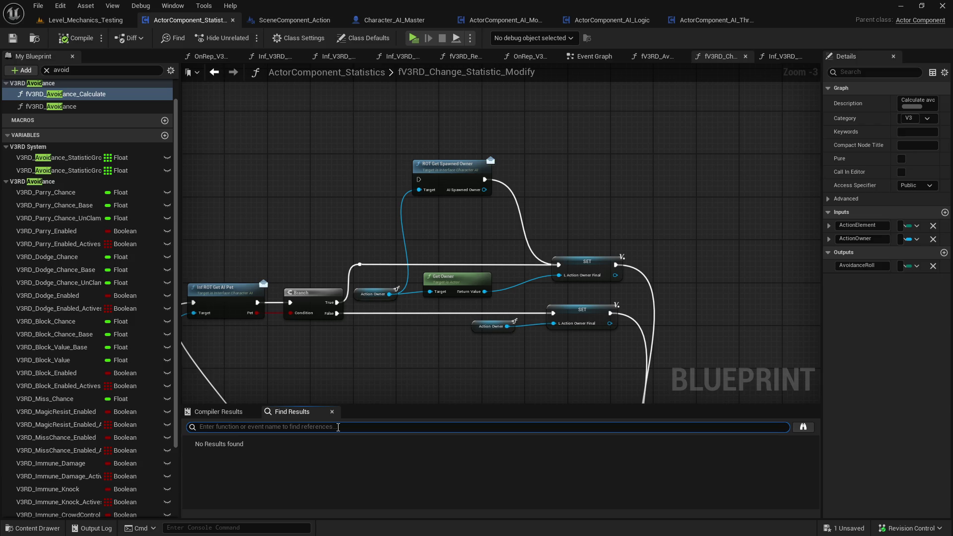
Search the Event Graph's action menu for 'aicontroller', closing all other graph tabs
left_click_drag(298, 158, 459, 294)
right_click(322, 139)
type("ai")
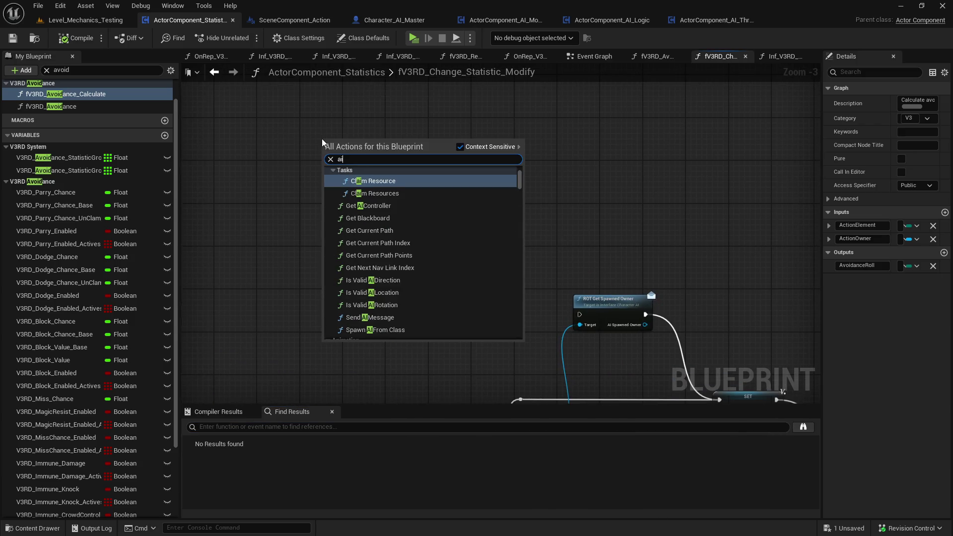
type("controller")
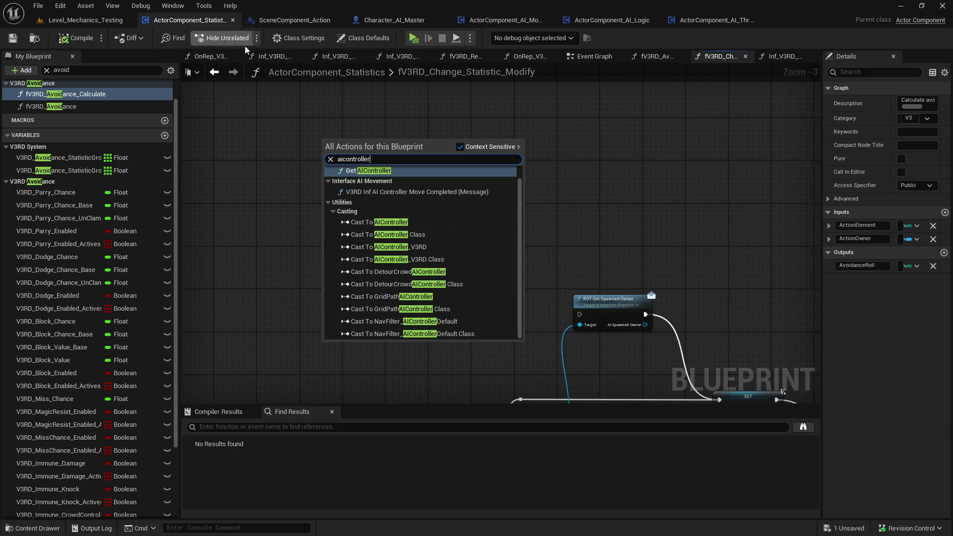
right_click(606, 61)
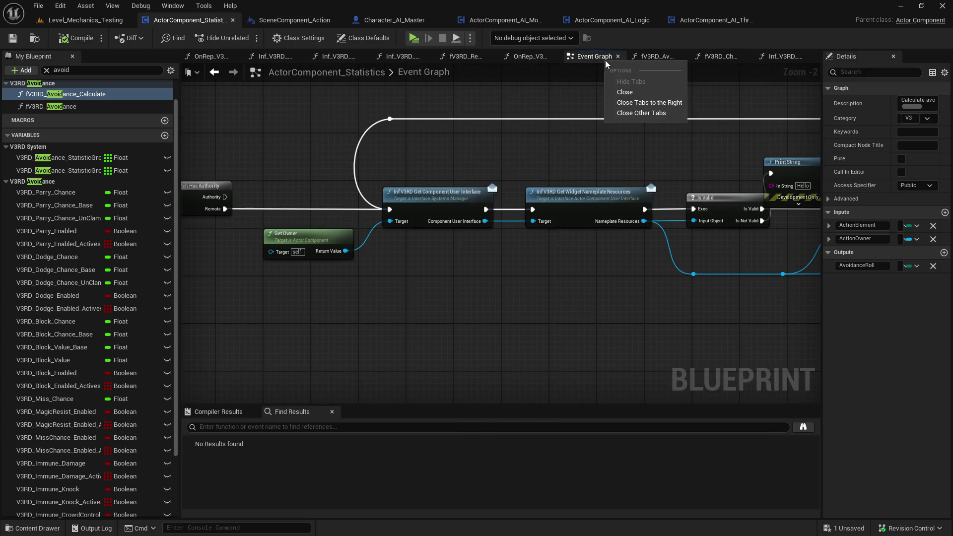
left_click(637, 111)
right_click(384, 308)
type("aicontrol")
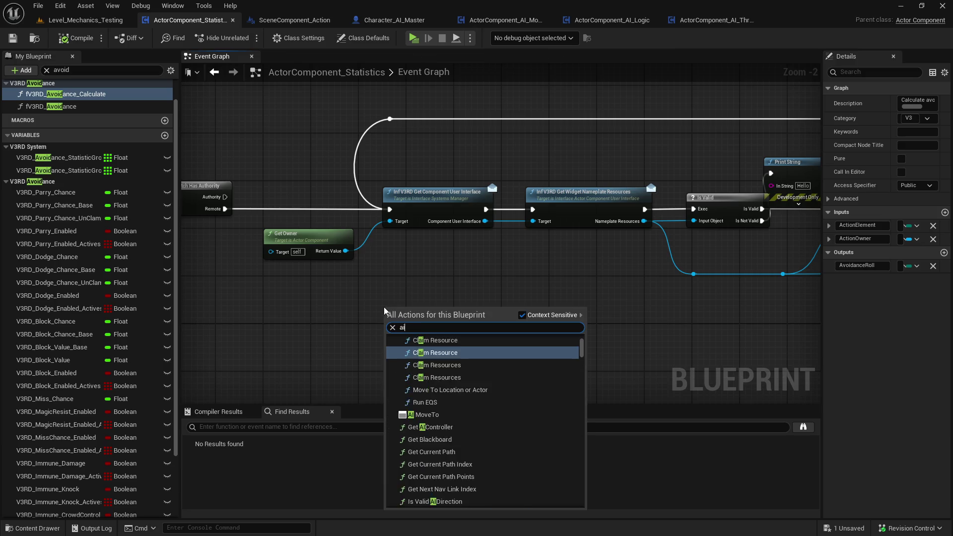
type("ler")
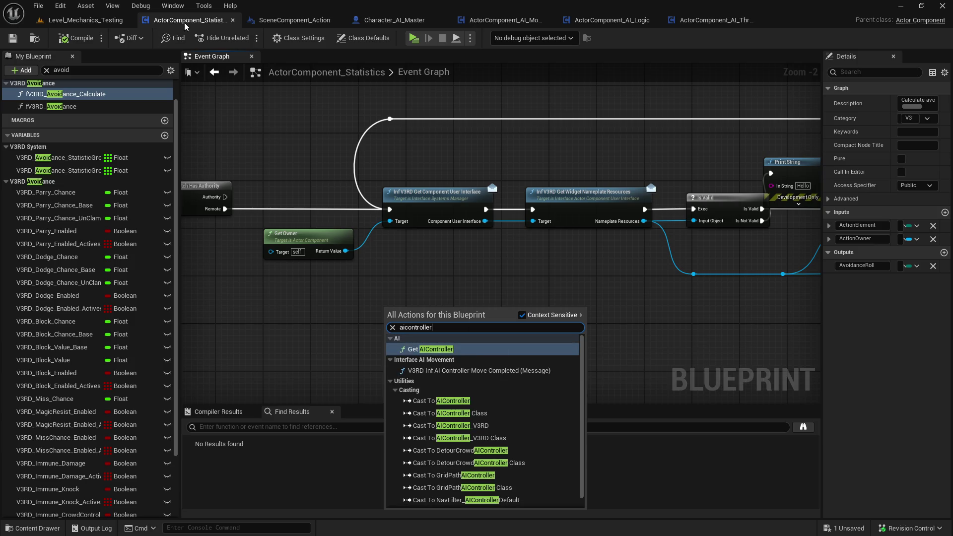
In Character_AI_Master, search the action menu for 'aicontroller' and 'spaw', then dismiss it unused
left_click(391, 22)
right_click(406, 272)
type("aico")
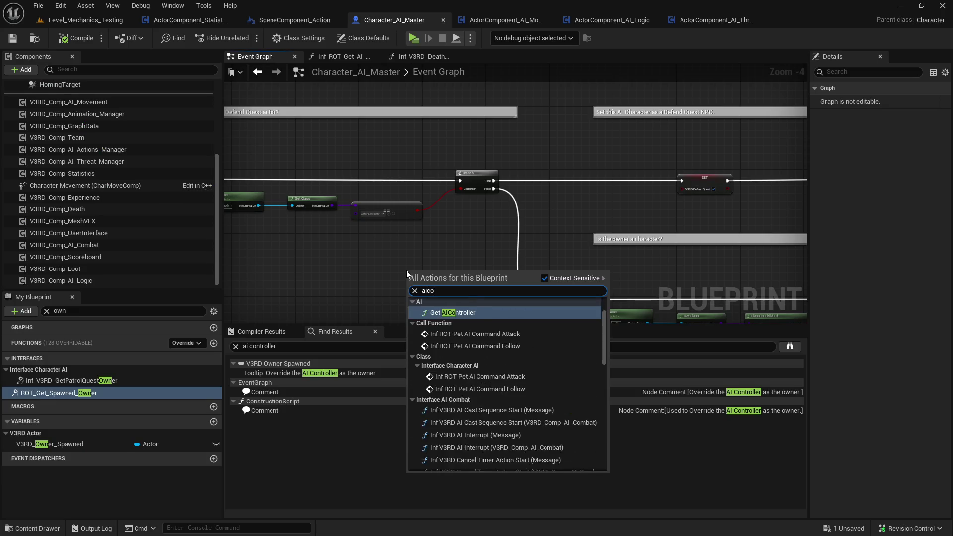
type("ntroller")
scroll(508, 354, "down", 3)
scroll(508, 354, "up", 3)
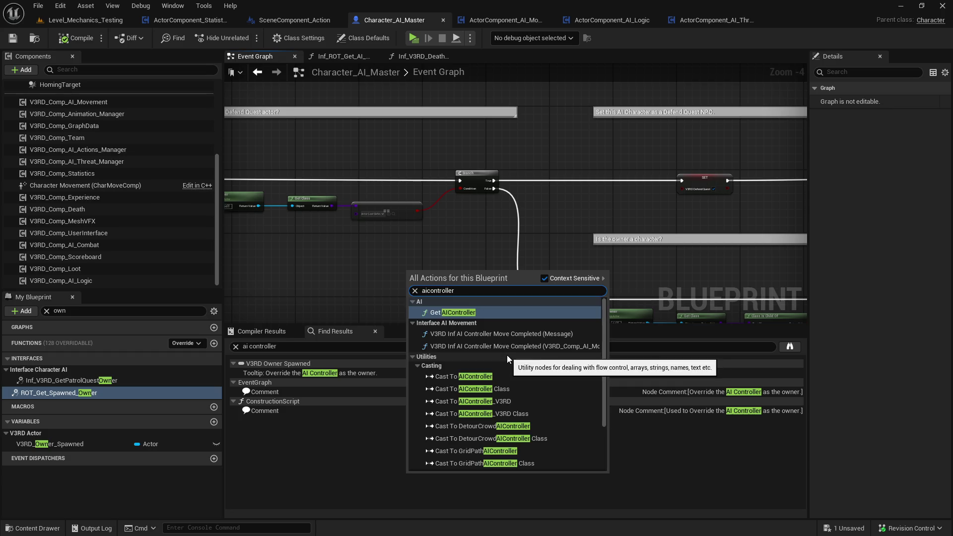
type("spaw")
key("ctrl+a")
key("BackSpace")
left_click(356, 260)
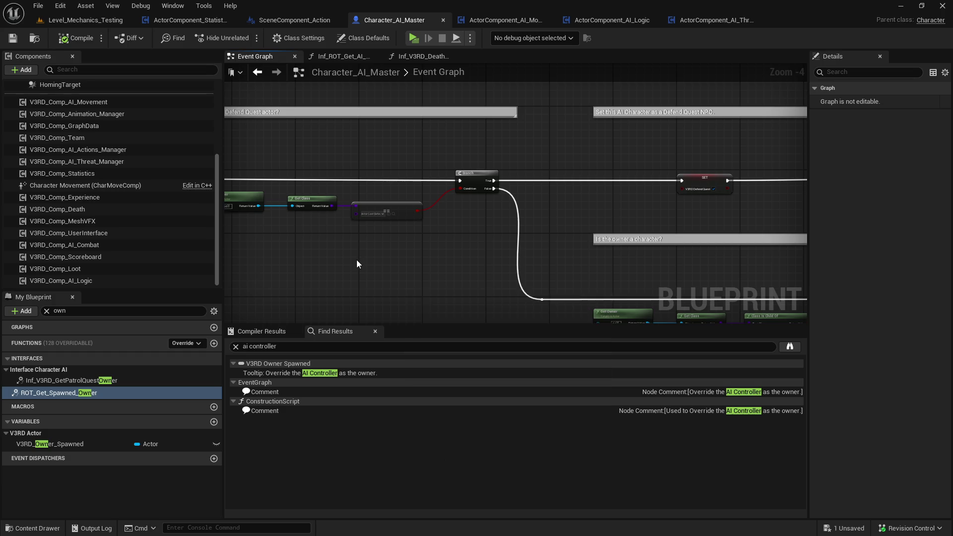
scroll(357, 260, "down", 8)
scroll(604, 165, "up", 7)
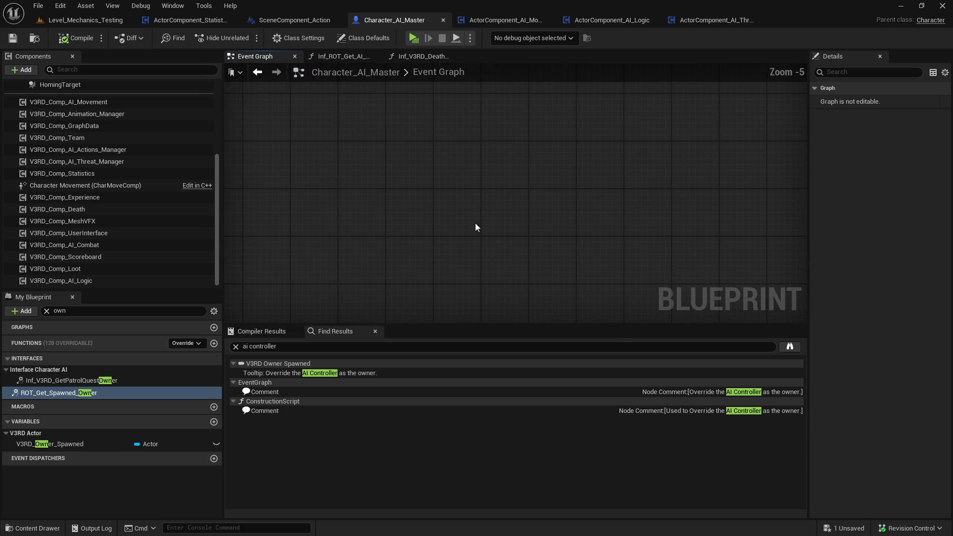
Search 'ai controller' in the action menu with Context Sensitive turned off
right_click(475, 228)
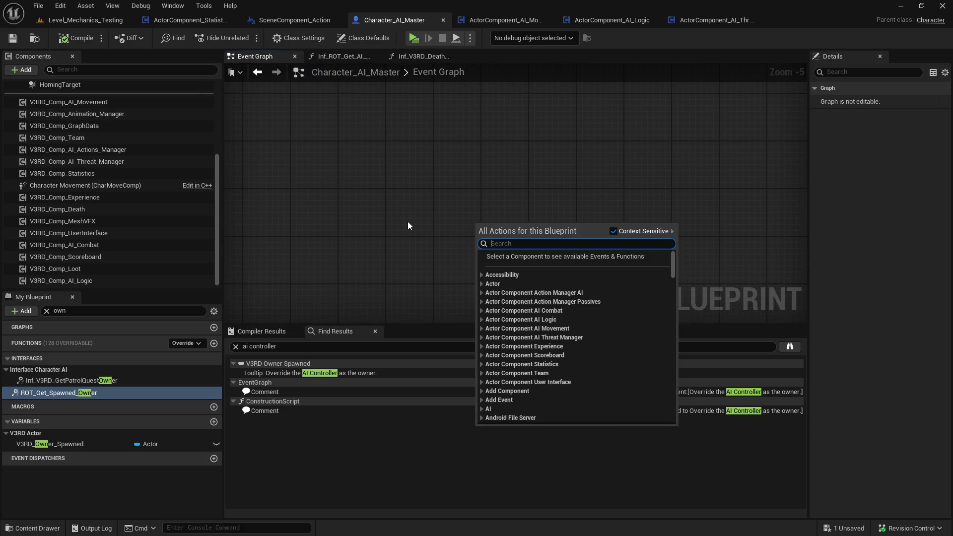
type("ai controller")
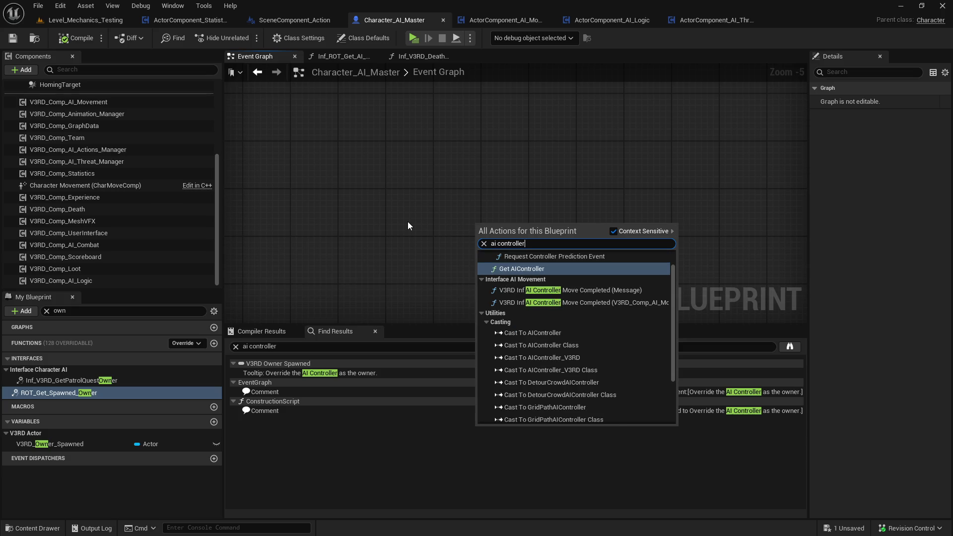
scroll(617, 269, "up", 1)
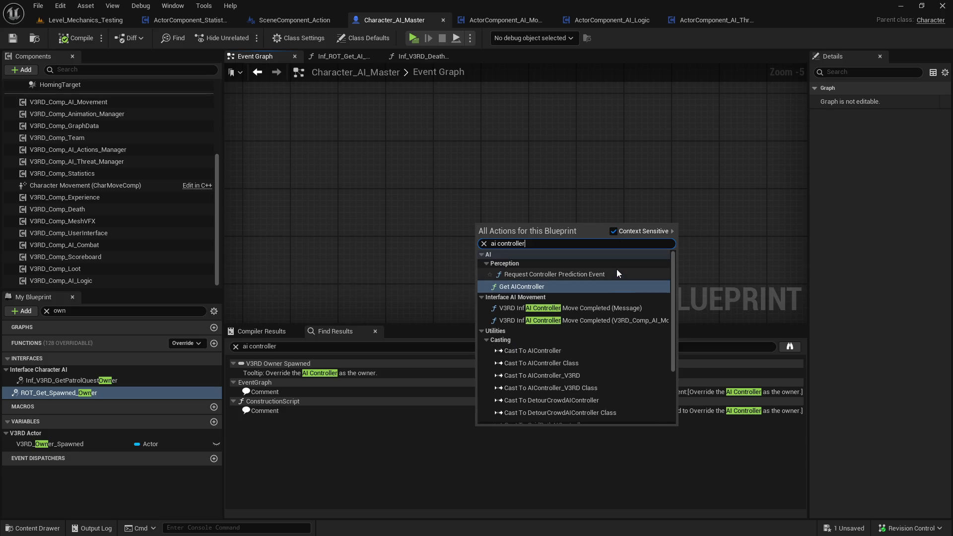
scroll(617, 269, "down", 5)
scroll(616, 270, "up", 5)
left_click(618, 232)
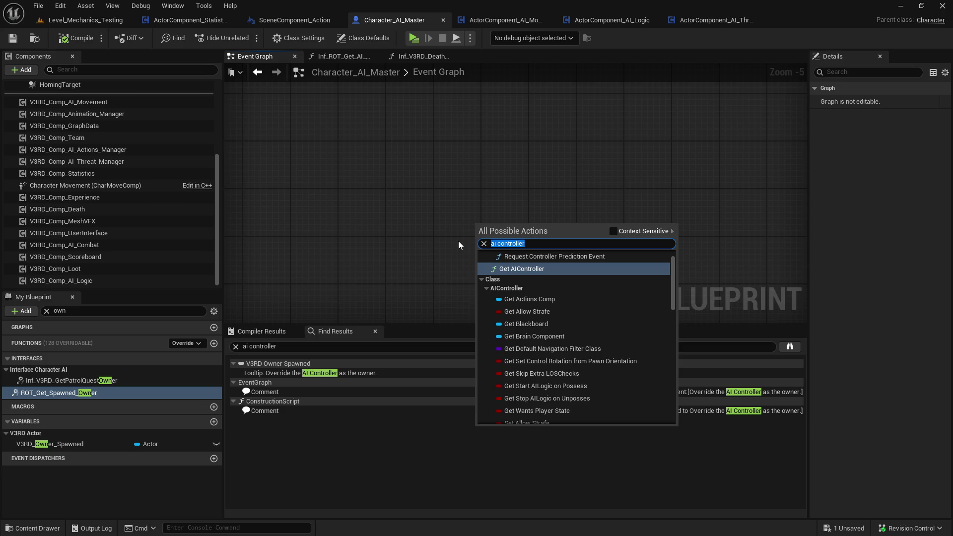
Try 'spawn ai con' and 'ai controller' searches, dismiss the menu, and review the AI Controller results
type("spawn ai")
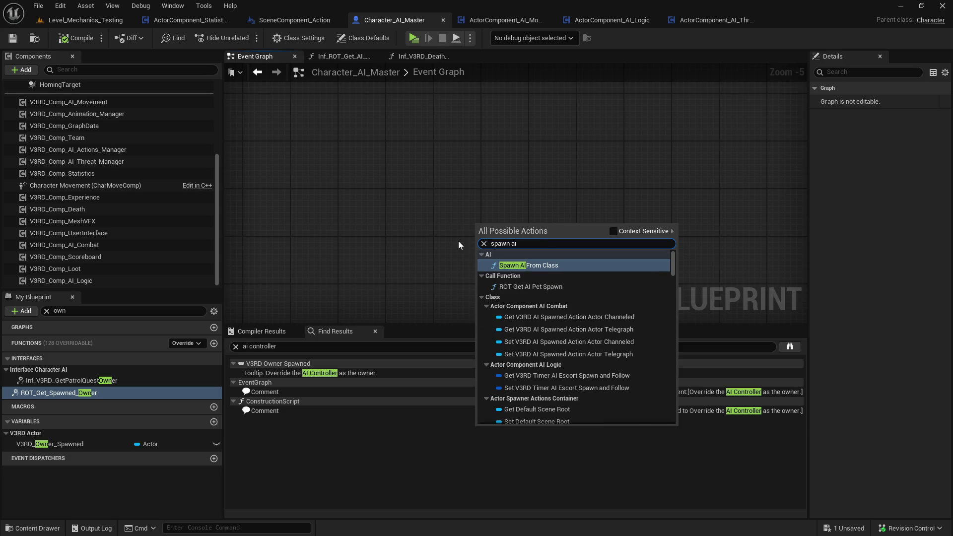
type(" con")
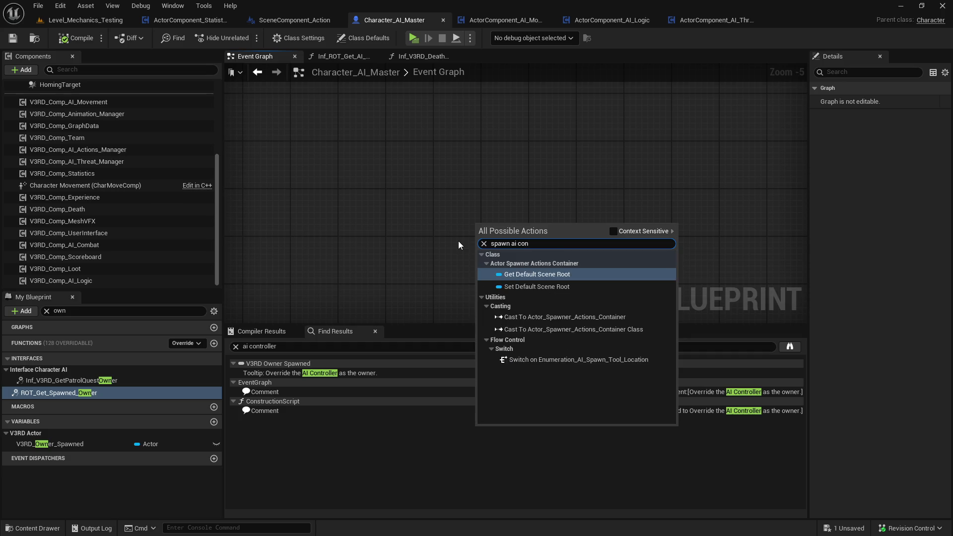
key("ctrl+a")
type("ai contr")
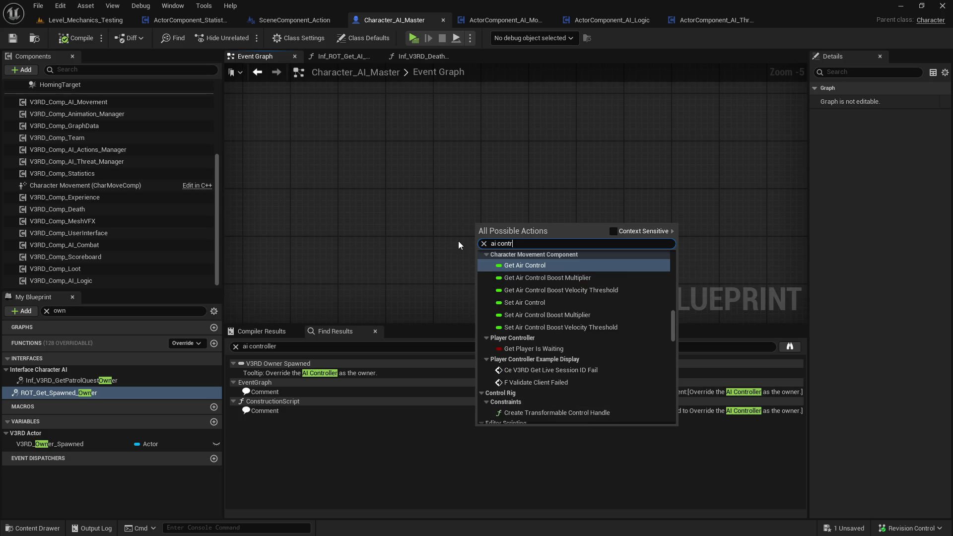
type("oller")
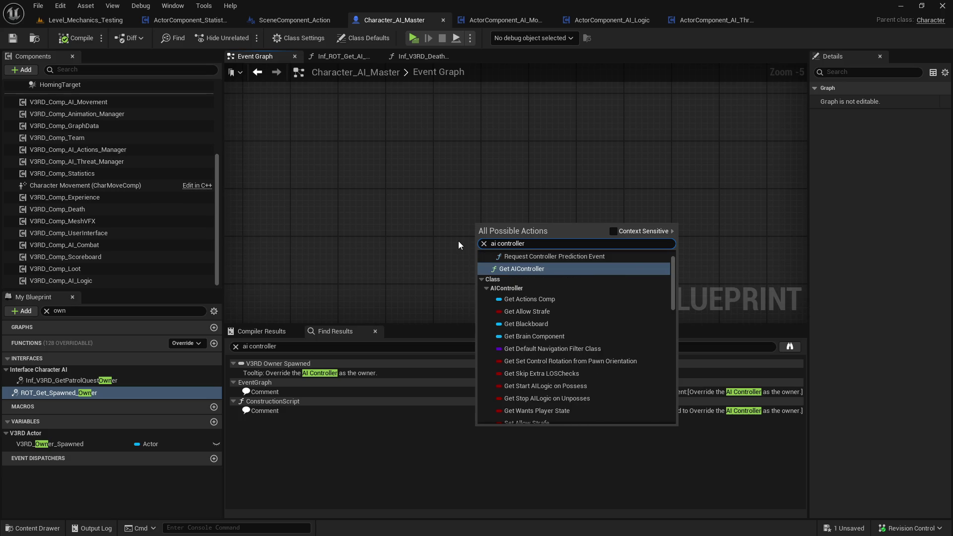
scroll(614, 315, "down", 6)
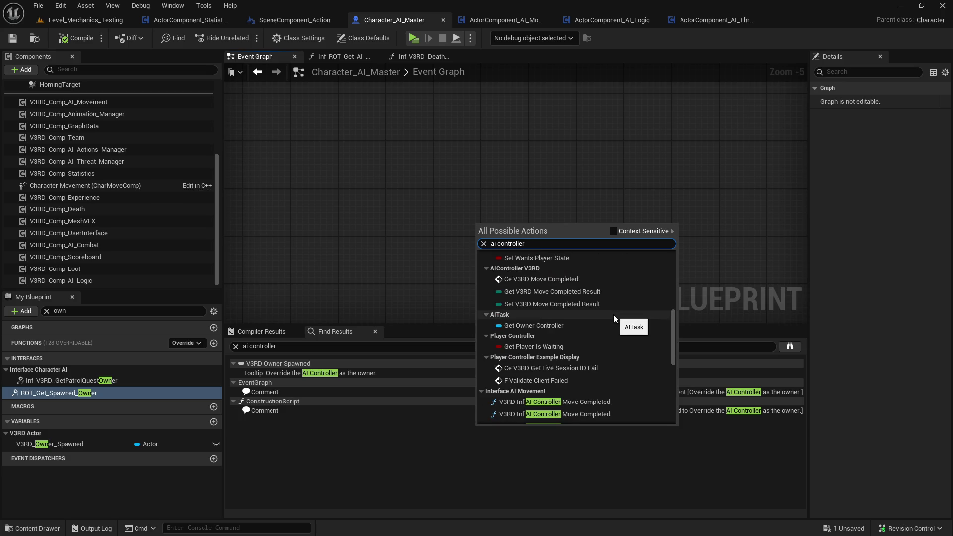
scroll(613, 314, "down", 3)
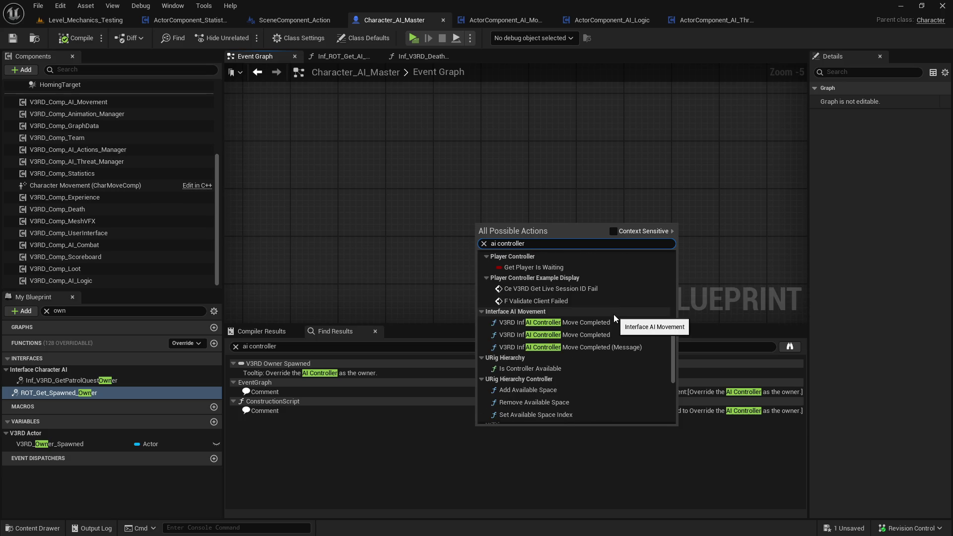
scroll(613, 314, "up", 3)
scroll(614, 314, "down", 5)
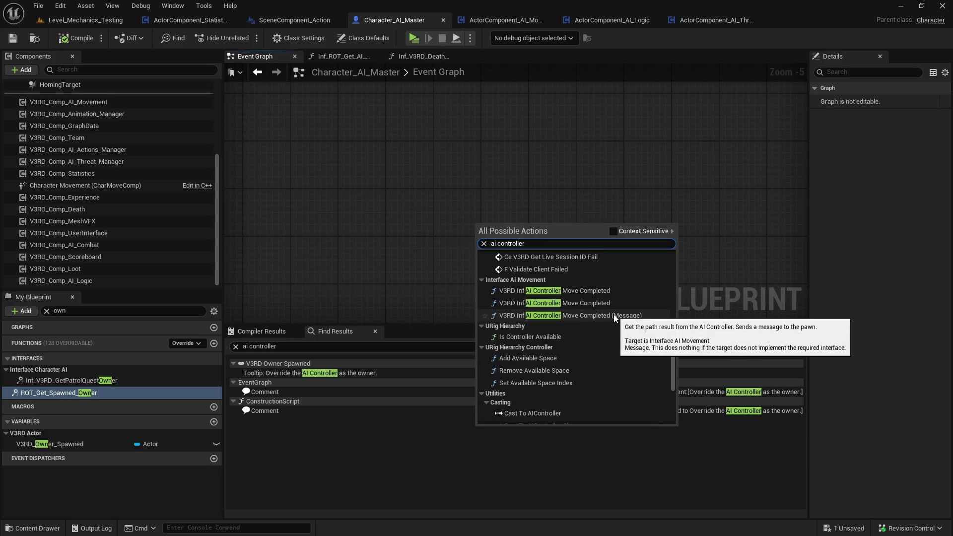
scroll(615, 318, "down", 3)
scroll(613, 318, "down", 4)
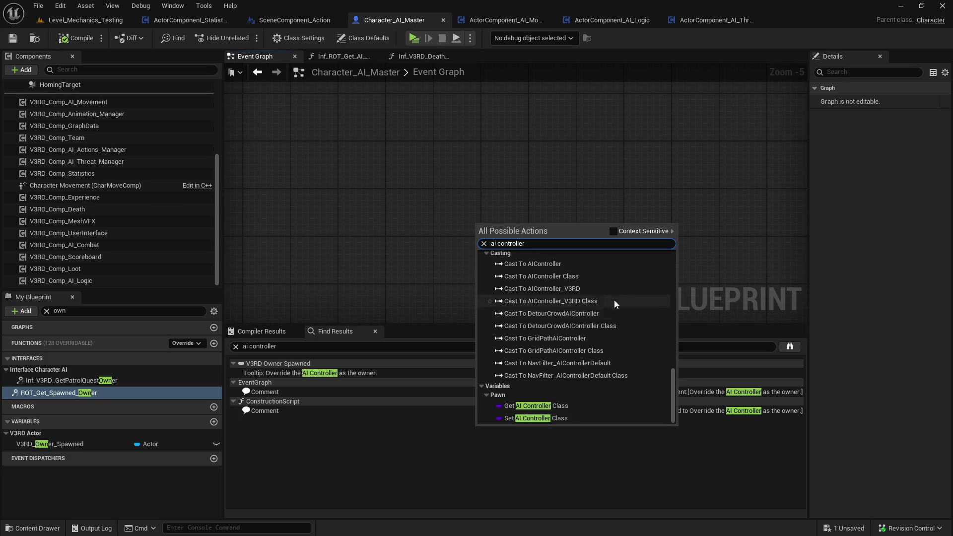
left_click(551, 174)
scroll(517, 224, "down", 3)
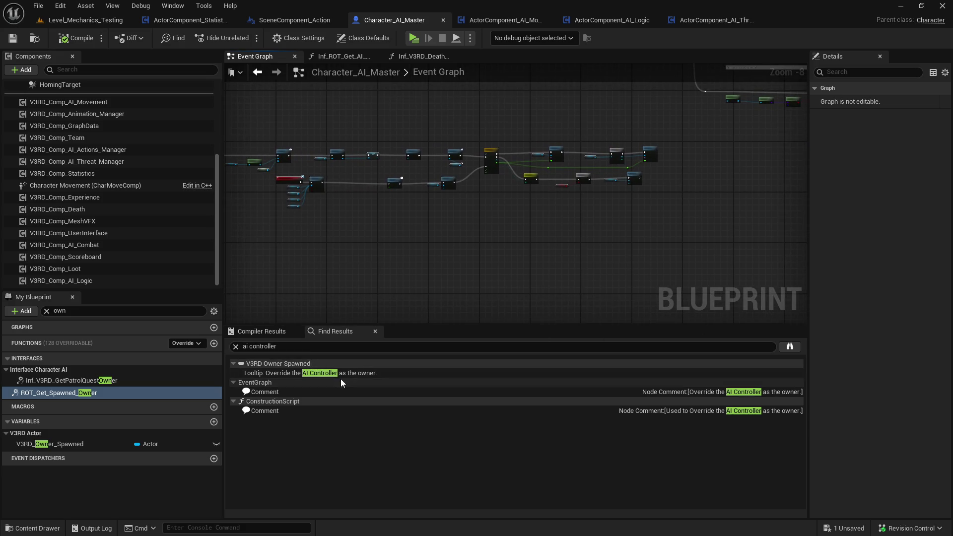
left_click(775, 350)
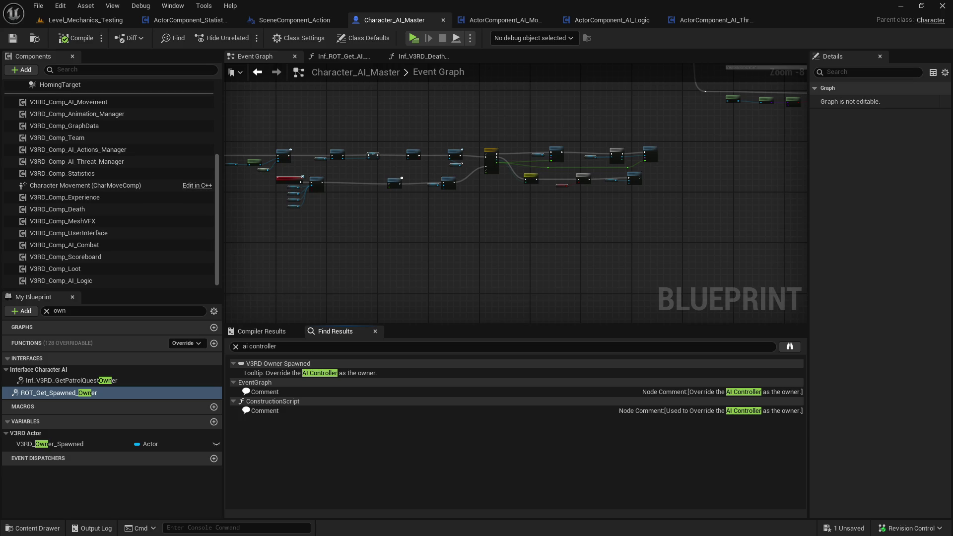
Add a Get AIController node by searching 'get ai control' in the action menu
scroll(422, 258, "up", 5)
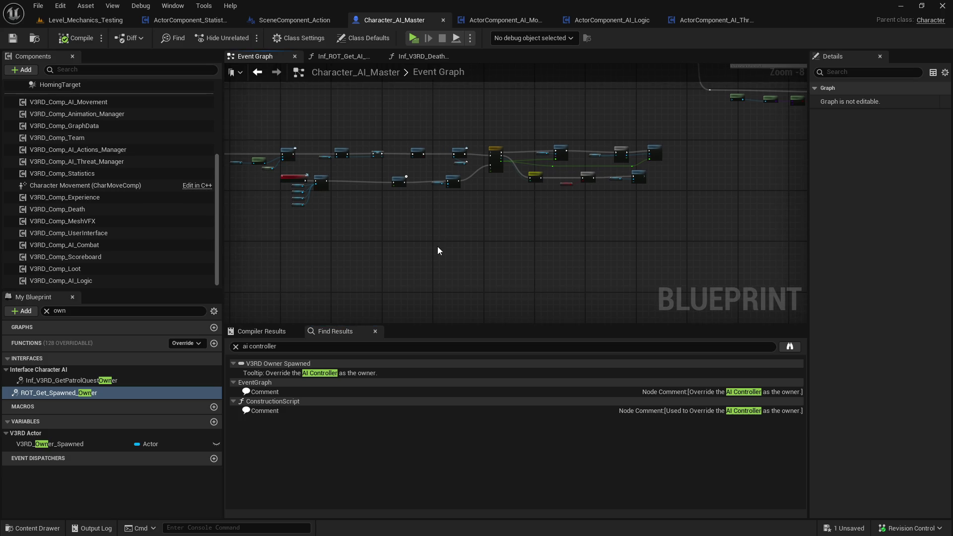
right_click(413, 258)
type("get ai c")
left_click(556, 266)
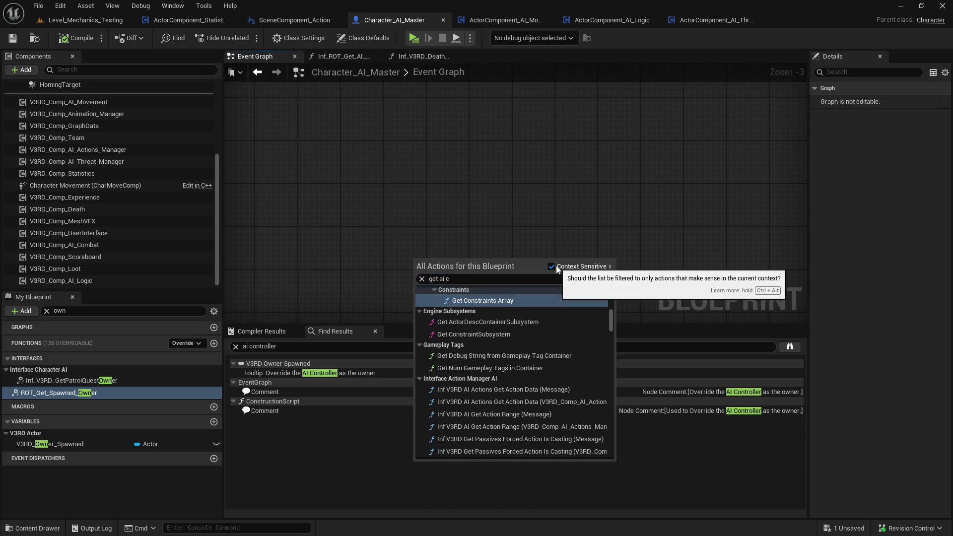
left_click(497, 282)
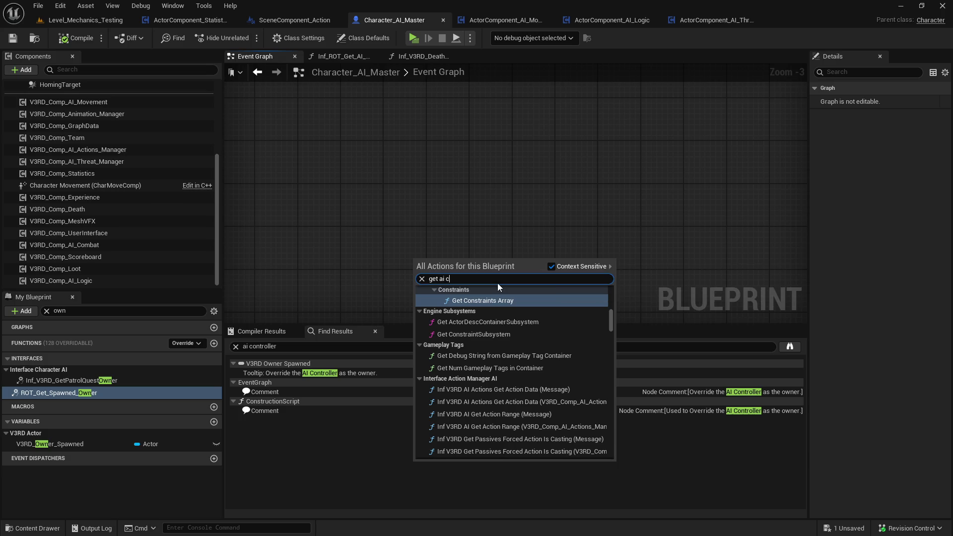
type("ontrol")
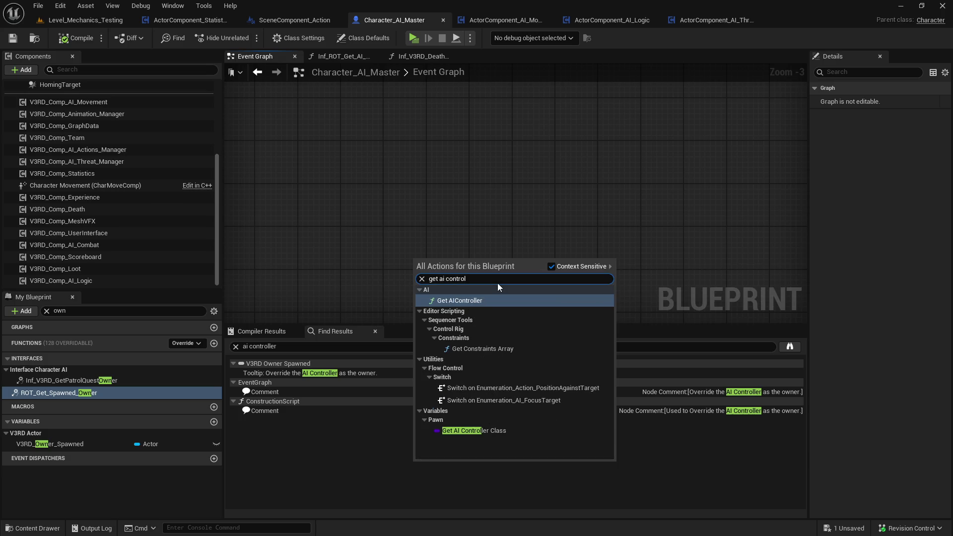
left_click(465, 300)
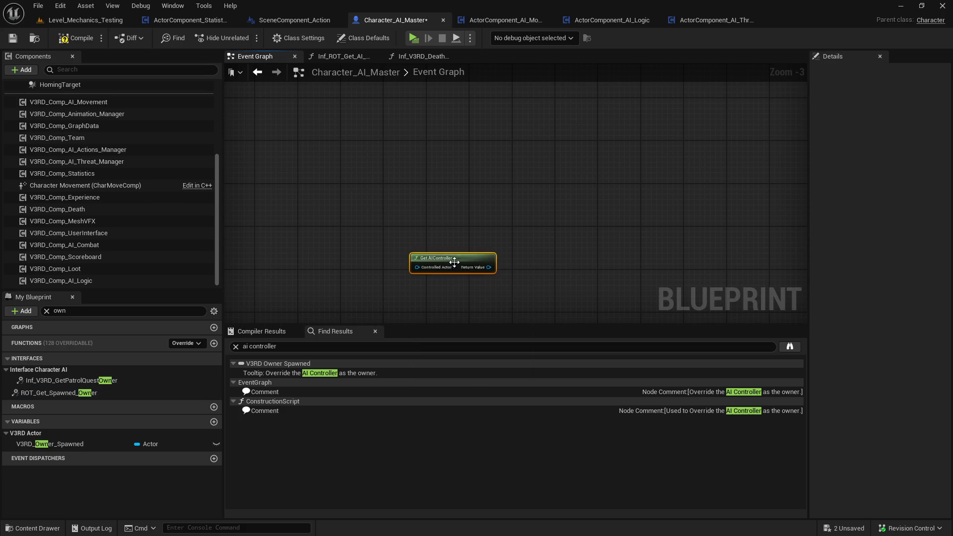
Add a Spawn Default Controller node by searching 'default con' in the action menu
left_click_drag(489, 267, 541, 230)
type("pawn")
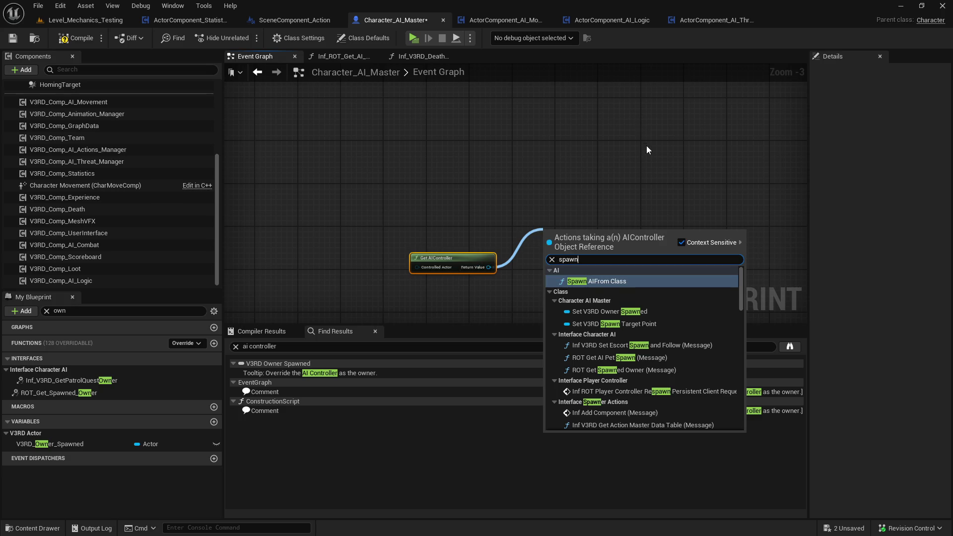
type("ed")
key("Escape")
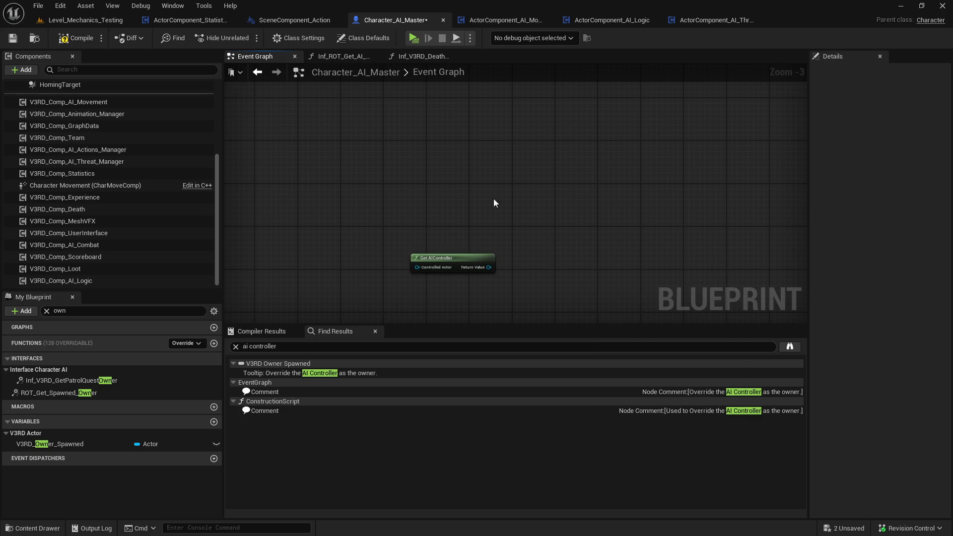
right_click(464, 197)
type("default con")
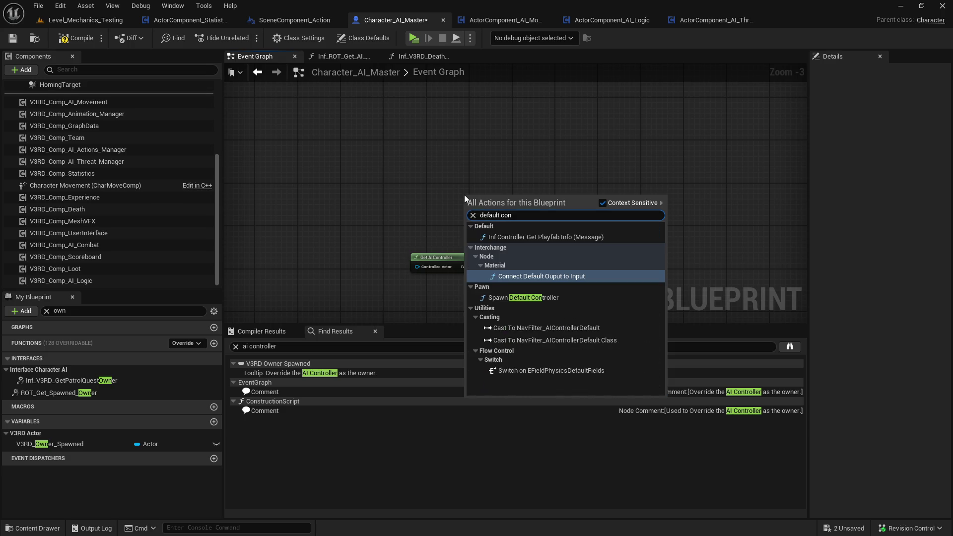
left_click(541, 298)
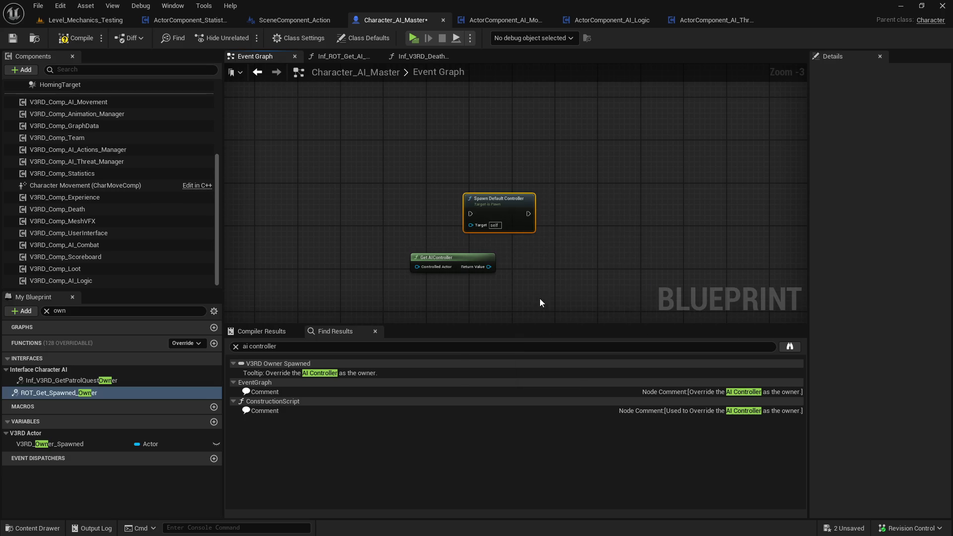
right_click(503, 221)
mouse_move(566, 322)
left_click(638, 361)
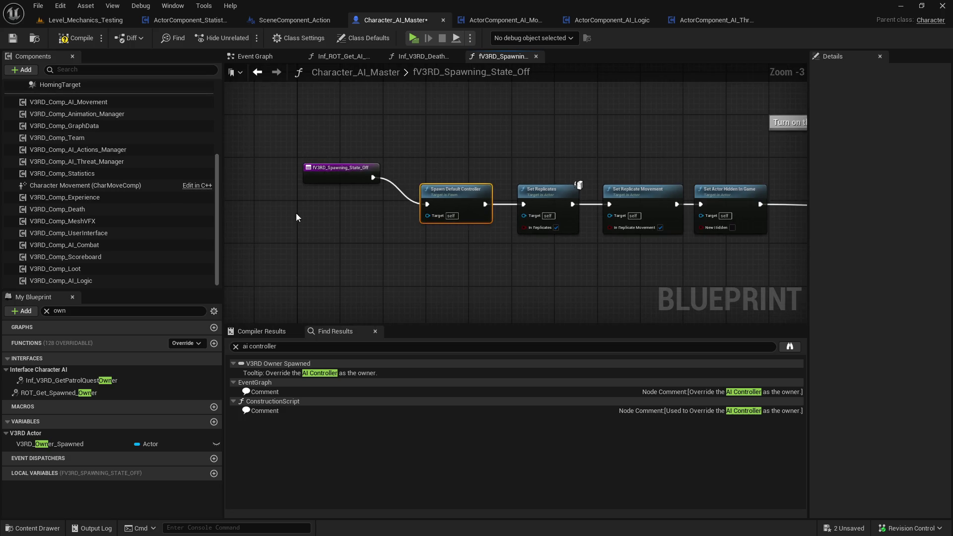
Shift the function entry and Spawn Default Controller nodes left to make room
left_click_drag(339, 178, 284, 198)
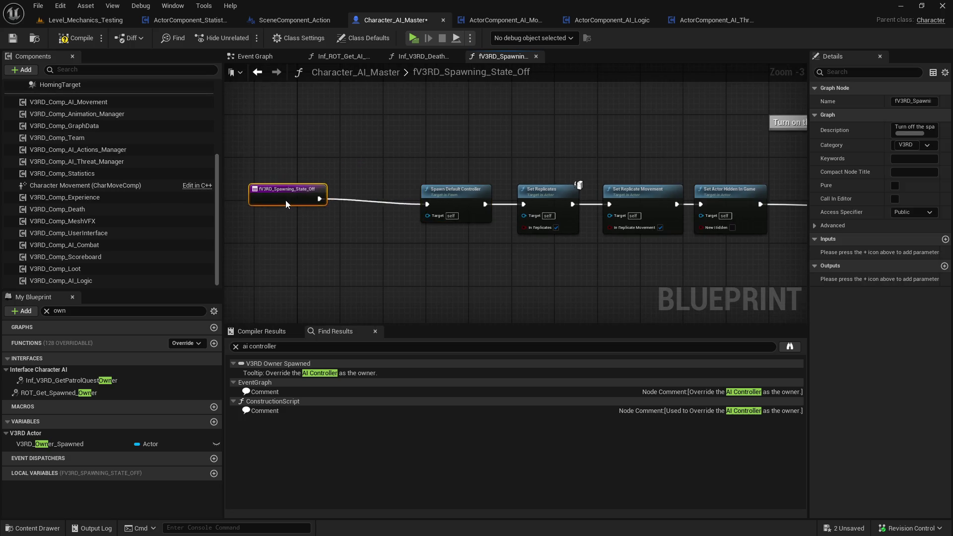
left_click_drag(476, 196, 395, 199)
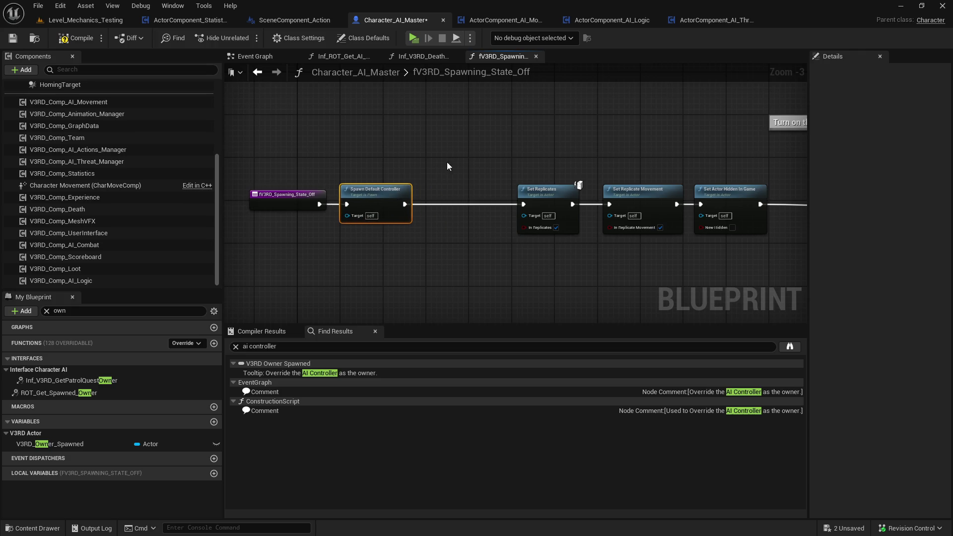
left_click_drag(445, 167, 258, 213)
left_click_drag(408, 201, 306, 199)
left_click_drag(392, 172, 344, 172)
left_click(413, 221)
right_click(413, 221)
left_click(433, 147)
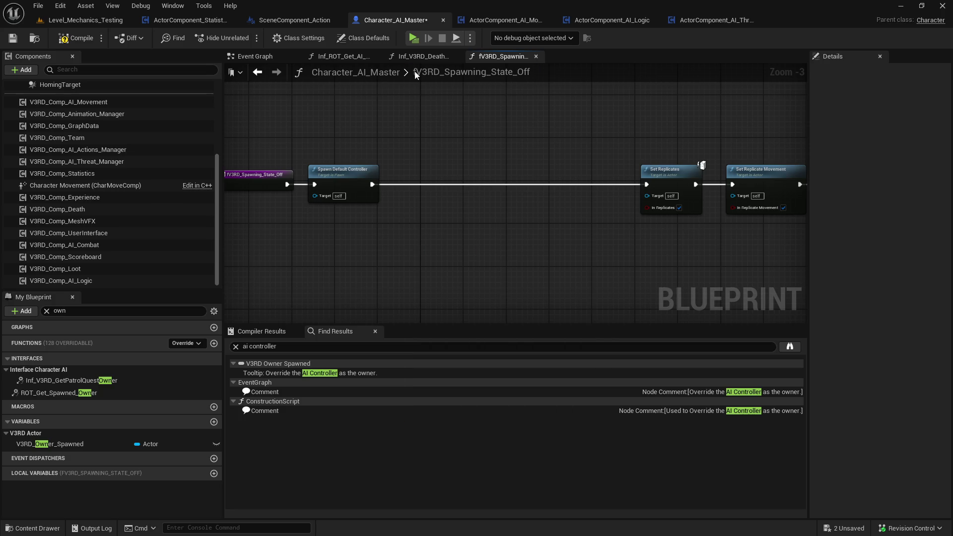
In the Event Graph, jump to the ROT_Get_Spawned_Owner event and the AI Controller owner result
left_click(255, 56)
scroll(419, 216, "down", 3)
left_click(371, 278)
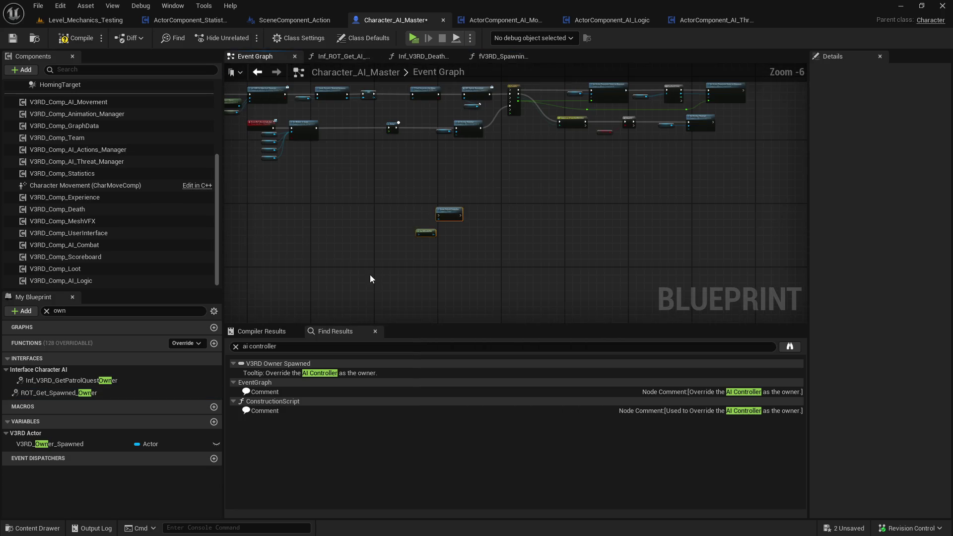
double_click(59, 393)
scroll(569, 134, "down", 5)
mouse_move(451, 317)
left_mouse_down()
mouse_move(503, 282)
mouse_move(517, 234)
left_mouse_up()
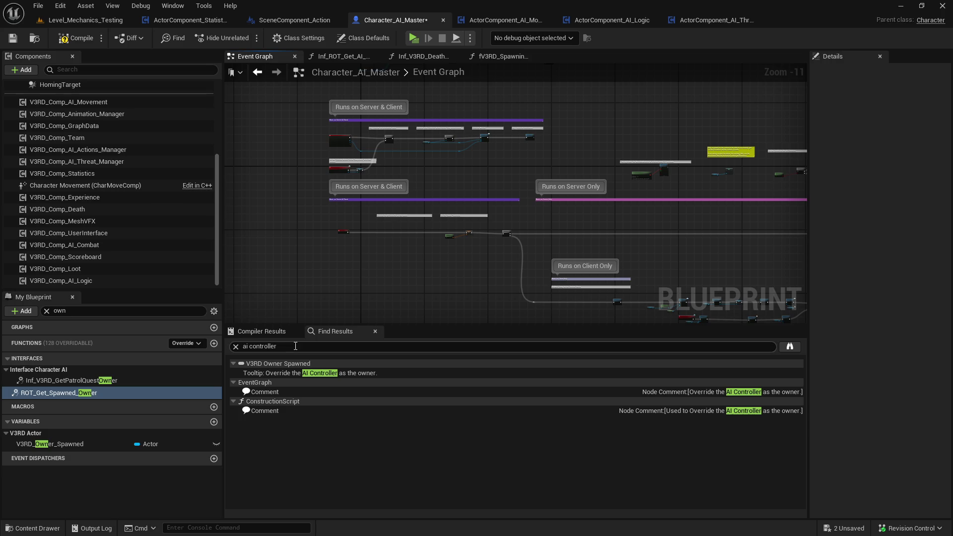
left_click(317, 373)
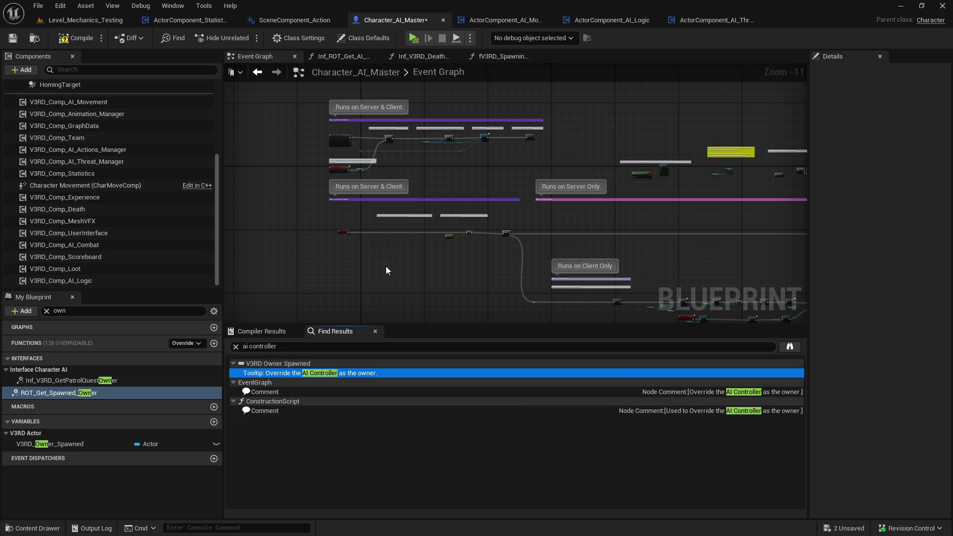
Review the 'Override the AI Controller as the owner' nodes and Event BeginPlay, then return to fV3RD_Spawning_State_Off
scroll(402, 228, "up", 9)
left_click_drag(402, 228, 460, 99)
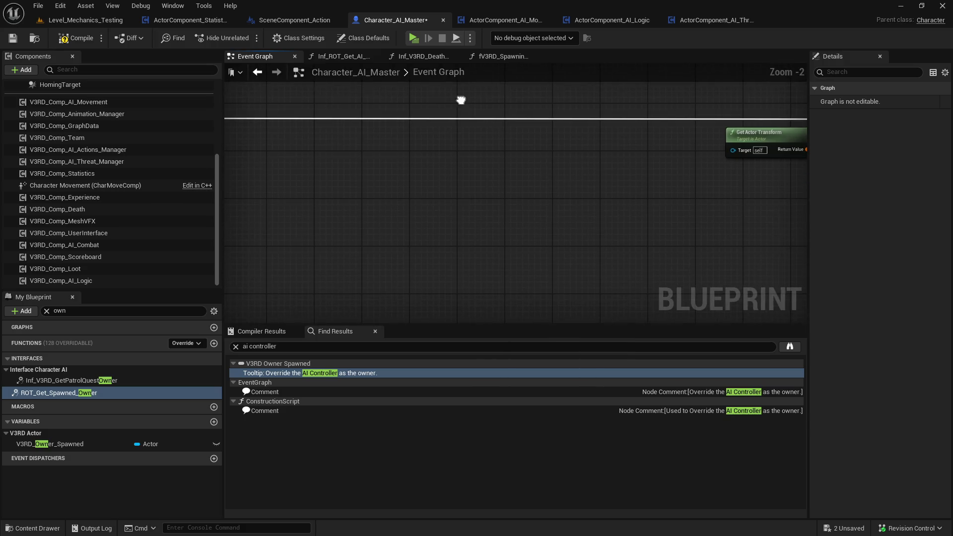
mouse_move(421, 175)
left_mouse_down()
mouse_move(487, 256)
mouse_move(337, 182)
mouse_move(516, 271)
mouse_move(512, 314)
mouse_move(282, 166)
mouse_move(558, 227)
left_mouse_up()
scroll(472, 245, "down", 10)
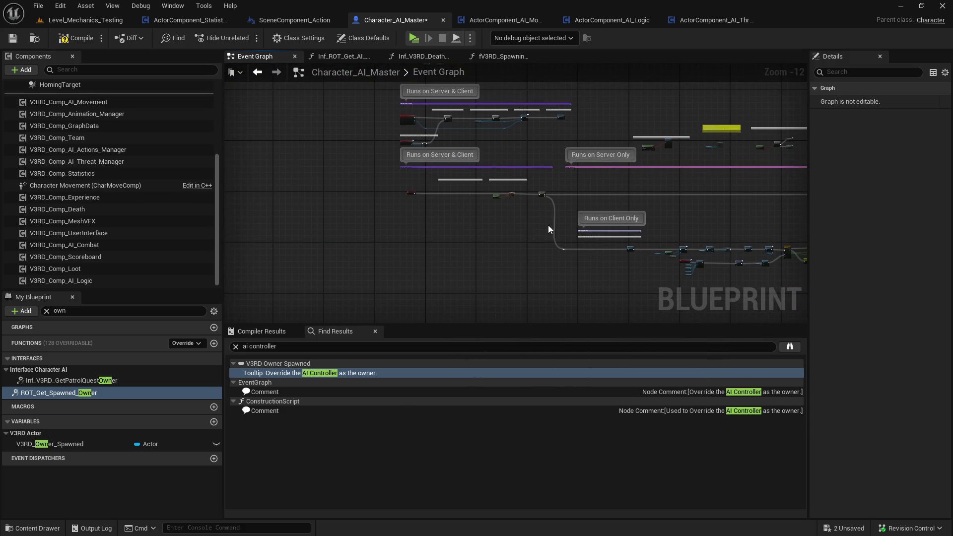
scroll(476, 206, "up", 8)
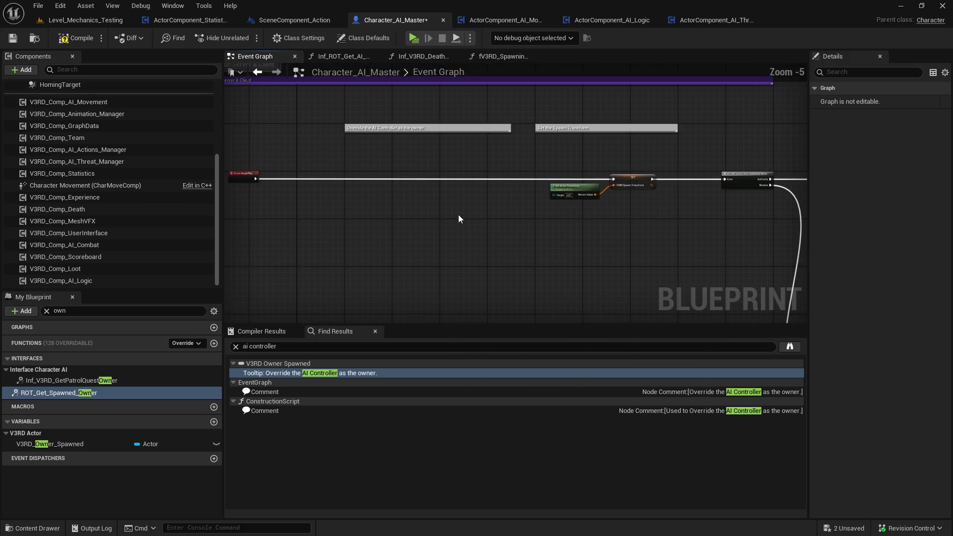
left_click_drag(414, 209, 496, 208)
scroll(472, 207, "down", 2)
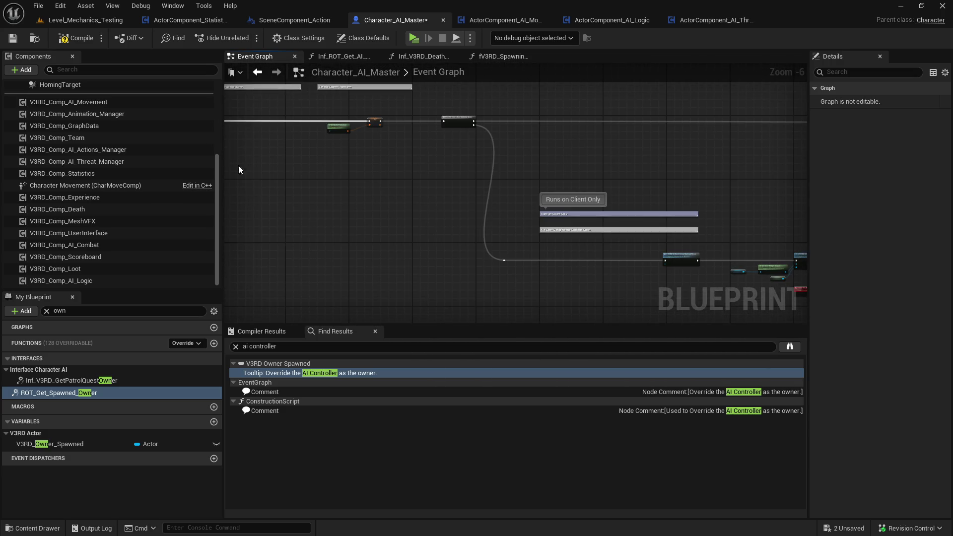
left_click(254, 73)
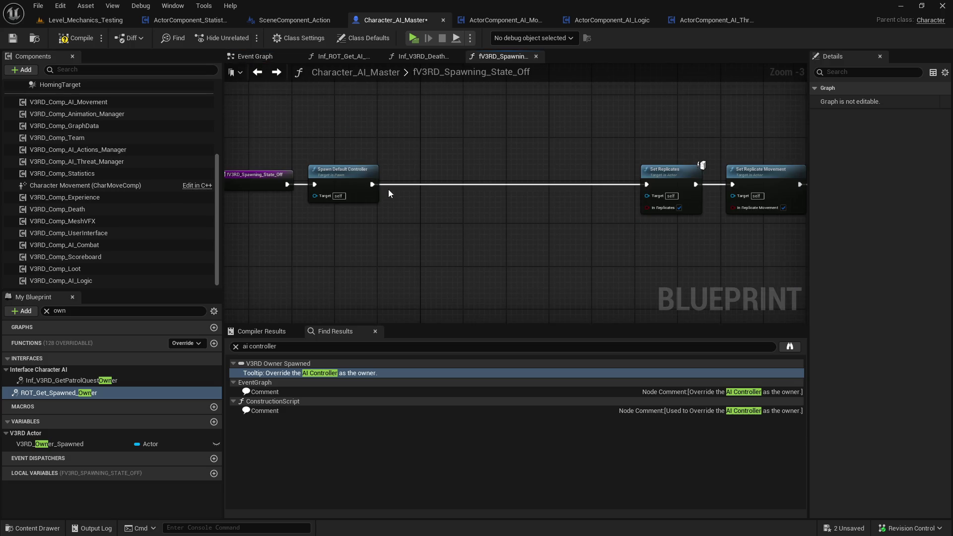
Insert Set Owner between Spawn Default Controller and Set Replicates, with a V3RD_Owner_Spawned getter as New Owner
right_click(417, 227)
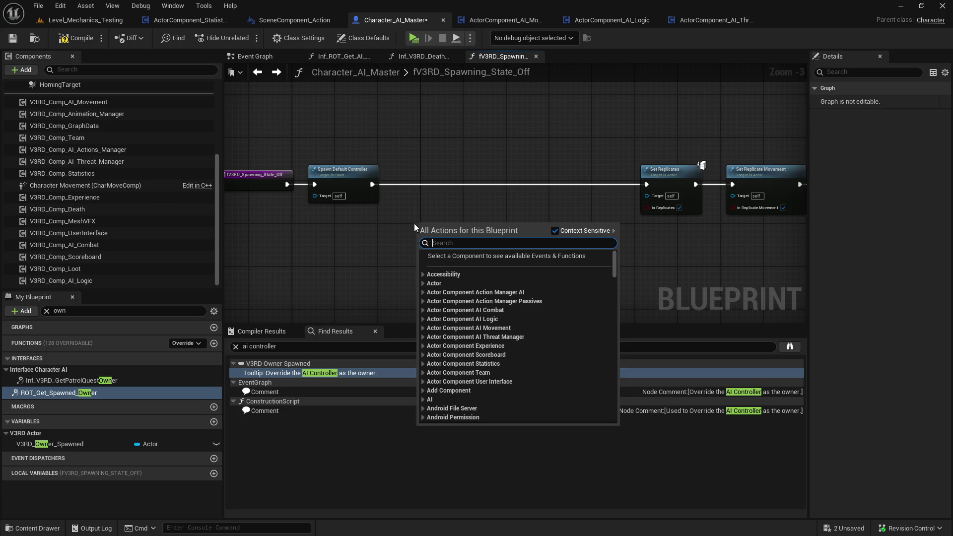
mouse_move(50, 444)
left_mouse_down()
mouse_move(393, 236)
mouse_move(422, 231)
mouse_move(402, 216)
left_mouse_up()
left_click(427, 206)
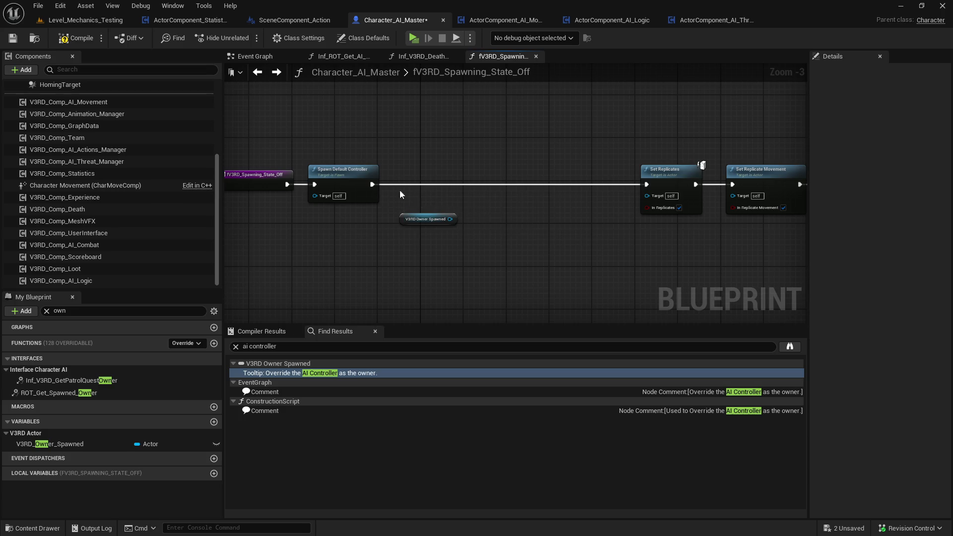
right_click(452, 198)
type("set owner")
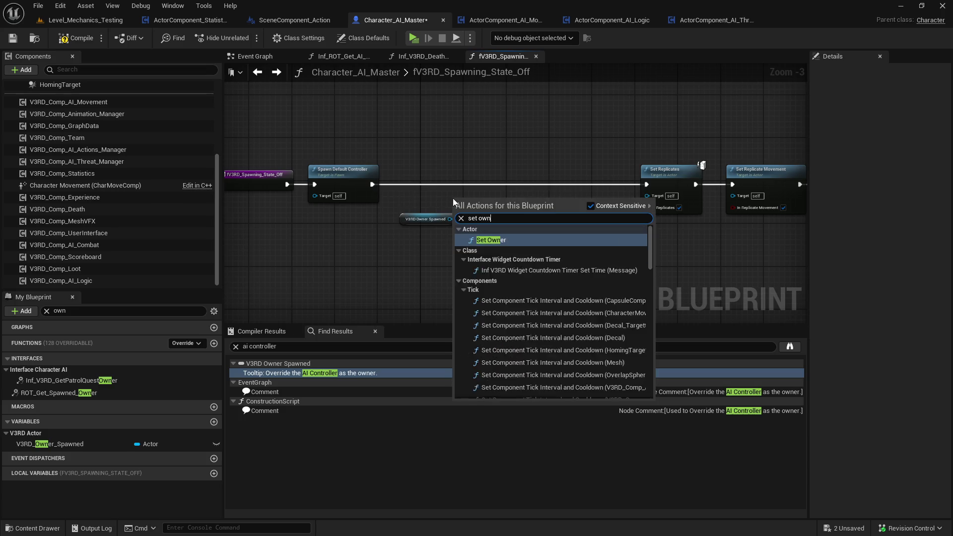
key("Return")
left_click_drag(463, 205, 527, 164)
mouse_move(372, 184)
left_mouse_down()
mouse_move(457, 199)
mouse_move(523, 179)
mouse_move(542, 185)
left_mouse_up()
left_click_drag(450, 219, 518, 212)
left_click_drag(562, 189, 646, 184)
left_click(614, 153)
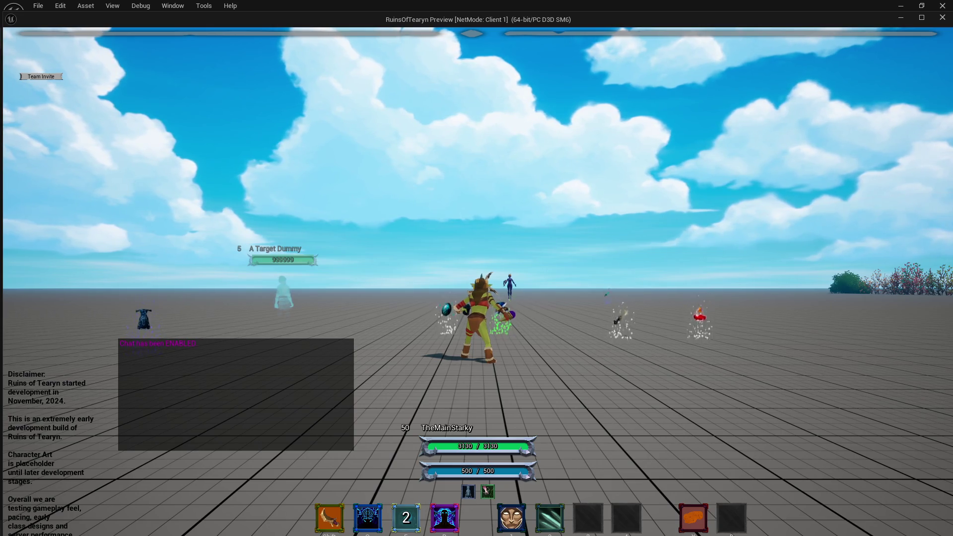
In play mode, walk the character to the target dummy and cast Enchant Weapons twice
left_click_drag(462, 210, 490, 205)
key("w")
key("s")
key("2")
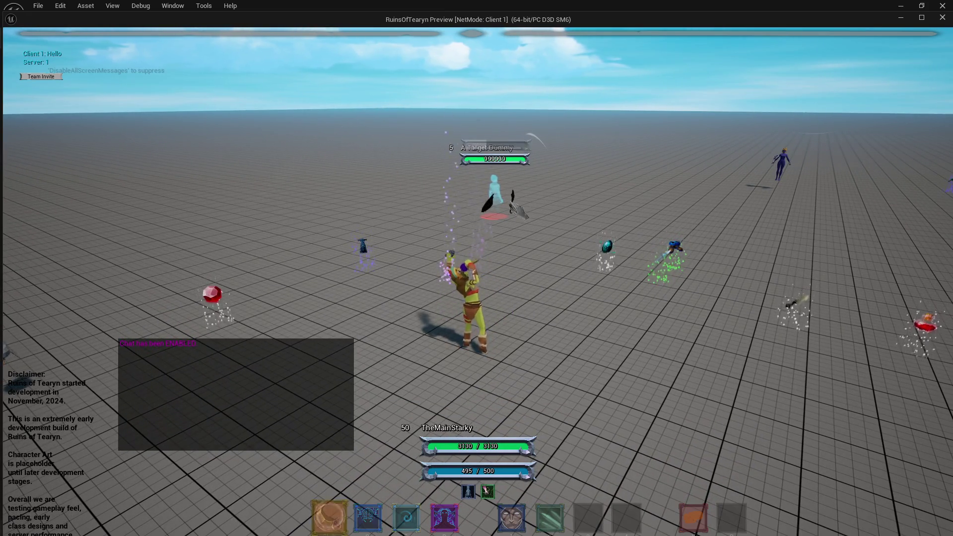
mouse_move(633, 378)
left_mouse_down()
mouse_move(655, 375)
mouse_move(549, 367)
mouse_move(648, 387)
mouse_move(519, 340)
left_mouse_up()
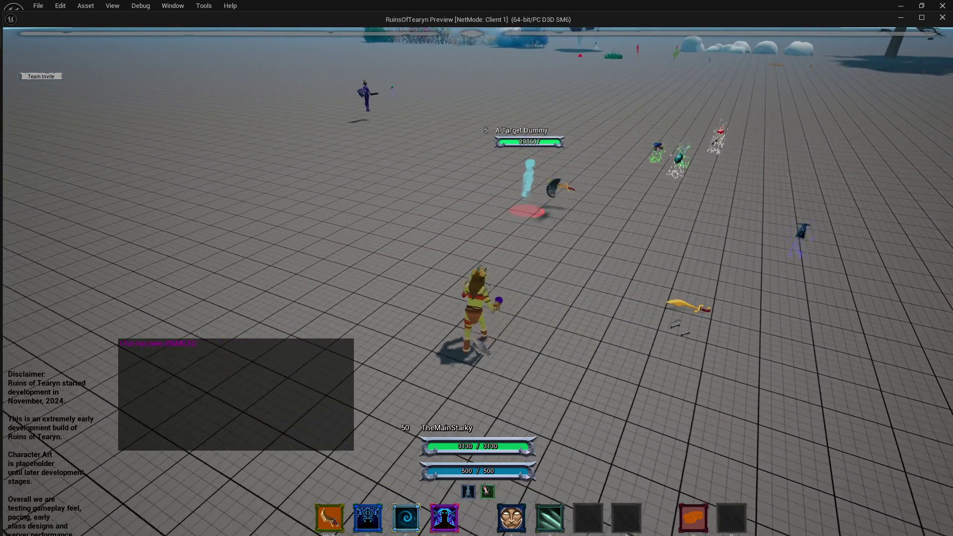
key("2")
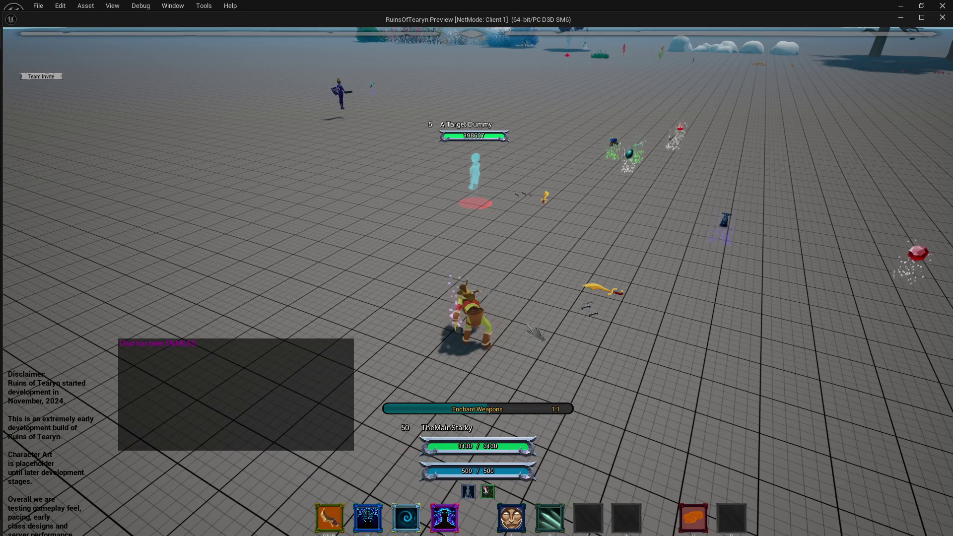
Bring up the pet's Attack/Follow commands, then end the play session and return to the editor
right_click(609, 355)
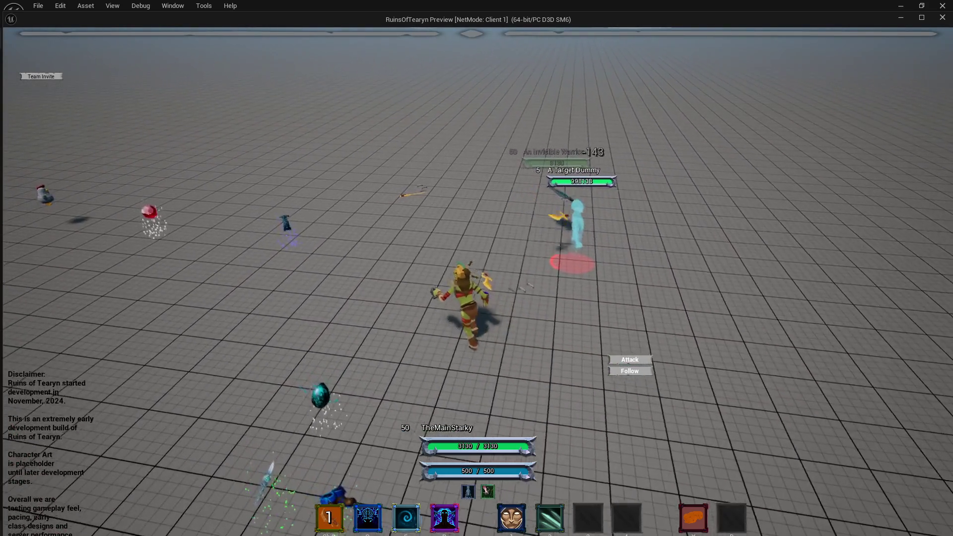
key("Escape")
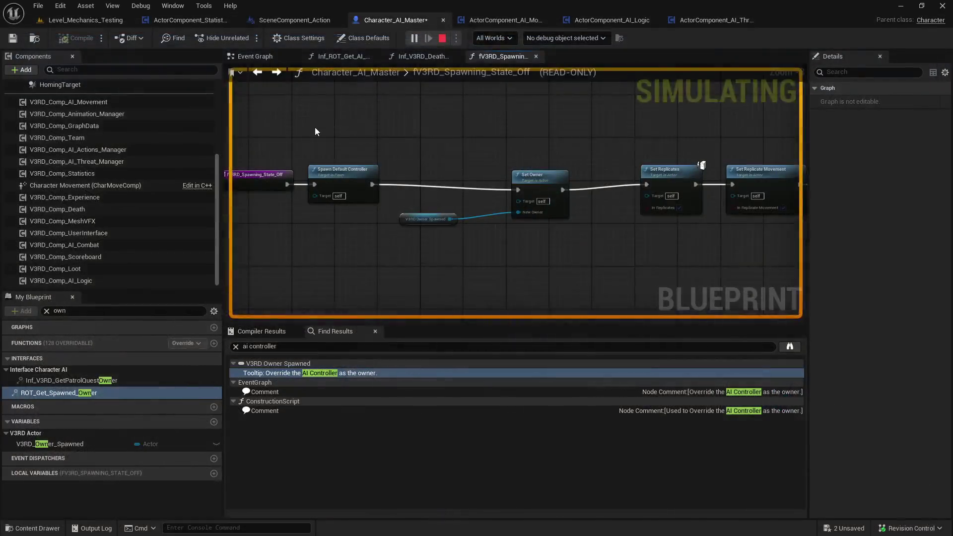
key("ctrl+space")
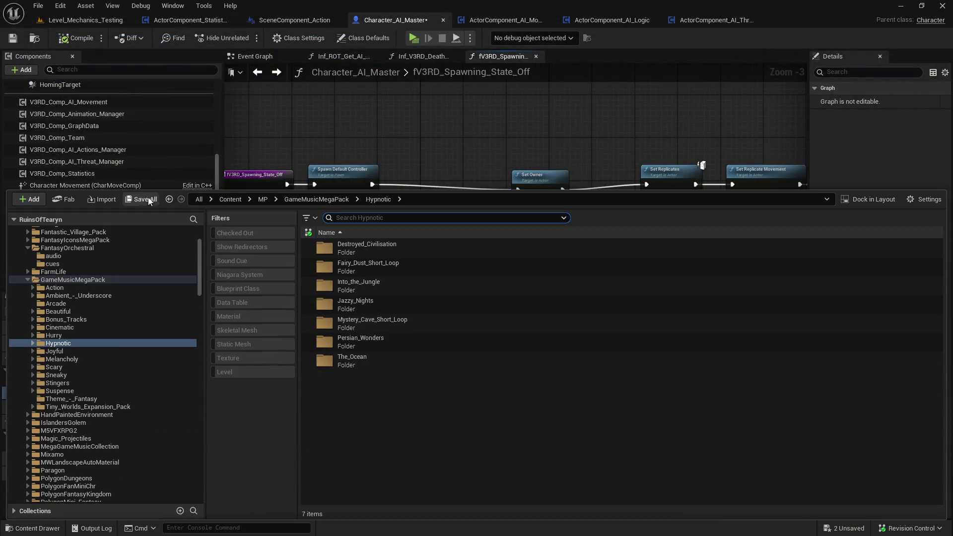